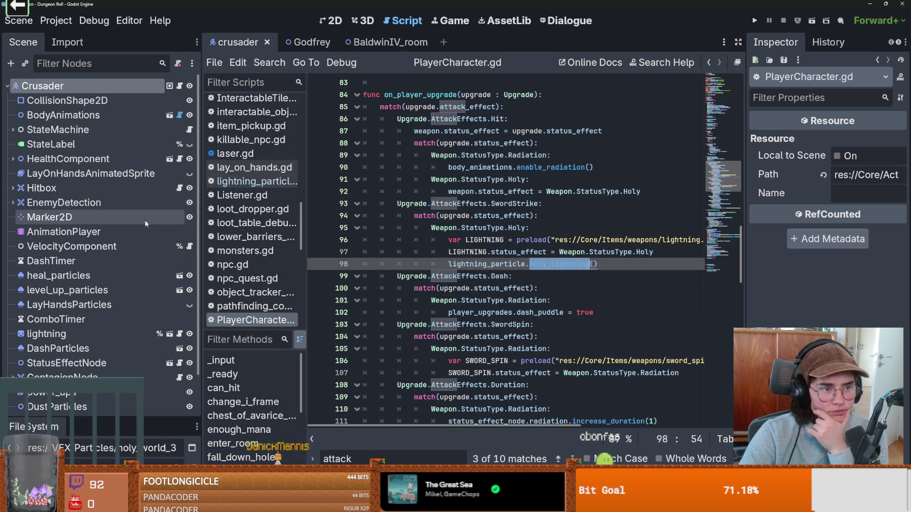
Open lightning_particle.gd and locate RADIATION_WORLD_3D inside holy_lightning.
{"action": "scroll", "coordinate": [147, 223], "scroll_direction": "down", "scroll_amount": 2}
{"action": "left_click", "coordinate": [179, 288]}
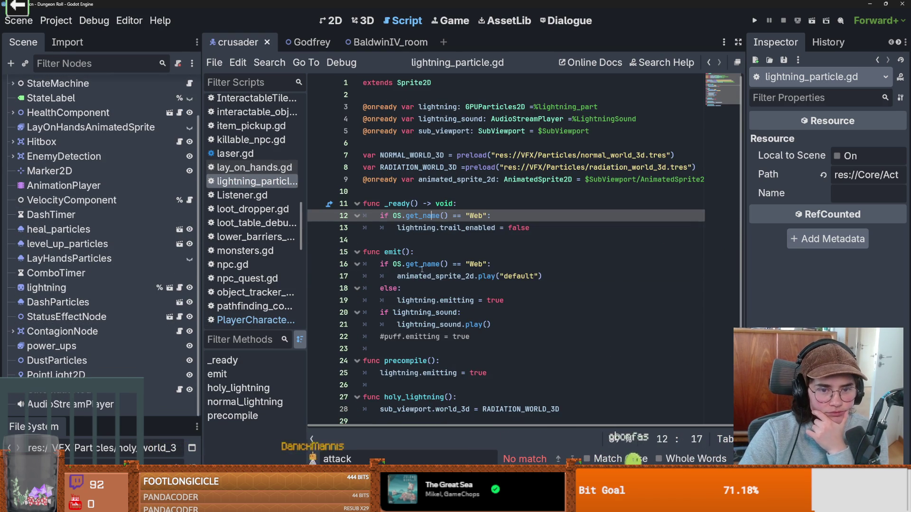
{"action": "scroll", "coordinate": [424, 270], "scroll_direction": "down", "scroll_amount": 1}
{"action": "double_click", "coordinate": [422, 353]}
{"action": "double_click", "coordinate": [504, 365]}
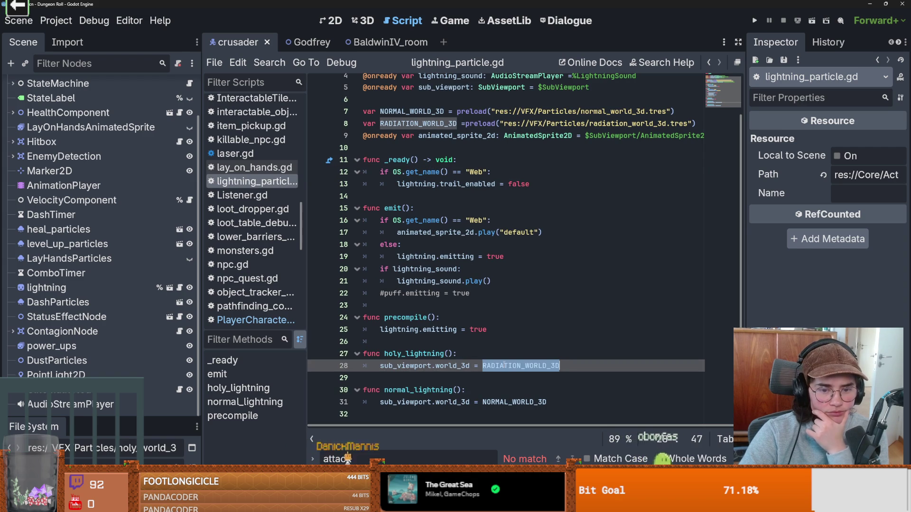
Add a new line 9 holding a HOLY_WORLD_3D preload of holy_world_3d.tres.
{"action": "left_click", "coordinate": [701, 123]}
{"action": "key", "text": "Return"}
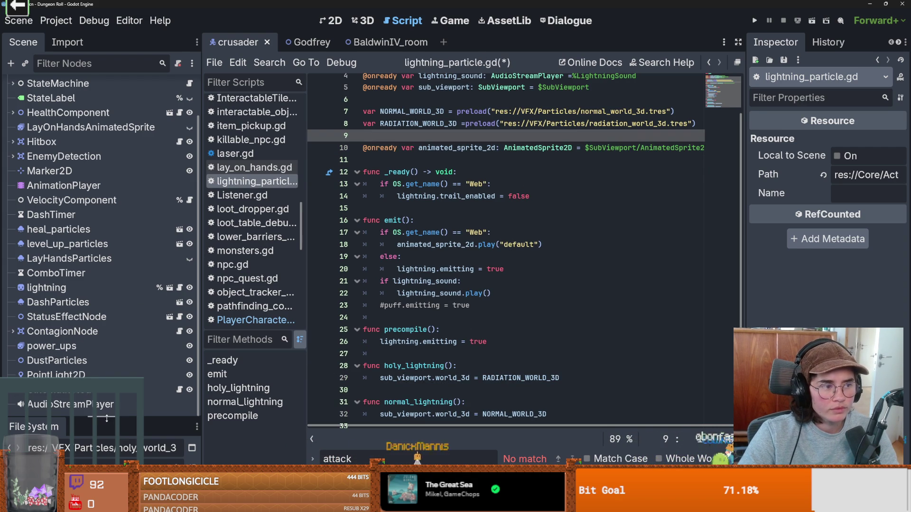
{"action": "left_click_drag", "start_coordinate": [107, 418], "coordinate": [106, 110]}
{"action": "mouse_move", "coordinate": [80, 294]}
{"action": "left_mouse_down"}
{"action": "mouse_move", "coordinate": [332, 161]}
{"action": "mouse_move", "coordinate": [423, 138]}
{"action": "left_mouse_up"}
Replace RADIATION_WORLD_3D in holy_lightning with HOLY_WORLD_3D and save the script.
{"action": "left_click", "coordinate": [420, 136]}
{"action": "key", "text": "ctrl+c"}
{"action": "double_click", "coordinate": [520, 390]}
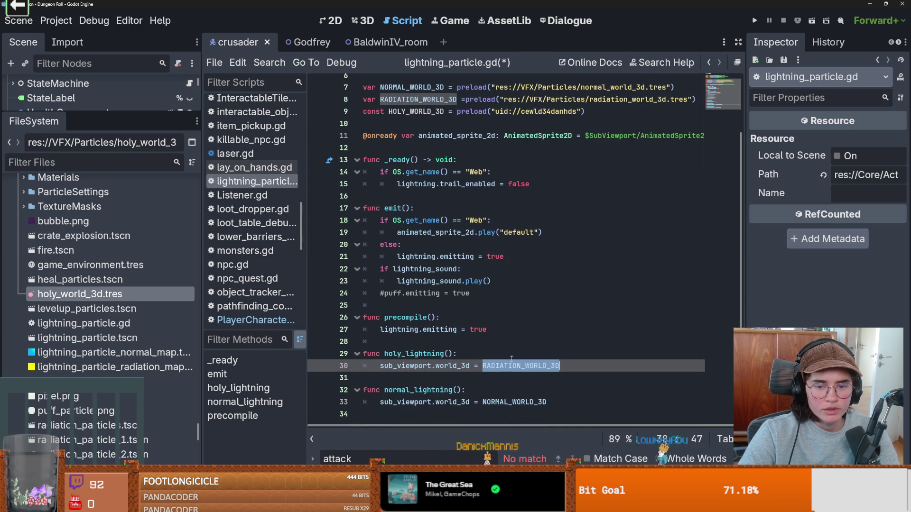
{"action": "key", "text": "ctrl+v"}
{"action": "key", "text": "ctrl+s"}
Open the crusader.gd script from the script list.
{"action": "scroll", "coordinate": [441, 259], "scroll_direction": "up", "scroll_amount": 2}
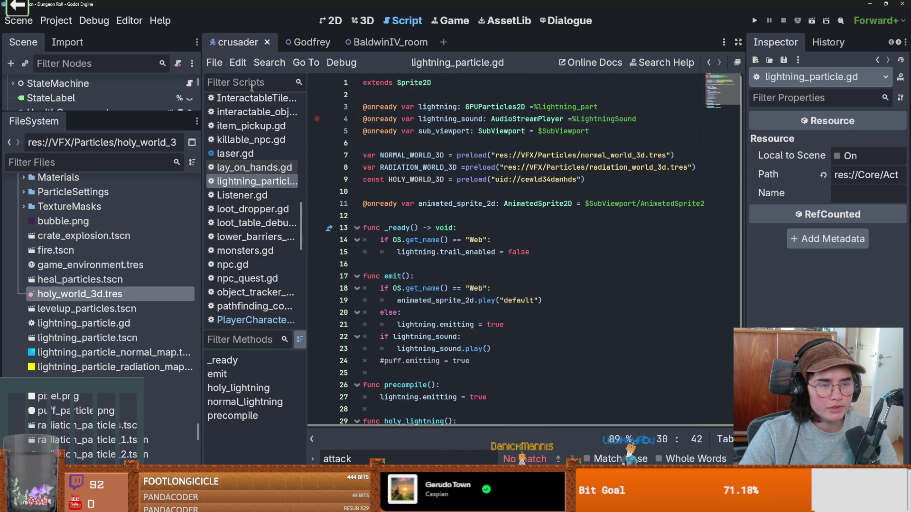
{"action": "scroll", "coordinate": [137, 213], "scroll_direction": "up", "scroll_amount": 4}
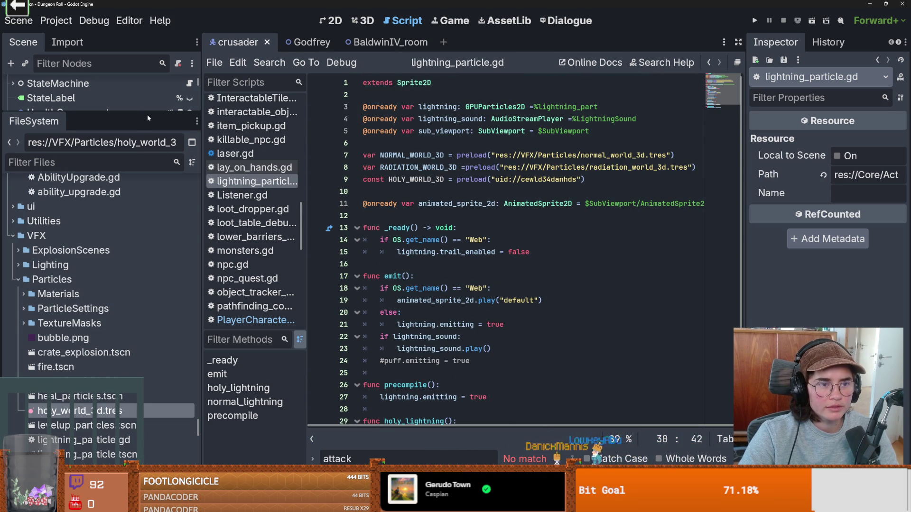
{"action": "left_click_drag", "start_coordinate": [149, 115], "coordinate": [149, 418]}
{"action": "scroll", "coordinate": [179, 85], "scroll_direction": "up", "scroll_amount": 1}
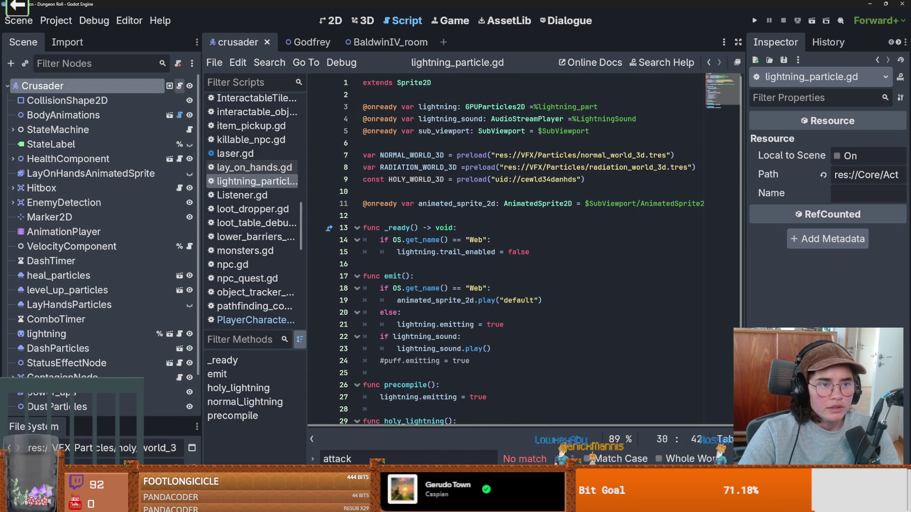
{"action": "left_click", "coordinate": [179, 86]}
Jump from crusader.gd to its PlayerCharacter parent script.
{"action": "scroll", "coordinate": [489, 220], "scroll_direction": "down", "scroll_amount": 8}
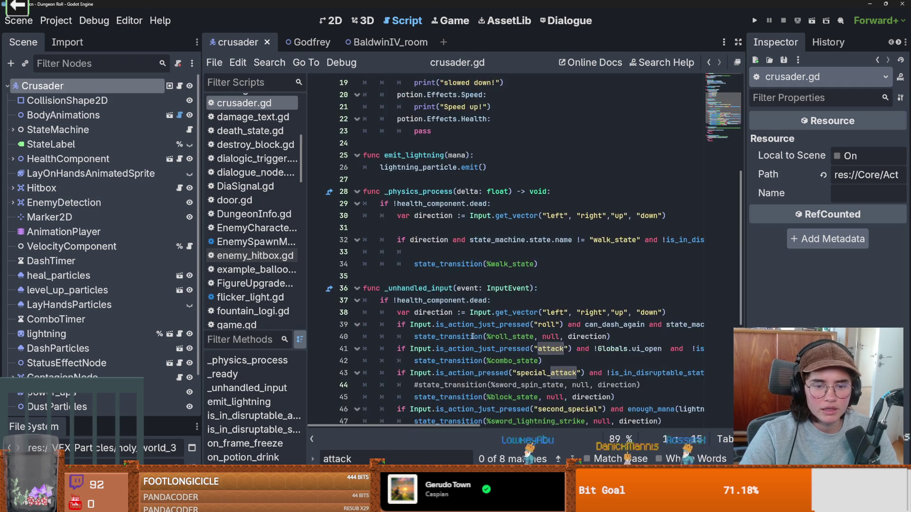
{"action": "scroll", "coordinate": [480, 328], "scroll_direction": "up", "scroll_amount": 5}
{"action": "scroll", "coordinate": [479, 316], "scroll_direction": "up", "scroll_amount": 4}
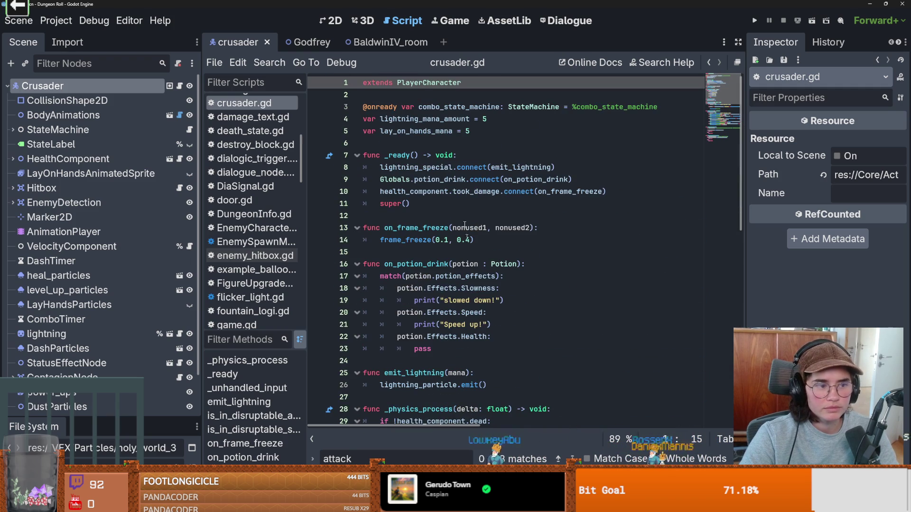
{"action": "left_click", "coordinate": [412, 88], "text": "ctrl"}
Inspect the Dash and SwordStrike cases, including lightning_particle on line 98.
{"action": "scroll", "coordinate": [494, 240], "scroll_direction": "down", "scroll_amount": 2}
{"action": "left_click", "coordinate": [495, 240]}
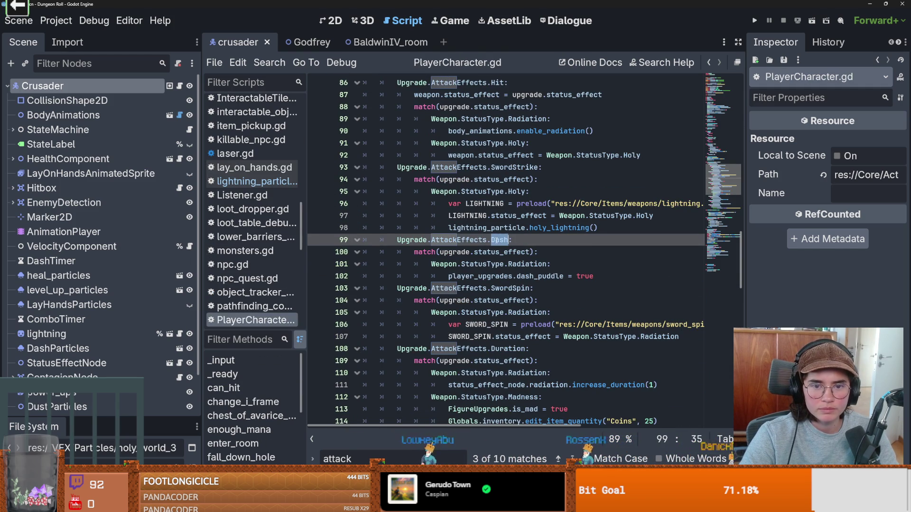
{"action": "mouse_move", "coordinate": [499, 239]}
{"action": "left_click", "coordinate": [508, 165]}
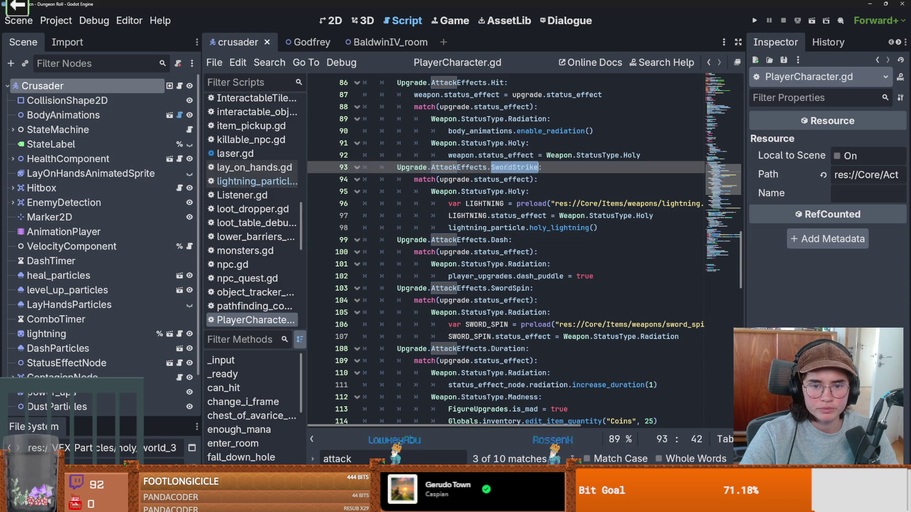
{"action": "double_click", "coordinate": [502, 227]}
{"action": "mouse_move", "coordinate": [579, 219]}
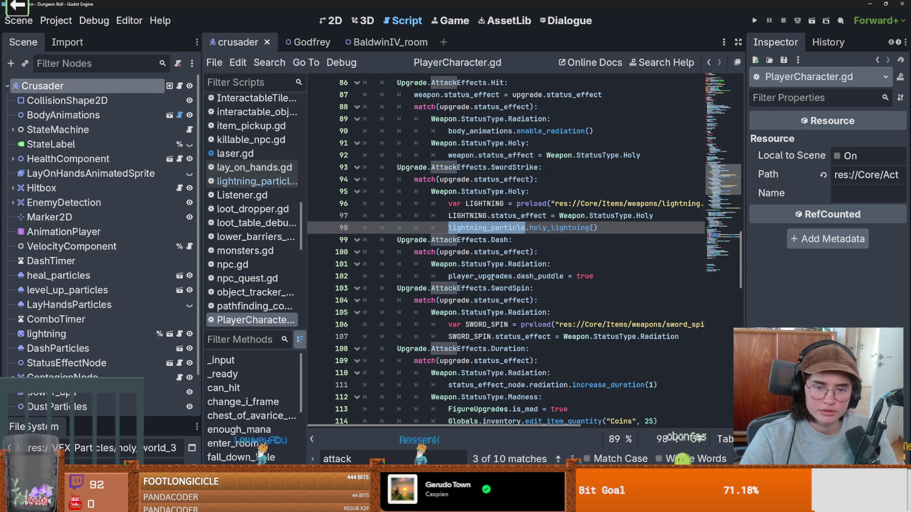
Look over the Amount and Contaigious attack-effect cases in on_player_upgrade.
{"action": "scroll", "coordinate": [492, 276], "scroll_direction": "down", "scroll_amount": 2}
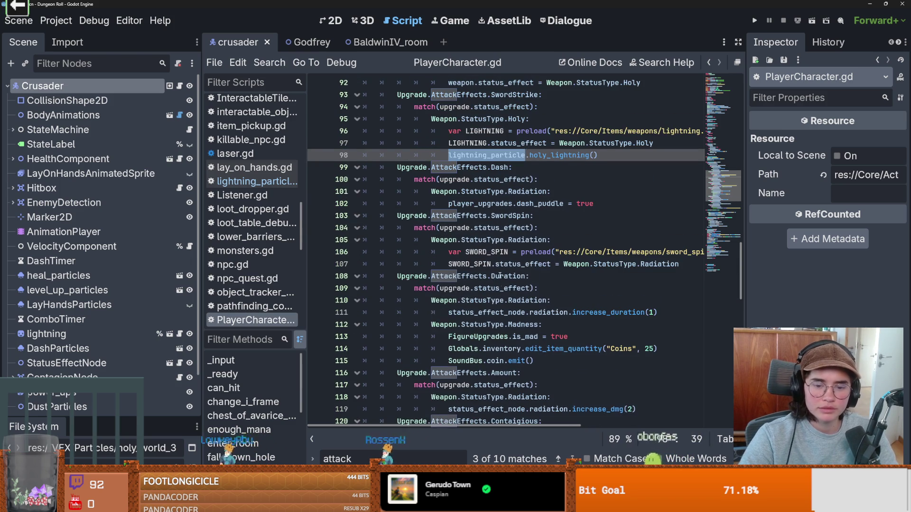
{"action": "scroll", "coordinate": [494, 276], "scroll_direction": "down", "scroll_amount": 4}
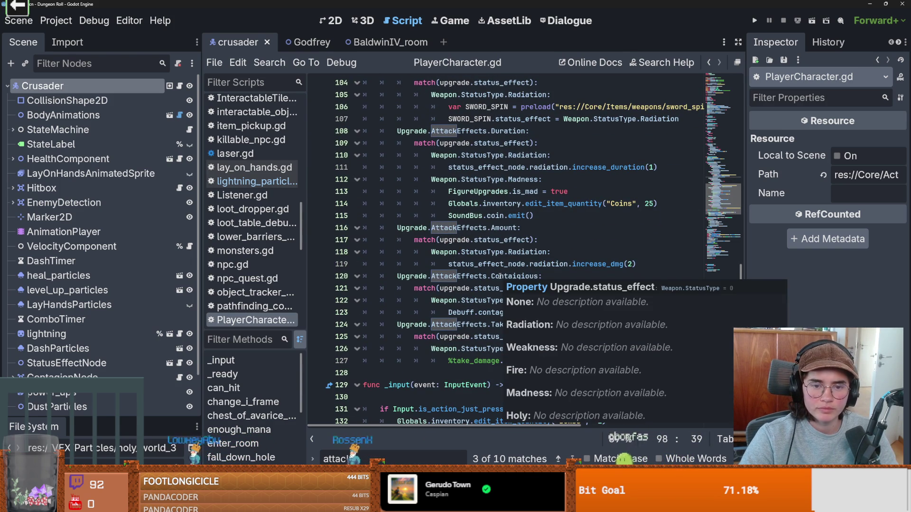
{"action": "double_click", "coordinate": [504, 228]}
{"action": "scroll", "coordinate": [501, 278], "scroll_direction": "up", "scroll_amount": 2}
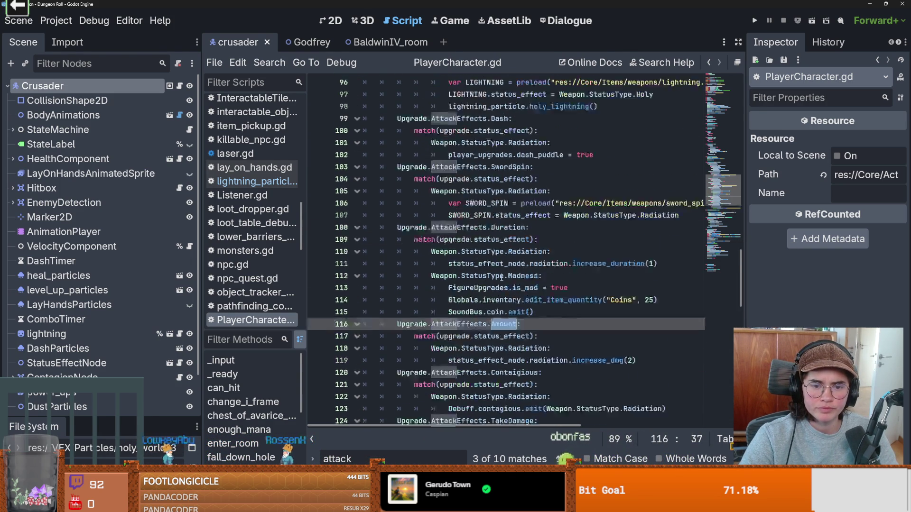
{"action": "scroll", "coordinate": [501, 279], "scroll_direction": "down", "scroll_amount": 1}
{"action": "double_click", "coordinate": [515, 312]}
{"action": "scroll", "coordinate": [521, 332], "scroll_direction": "up", "scroll_amount": 7}
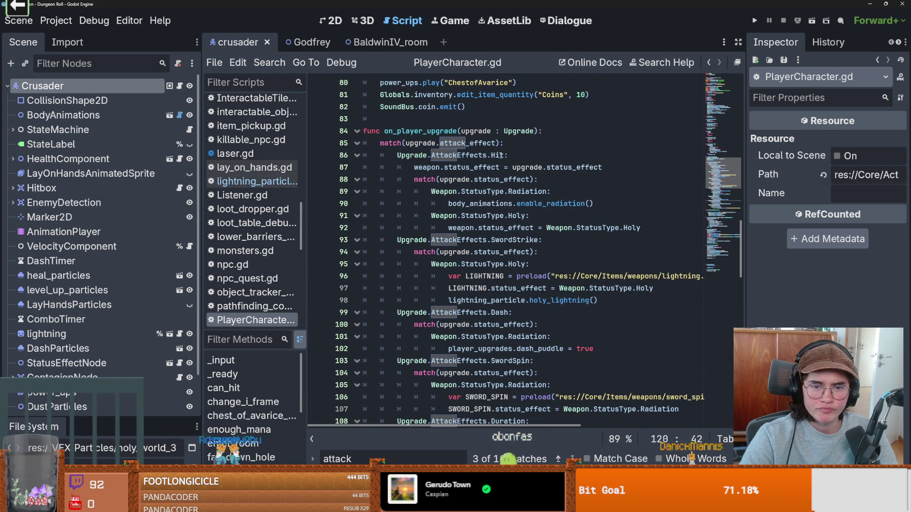
Review the Hit effect around lines 86–90 and dash_puddle on line 102.
{"action": "left_click", "coordinate": [500, 155]}
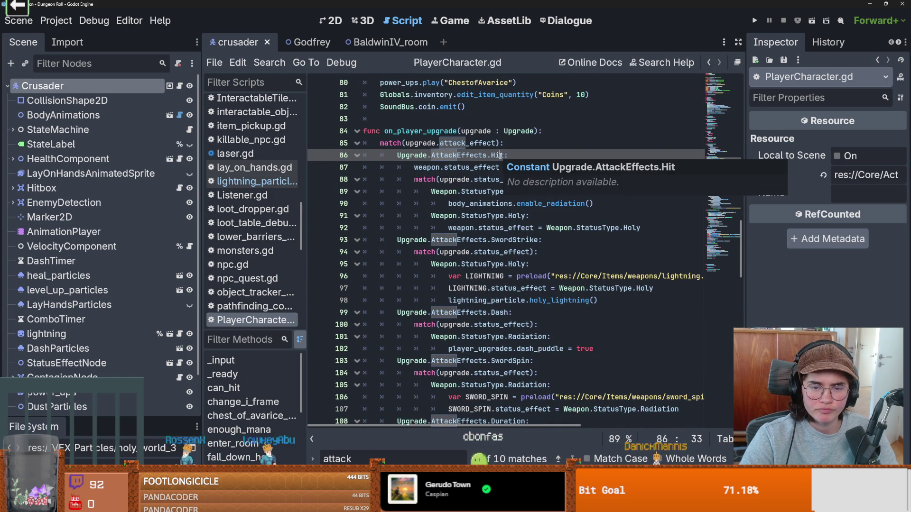
{"action": "left_click", "coordinate": [612, 216]}
{"action": "left_click", "coordinate": [617, 206]}
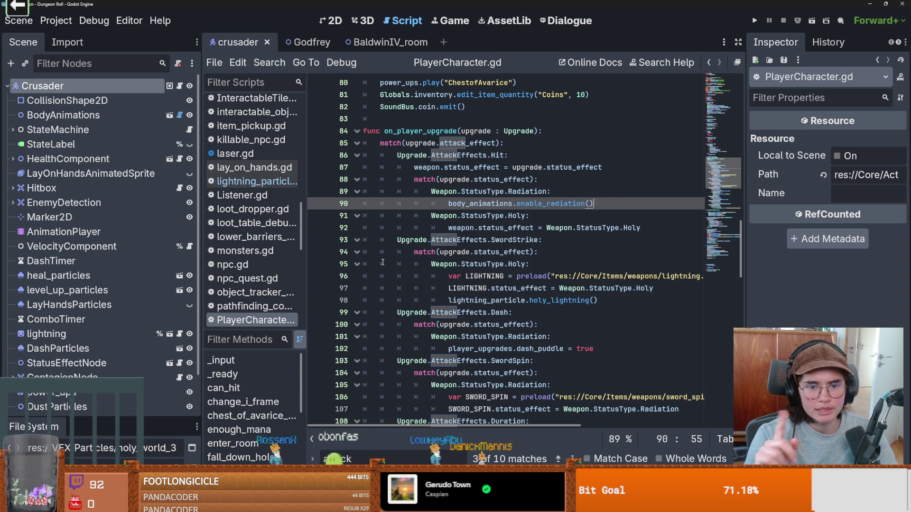
{"action": "scroll", "coordinate": [415, 352], "scroll_direction": "down", "scroll_amount": 1}
{"action": "left_click", "coordinate": [515, 300]}
{"action": "double_click", "coordinate": [527, 300]}
{"action": "double_click", "coordinate": [480, 312]}
{"action": "double_click", "coordinate": [540, 312]}
{"action": "mouse_move", "coordinate": [540, 312]}
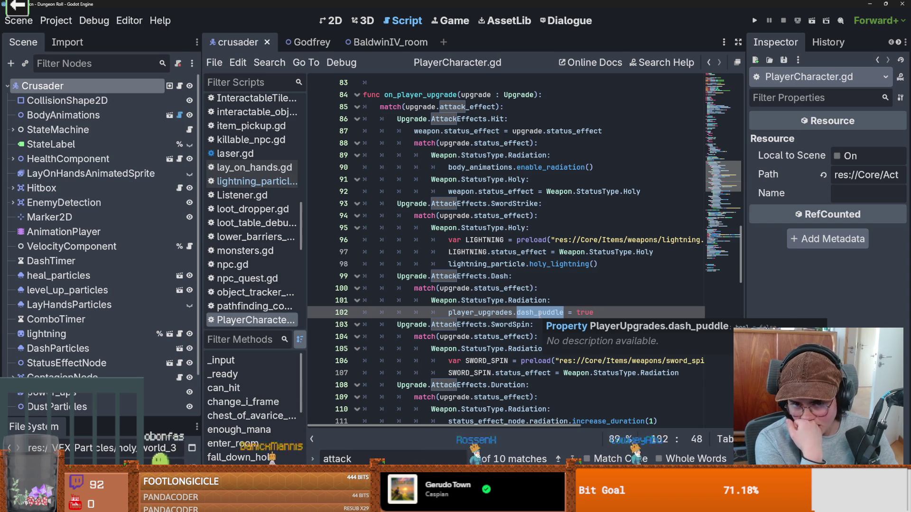
{"action": "scroll", "coordinate": [44, 273], "scroll_direction": "down", "scroll_amount": 3}
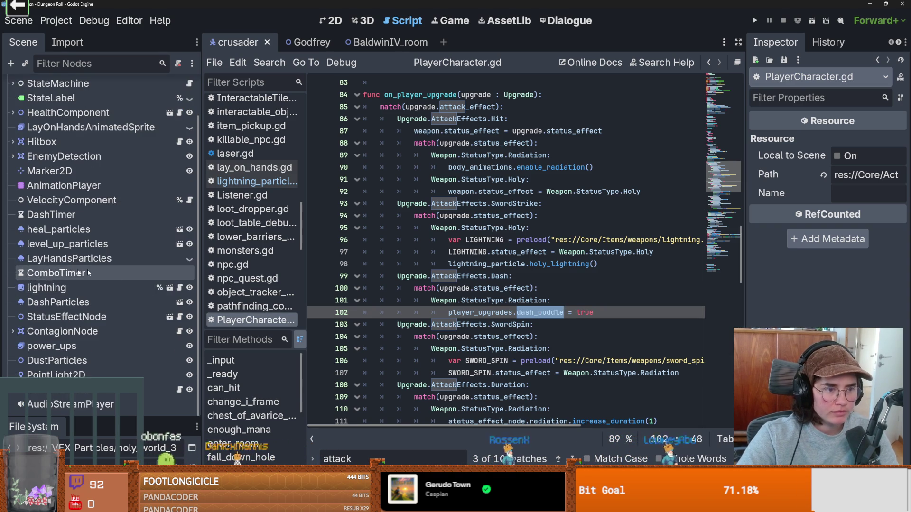
Run Dungeon Roll, show the debug room cards, and enter the Jerusalem room.
{"action": "left_click", "coordinate": [754, 20]}
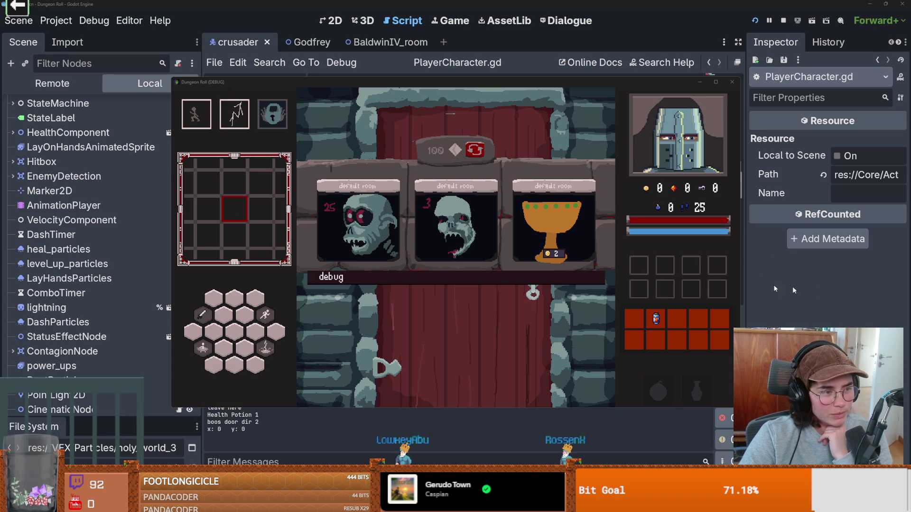
{"action": "left_click", "coordinate": [425, 273]}
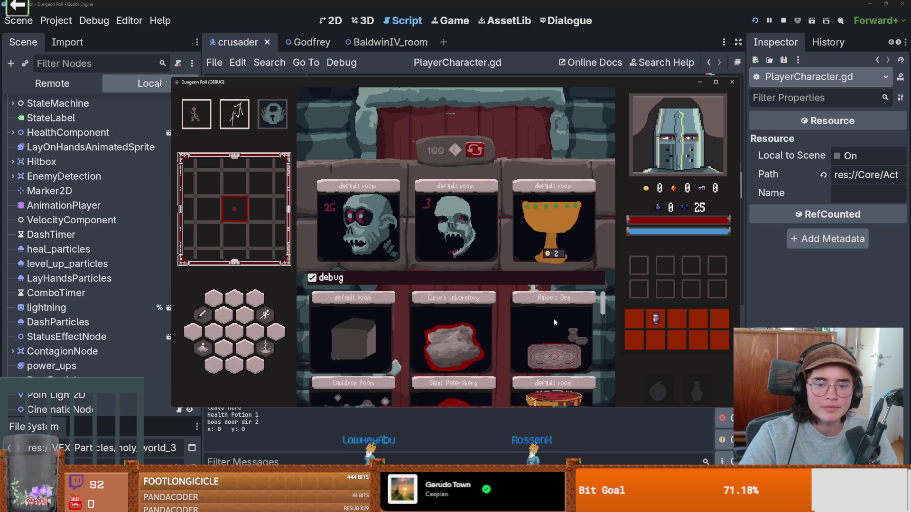
{"action": "scroll", "coordinate": [583, 336], "scroll_direction": "down", "scroll_amount": 2}
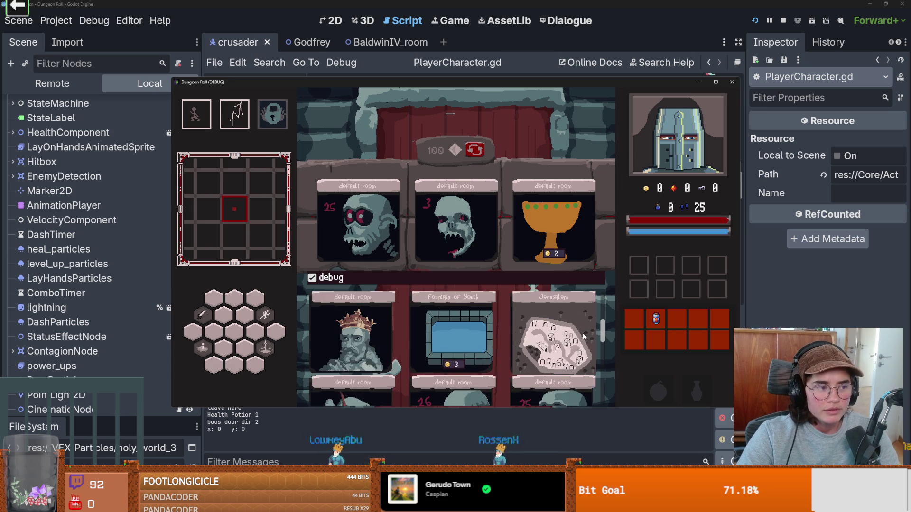
{"action": "left_click", "coordinate": [583, 336]}
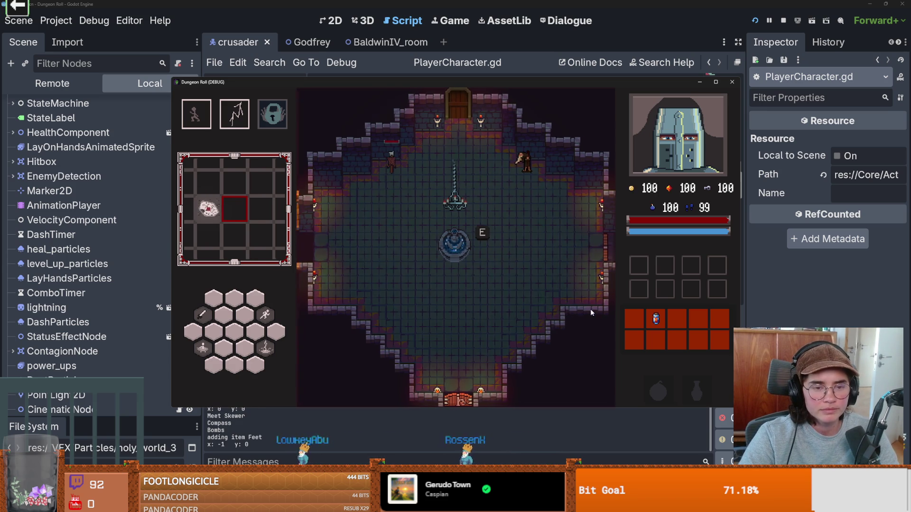
Fight the goblin with combo attacks and lightning, then walk to Baldwin.
{"action": "key", "text": "2"}
{"action": "key", "text": "a"}
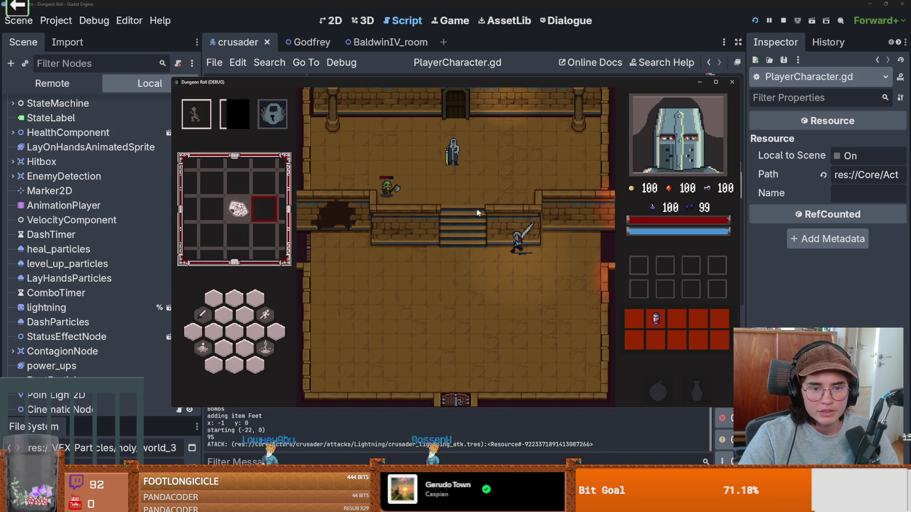
{"action": "key", "text": "w"}
{"action": "left_click", "coordinate": [439, 197]}
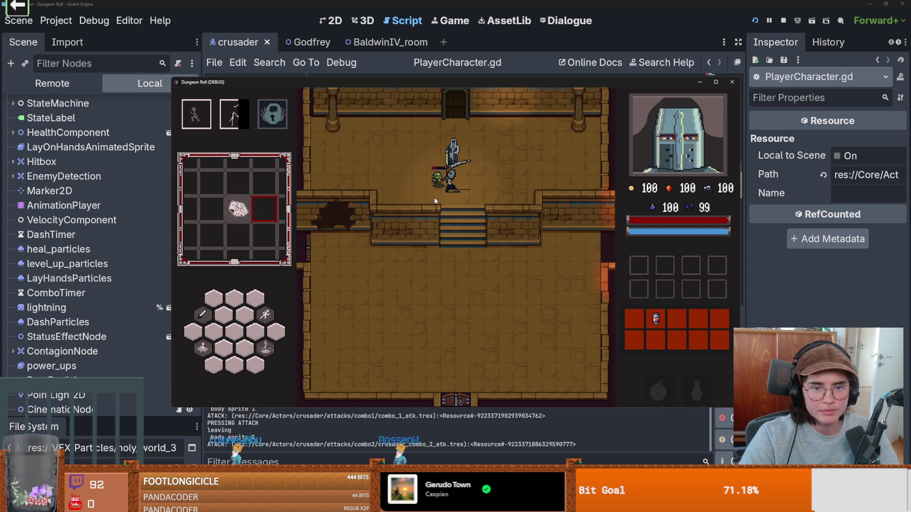
{"action": "key", "text": "1"}
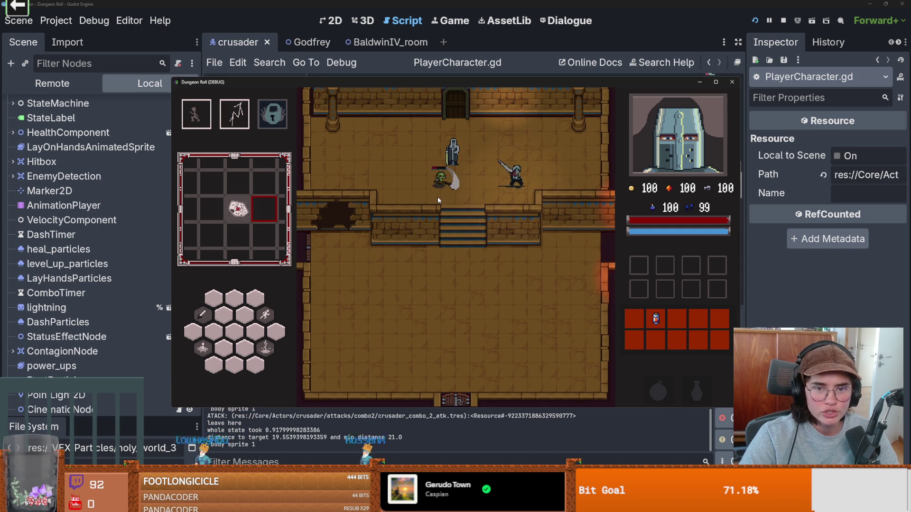
{"action": "key", "text": "2"}
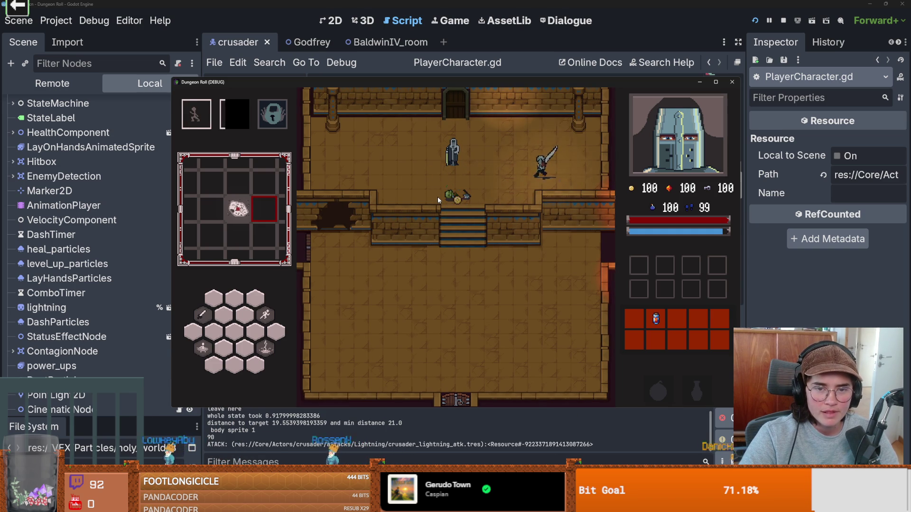
{"action": "key", "text": "a"}
Talk to Baldwin, choose his upgrades option, and take Holy Light.
{"action": "key", "text": "e"}
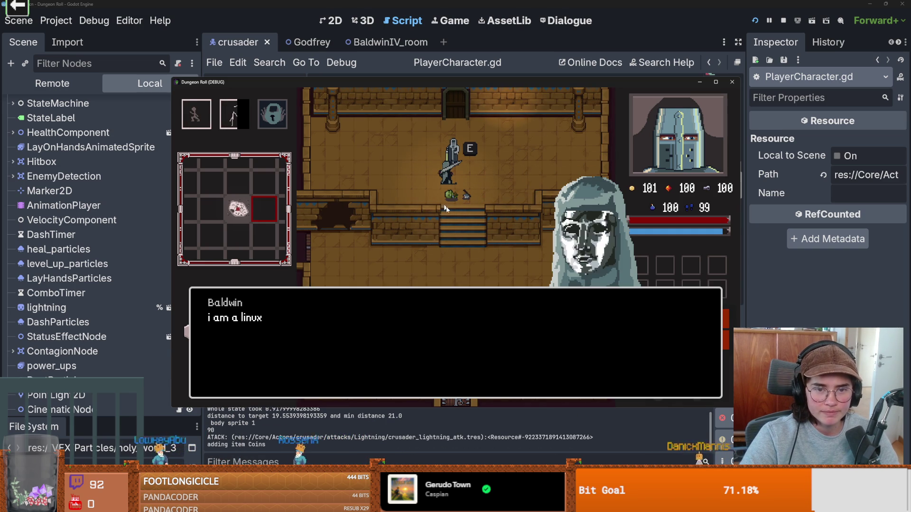
{"action": "left_click", "coordinate": [450, 265]}
{"action": "left_click", "coordinate": [447, 242]}
{"action": "key", "text": "e"}
{"action": "left_click", "coordinate": [436, 247]}
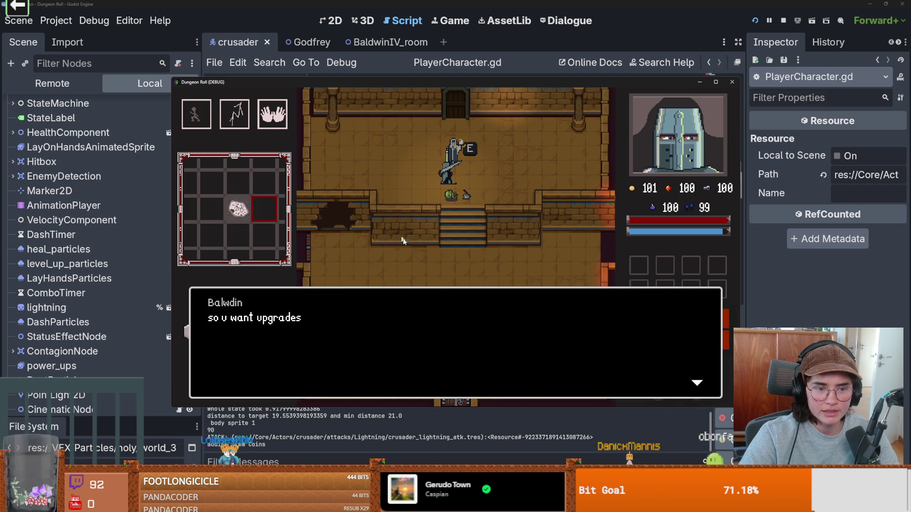
{"action": "left_click", "coordinate": [435, 248]}
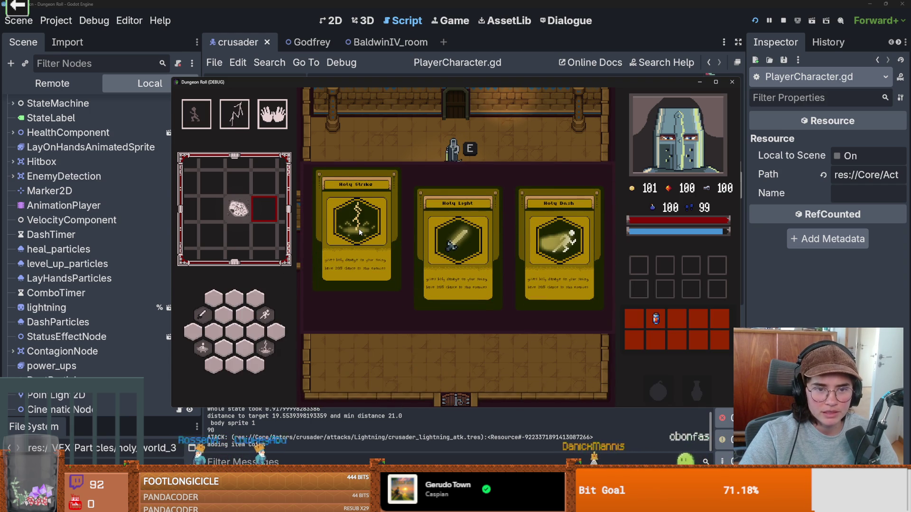
{"action": "left_click", "coordinate": [467, 212]}
Cast lightning, go to the door, and enter the middle room card.
{"action": "key", "text": "s"}
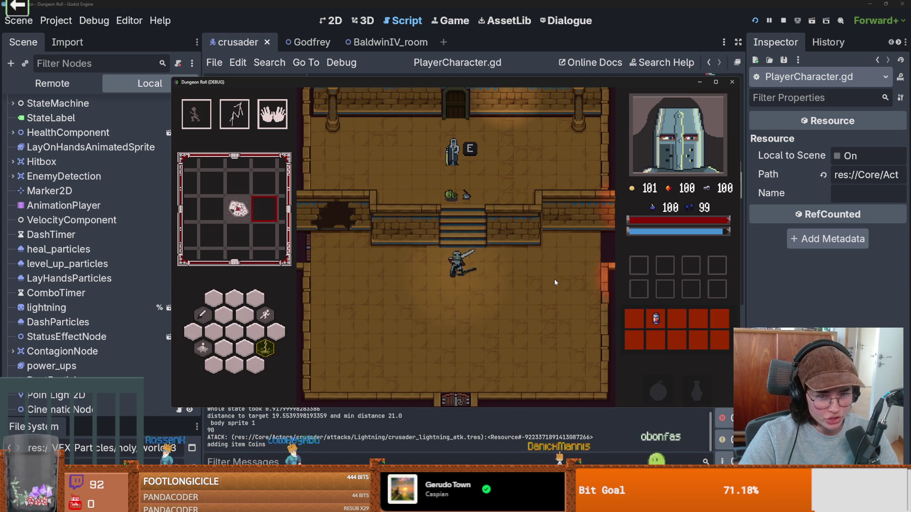
{"action": "key", "text": "q"}
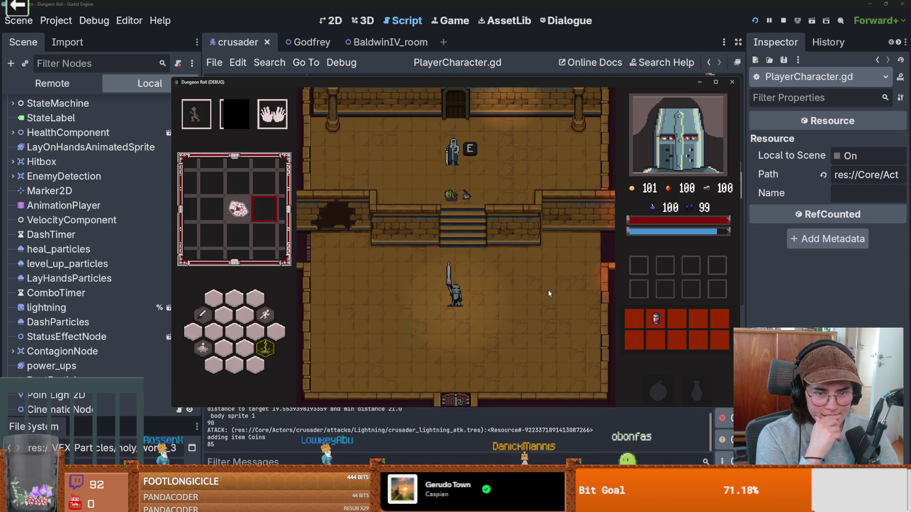
{"action": "key", "text": "w"}
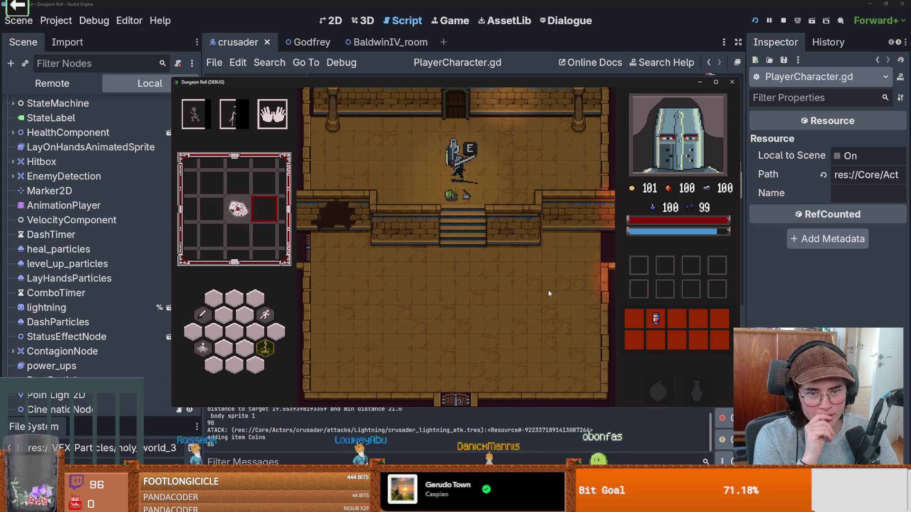
{"action": "key", "text": "e"}
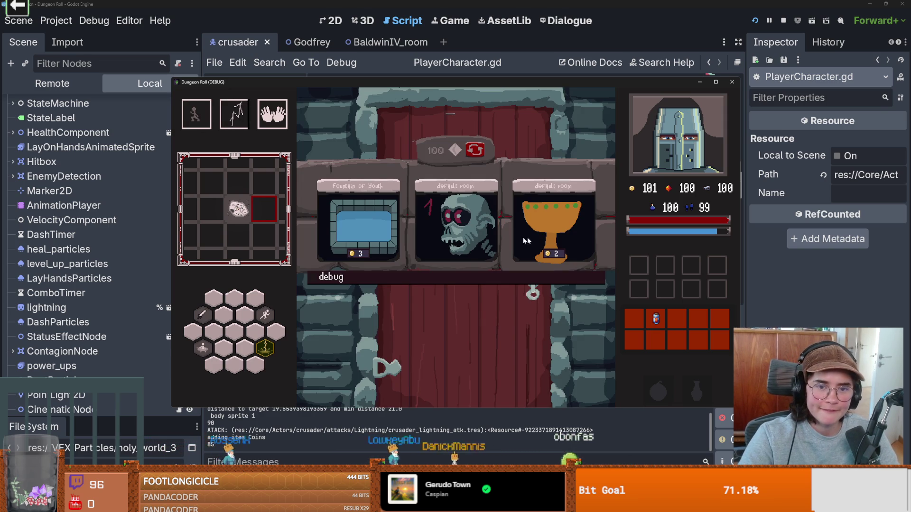
{"action": "left_click", "coordinate": [460, 234]}
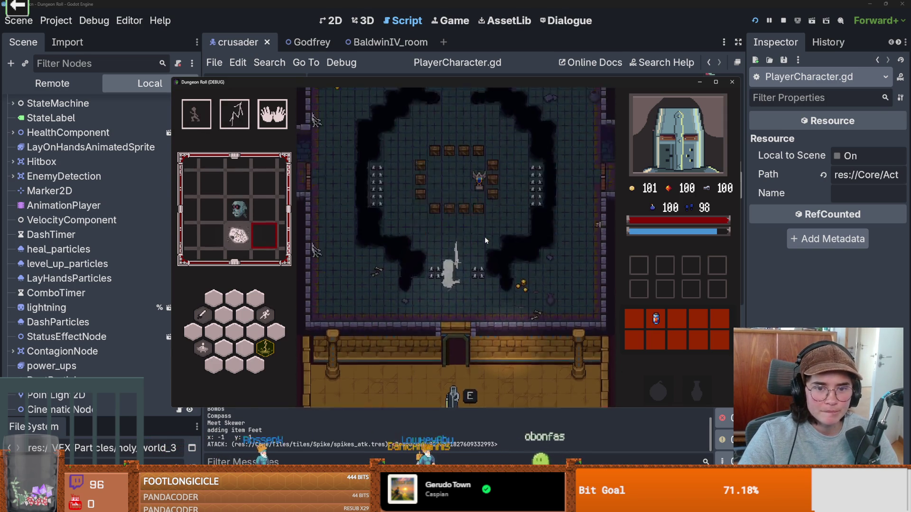
Undo the stray 'aaaaaaa' text on line 68 and stop the running game.
{"action": "type", "text": "aaaaaaa"}
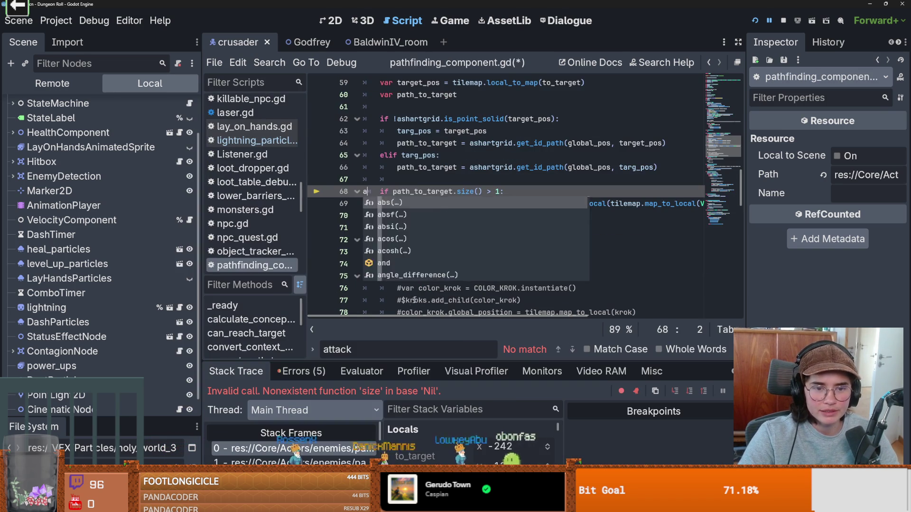
{"action": "key", "text": "ctrl+z"}
{"action": "left_click", "coordinate": [496, 255]}
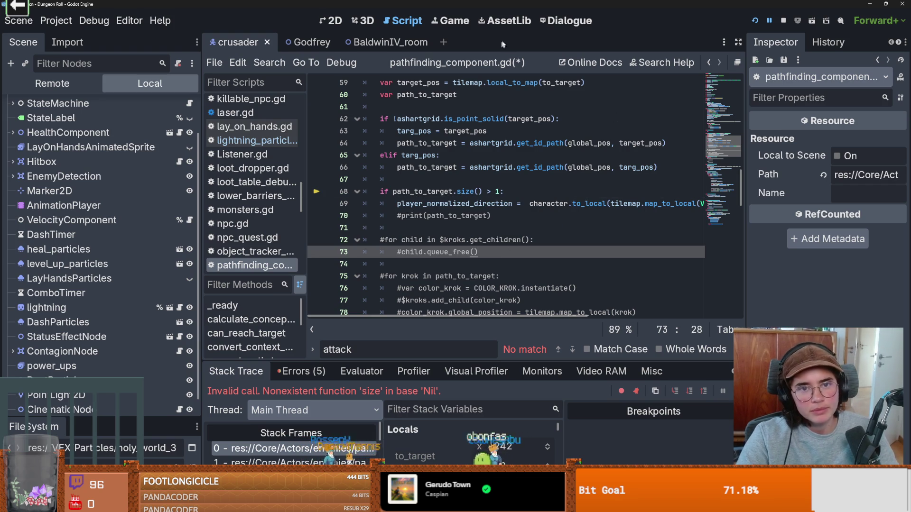
{"action": "left_click", "coordinate": [454, 24]}
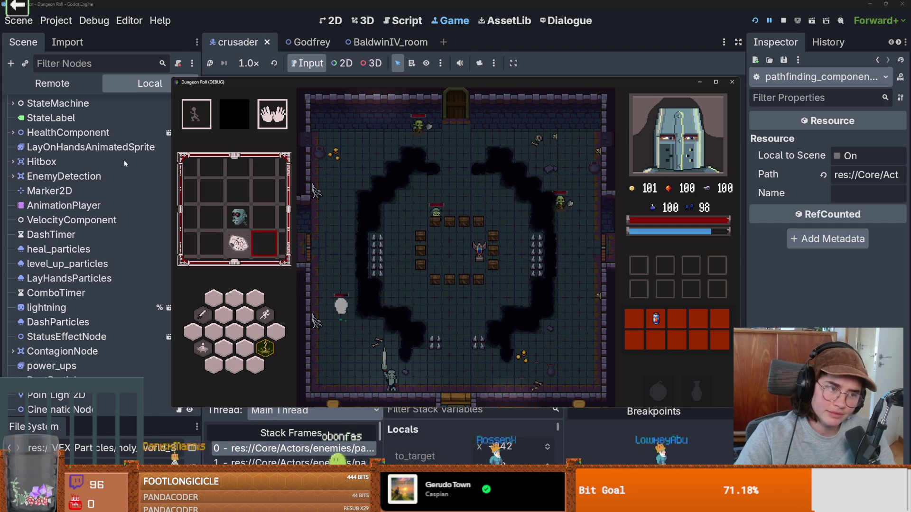
{"action": "left_click", "coordinate": [234, 126]}
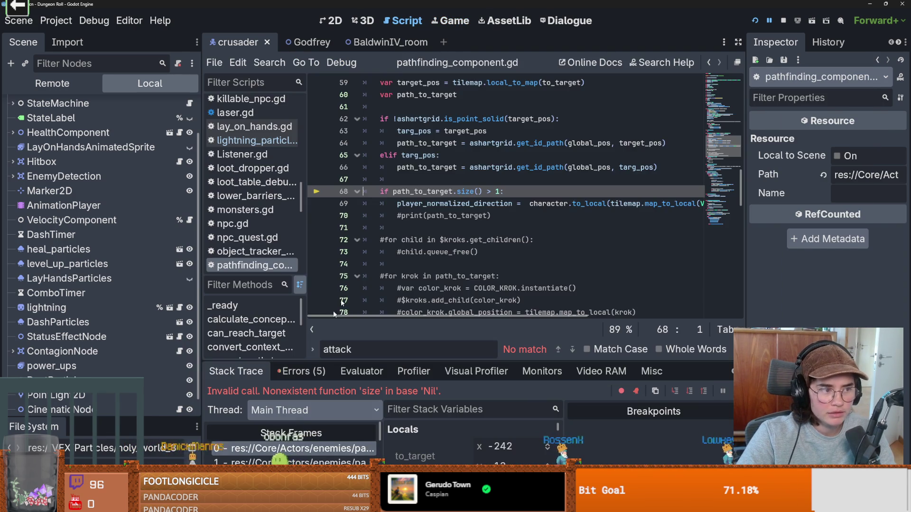
Inspect path_to_target and player_normalized_direction on lines 68–69.
{"action": "scroll", "coordinate": [412, 233], "scroll_direction": "up", "scroll_amount": 3}
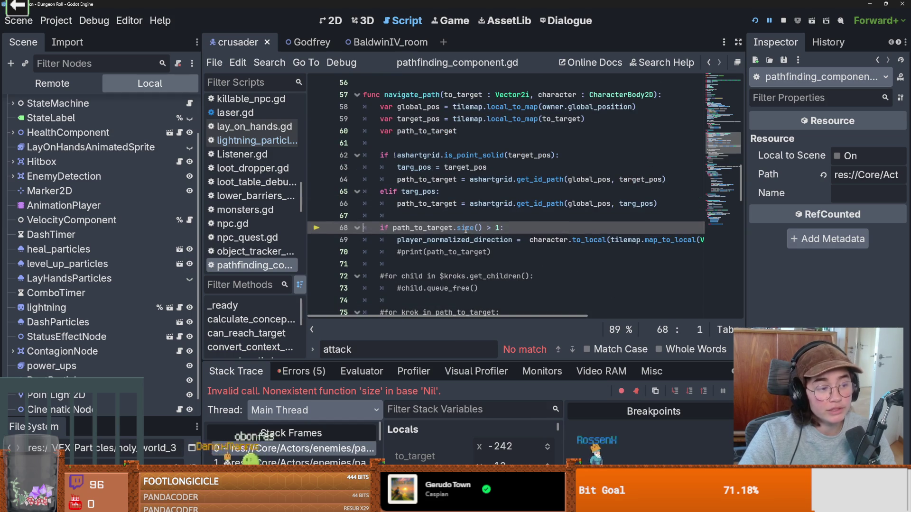
{"action": "scroll", "coordinate": [452, 242], "scroll_direction": "down", "scroll_amount": 1}
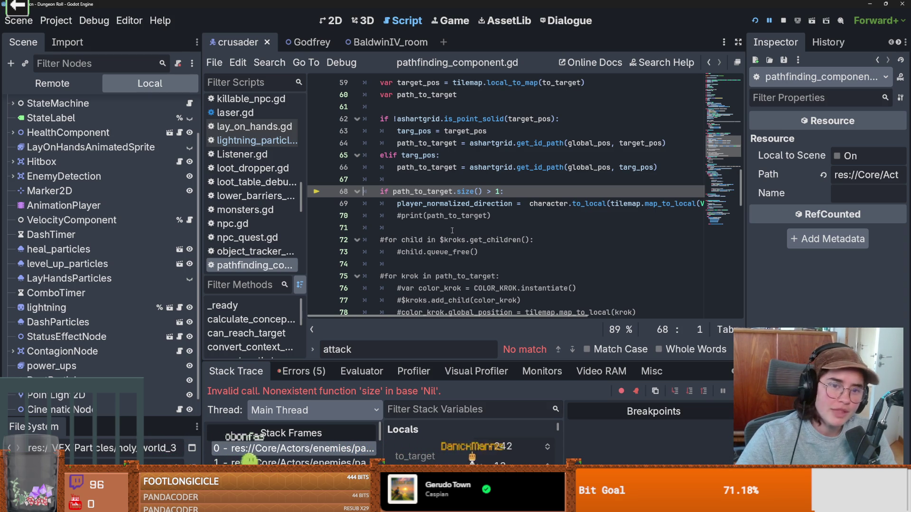
{"action": "scroll", "coordinate": [452, 230], "scroll_direction": "up", "scroll_amount": 2}
{"action": "double_click", "coordinate": [416, 228]}
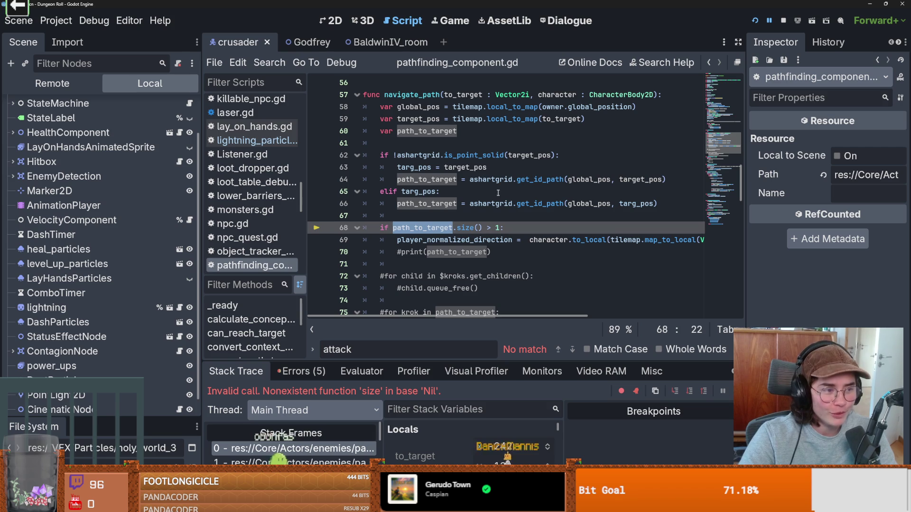
{"action": "mouse_move", "coordinate": [495, 185]}
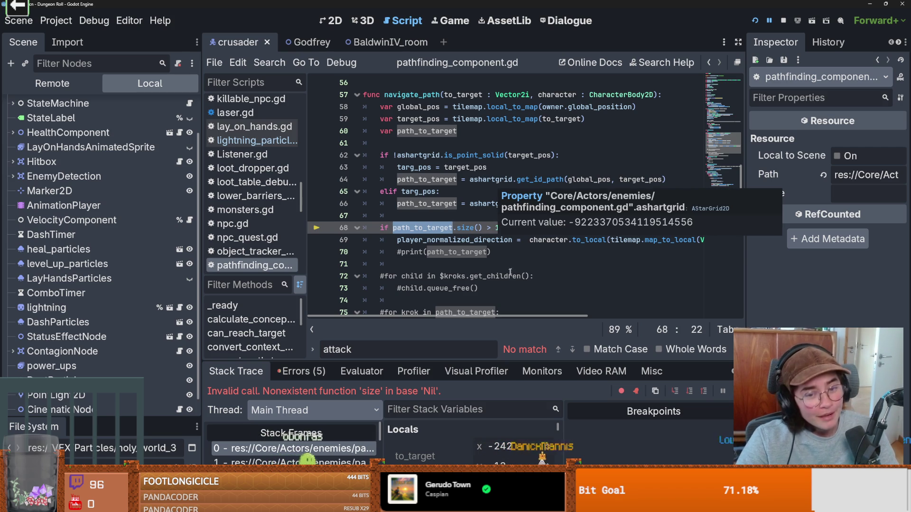
{"action": "left_click", "coordinate": [489, 239]}
{"action": "mouse_move", "coordinate": [489, 240]}
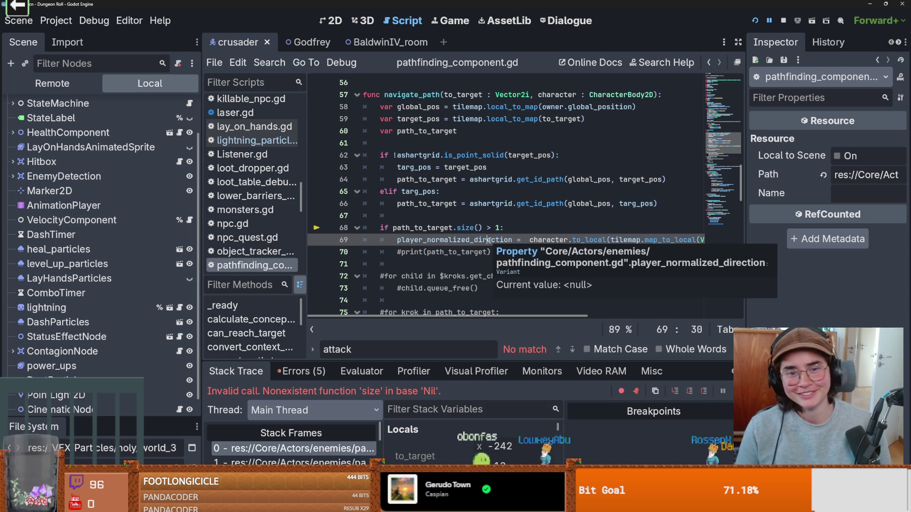
{"action": "double_click", "coordinate": [449, 241]}
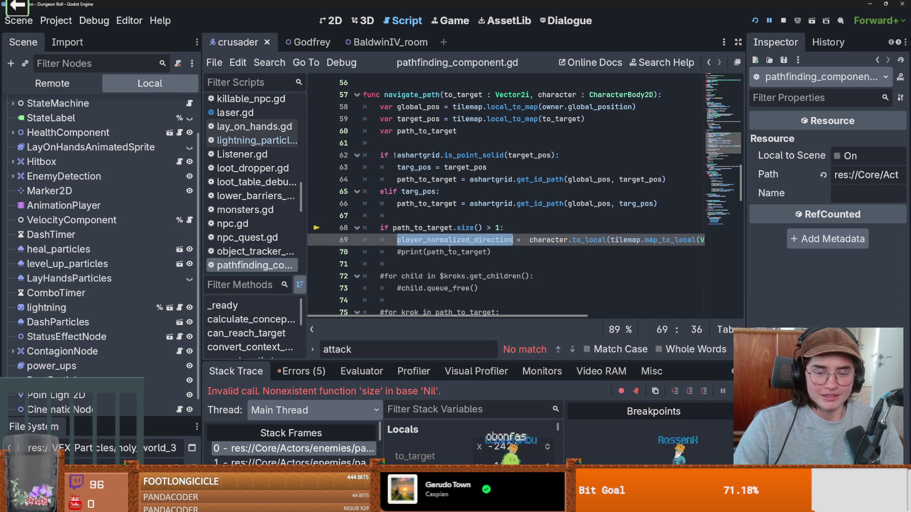
Examine is_point_solid, ashartgrid, targ_pos and path_to_target on lines 62–66.
{"action": "double_click", "coordinate": [474, 155]}
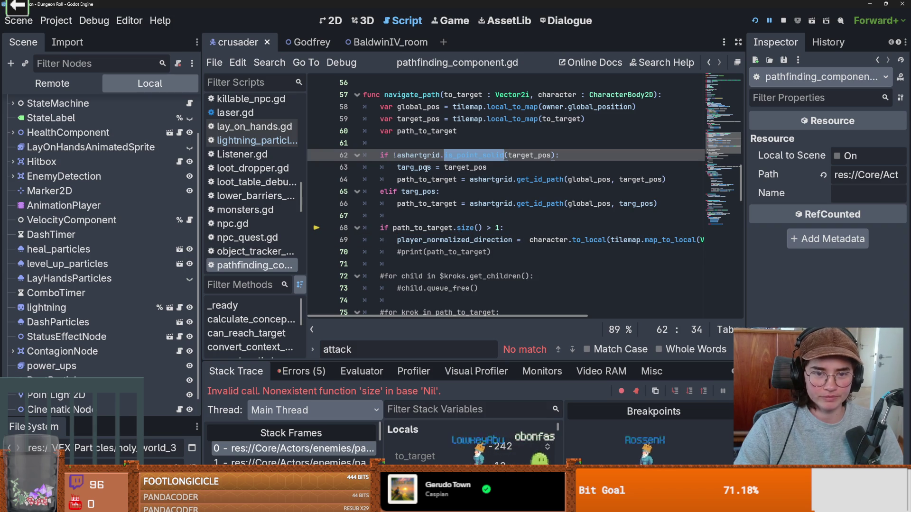
{"action": "double_click", "coordinate": [419, 156]}
{"action": "left_click", "coordinate": [435, 155]}
{"action": "double_click", "coordinate": [434, 155]}
{"action": "double_click", "coordinate": [417, 192]}
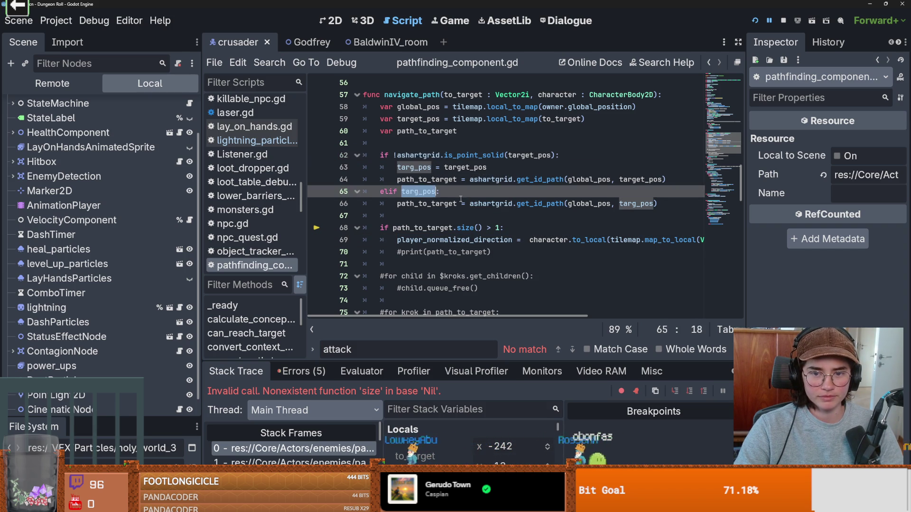
{"action": "double_click", "coordinate": [427, 203]}
{"action": "double_click", "coordinate": [490, 204]}
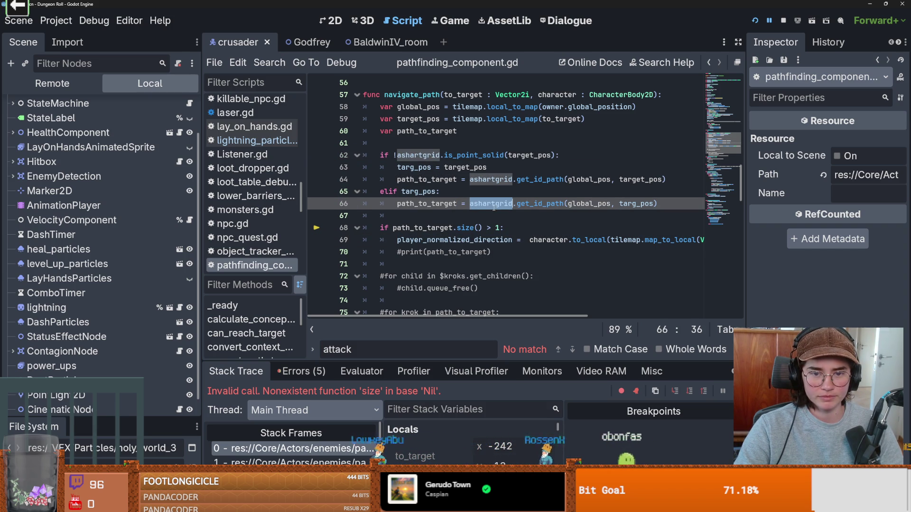
Enlarge the debugger area, add an empty line after line 64, then switch to the browser.
{"action": "mouse_move", "coordinate": [523, 361]}
{"action": "left_mouse_down"}
{"action": "mouse_move", "coordinate": [523, 291]}
{"action": "mouse_move", "coordinate": [523, 306]}
{"action": "left_mouse_up"}
{"action": "left_click", "coordinate": [456, 204]}
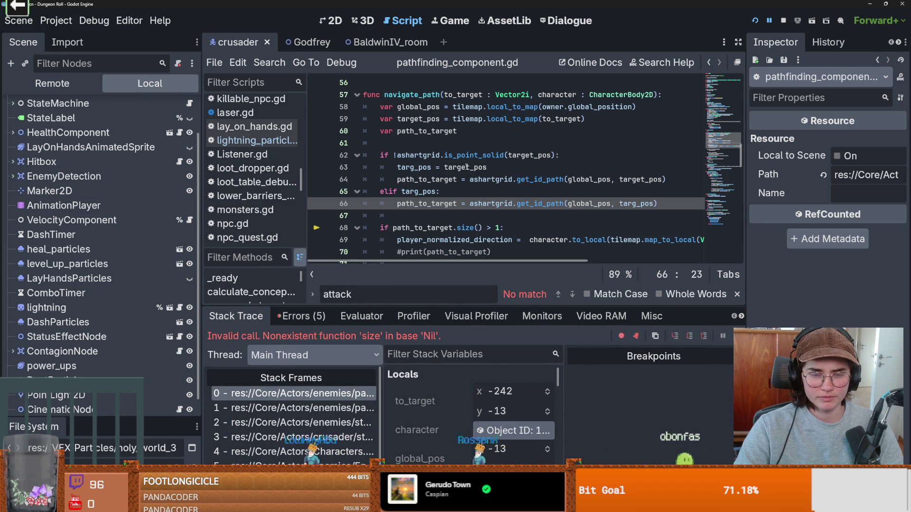
{"action": "left_click", "coordinate": [426, 155]}
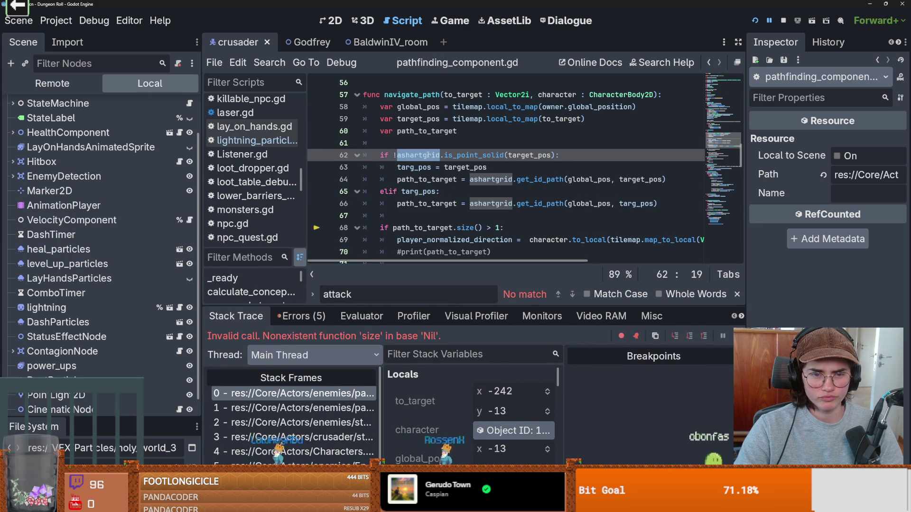
{"action": "double_click", "coordinate": [413, 192]}
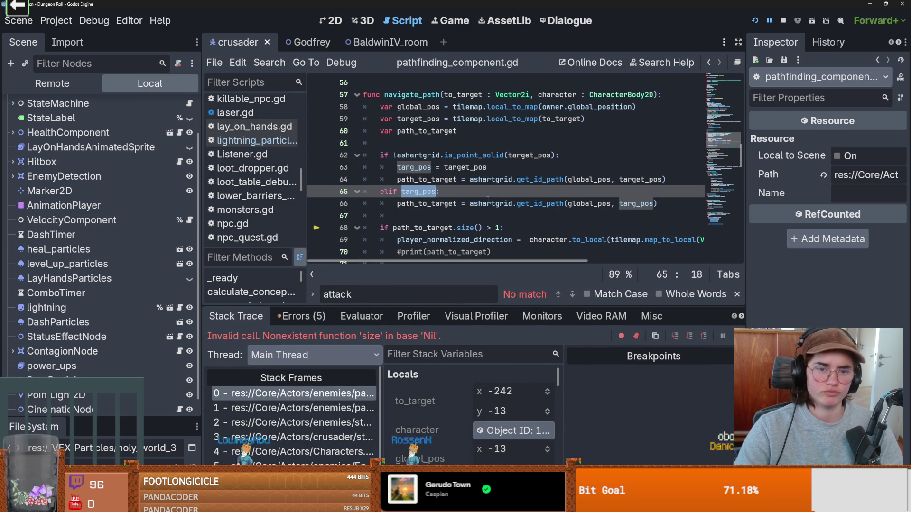
{"action": "left_click", "coordinate": [667, 180]}
{"action": "key", "text": "Return"}
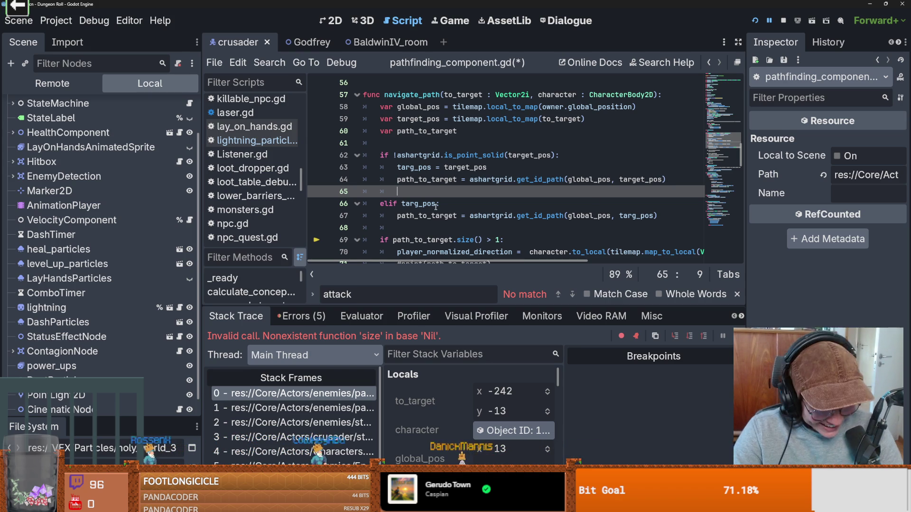
{"action": "mouse_move", "coordinate": [435, 207]}
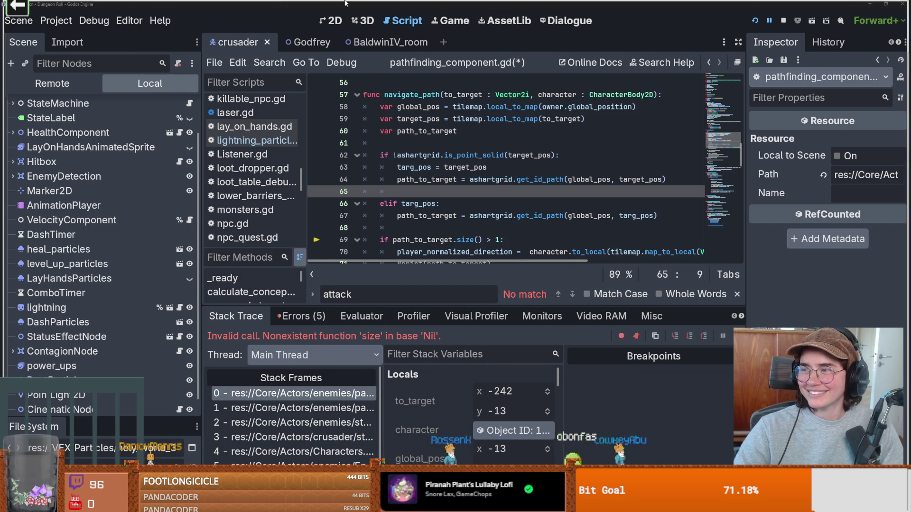
{"action": "key", "text": "alt+Tab"}
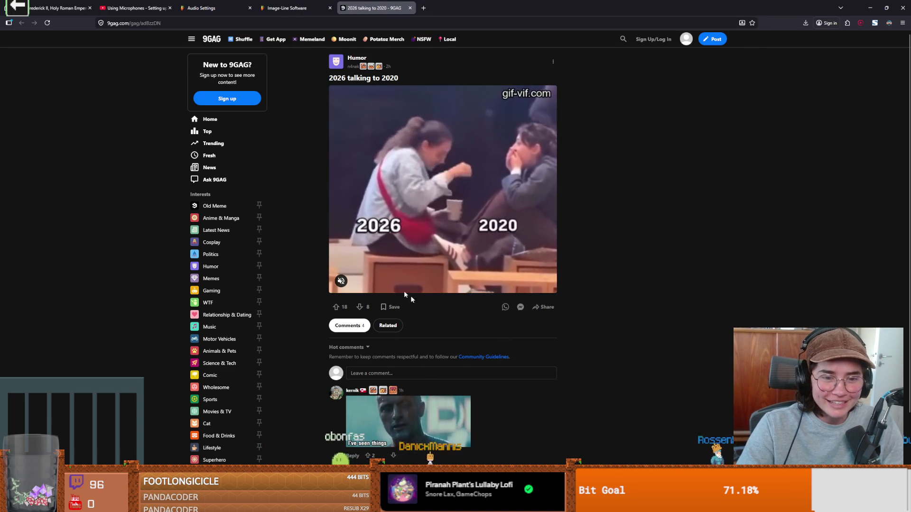
Unmute the '2026 talking to 2020' clip on 9GAG and return to Godot.
{"action": "left_click", "coordinate": [340, 281]}
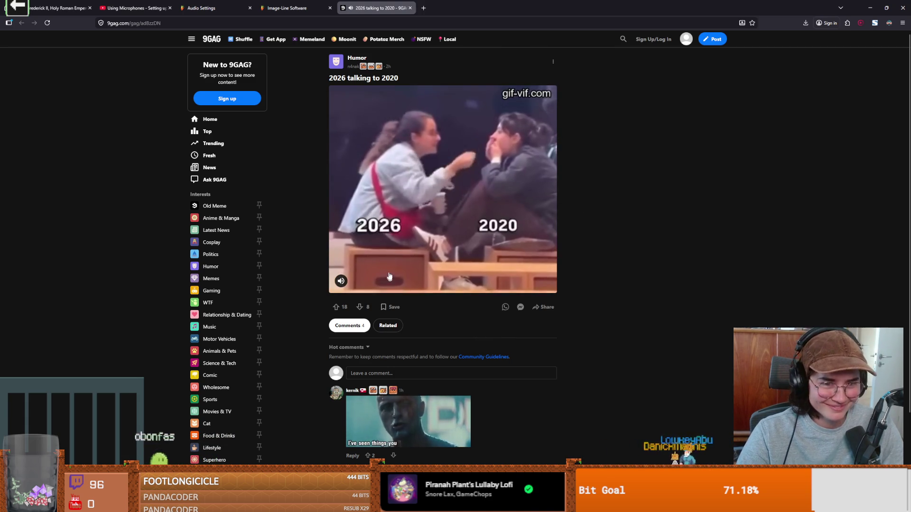
{"action": "left_click", "coordinate": [588, 23]}
{"action": "key", "text": "alt+Tab"}
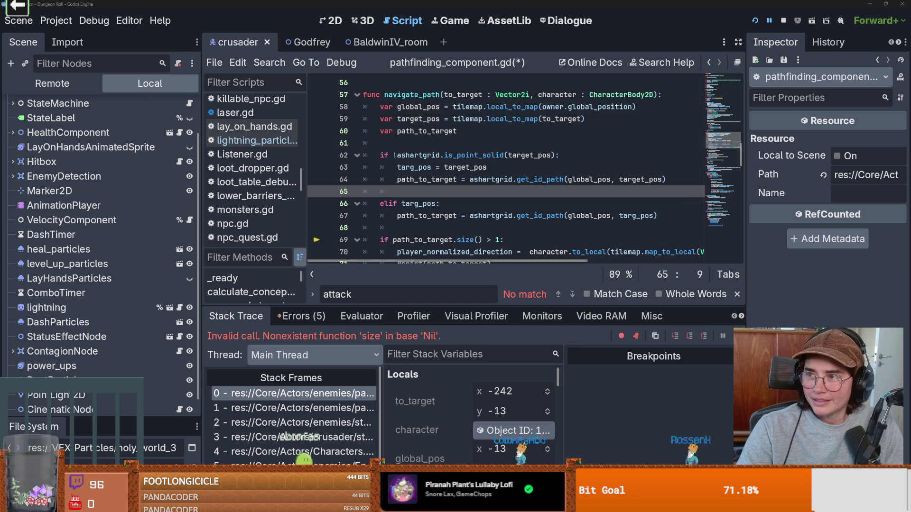
Strip the indentation from blank line 65 via the context menu and save pathfinding_component.gd.
{"action": "left_click", "coordinate": [410, 204]}
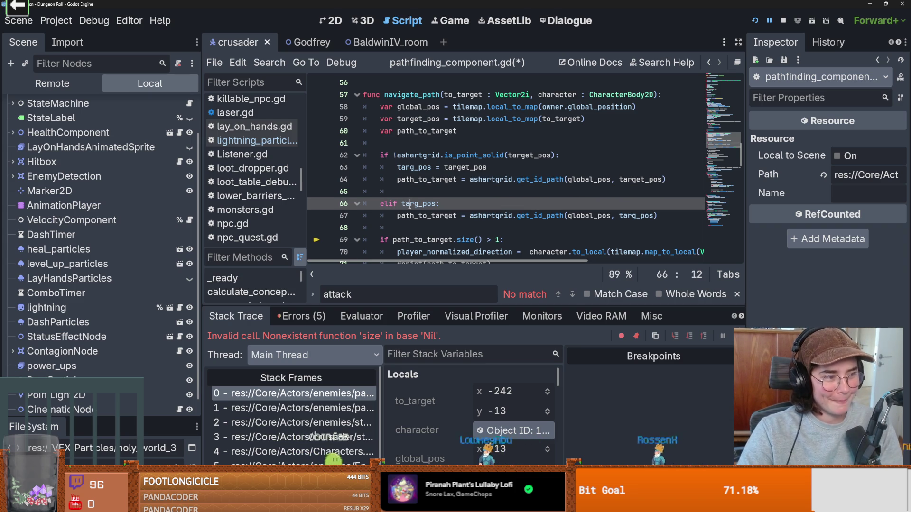
{"action": "left_click", "coordinate": [427, 228]}
{"action": "key", "text": "ctrl+s"}
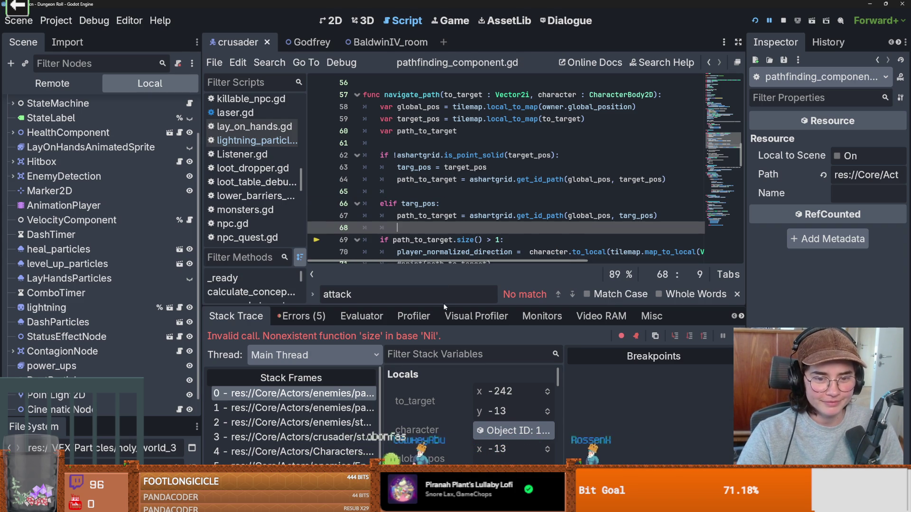
{"action": "key", "text": "ctrl+s"}
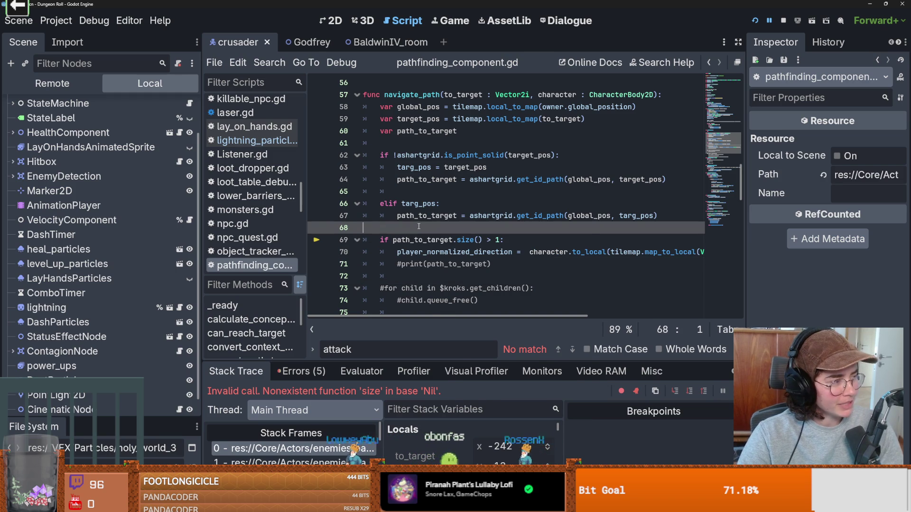
{"action": "right_click", "coordinate": [419, 227]}
{"action": "left_click", "coordinate": [437, 254]}
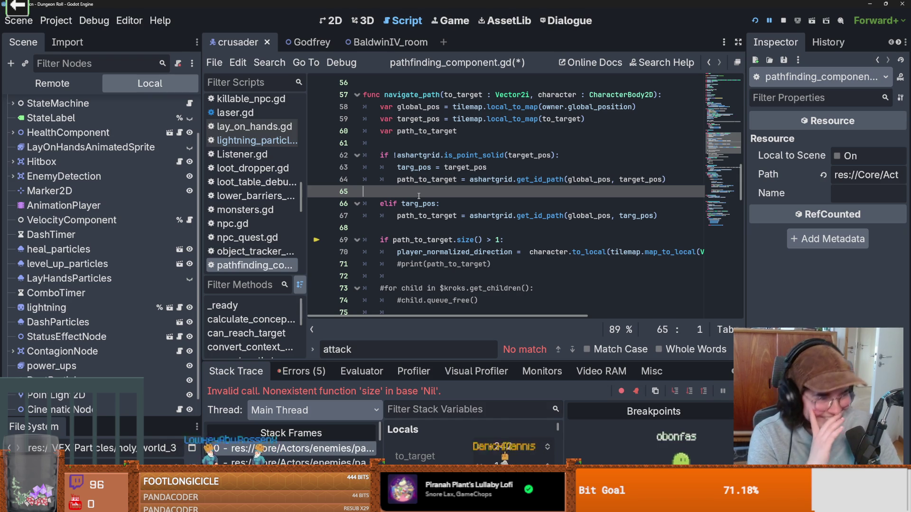
{"action": "key", "text": "ctrl+s"}
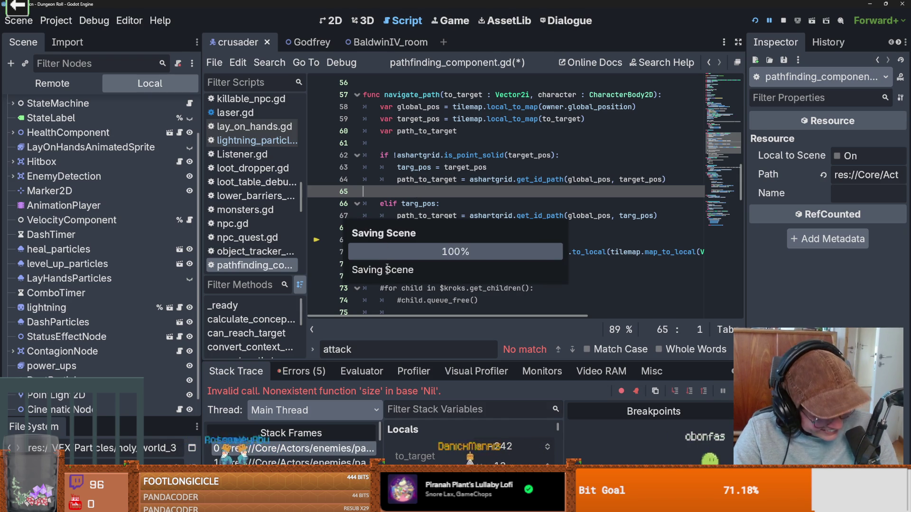
{"action": "left_click", "coordinate": [424, 138]}
{"action": "key", "text": "ctrl+s"}
{"action": "scroll", "coordinate": [400, 268], "scroll_direction": "down", "scroll_amount": 2}
{"action": "scroll", "coordinate": [401, 269], "scroll_direction": "up", "scroll_amount": 2}
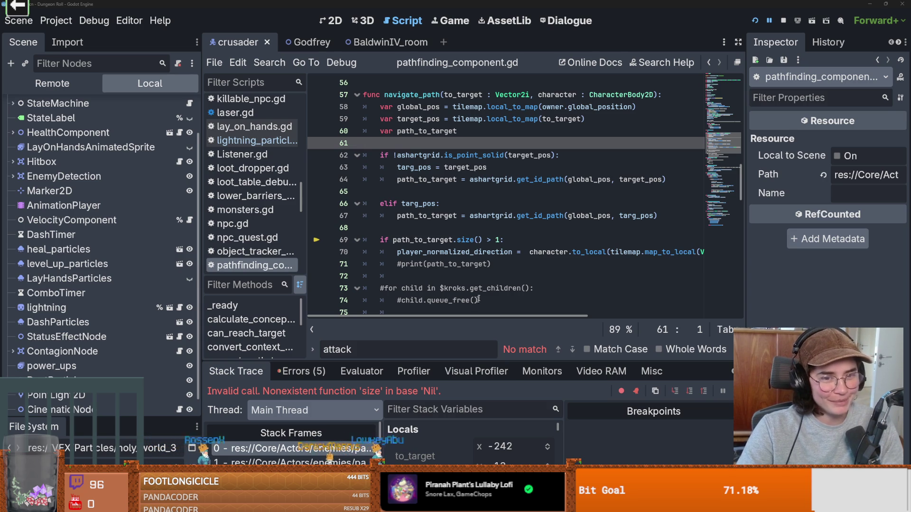
{"action": "scroll", "coordinate": [451, 204], "scroll_direction": "up", "scroll_amount": 2}
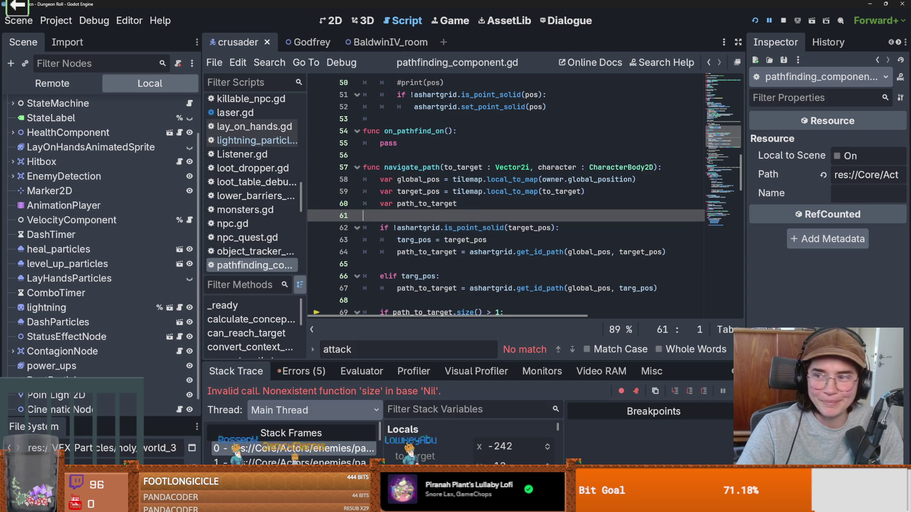
{"action": "scroll", "coordinate": [545, 269], "scroll_direction": "down", "scroll_amount": 1}
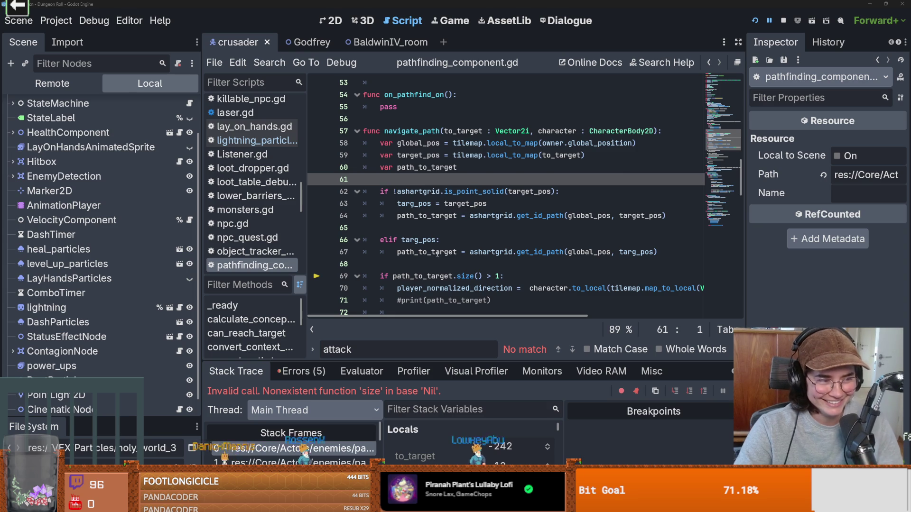
{"action": "scroll", "coordinate": [436, 254], "scroll_direction": "down", "scroll_amount": 1}
{"action": "left_click", "coordinate": [488, 225]}
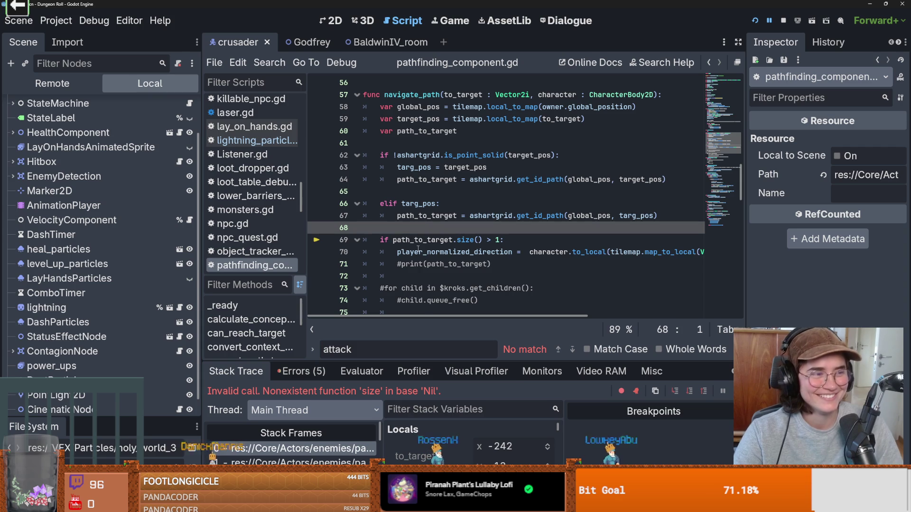
{"action": "mouse_move", "coordinate": [417, 249]}
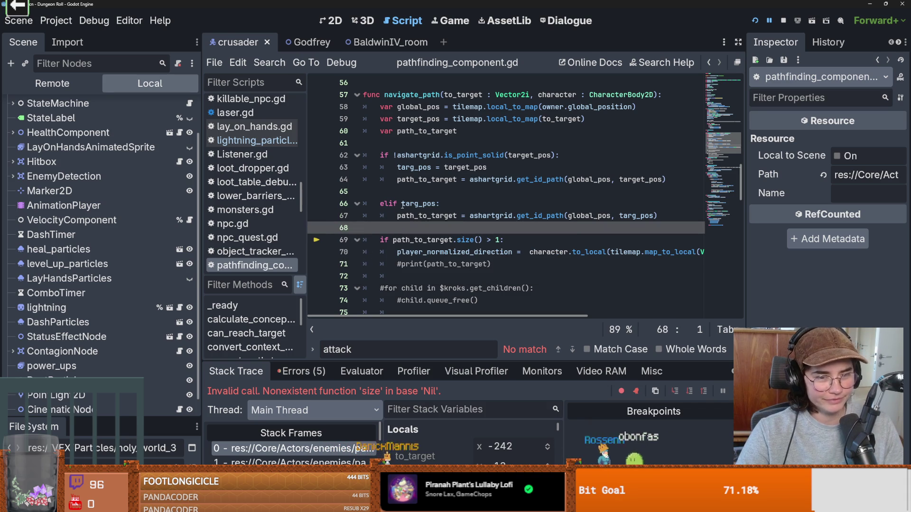
{"action": "left_click", "coordinate": [400, 194]}
{"action": "key", "text": "ctrl+s"}
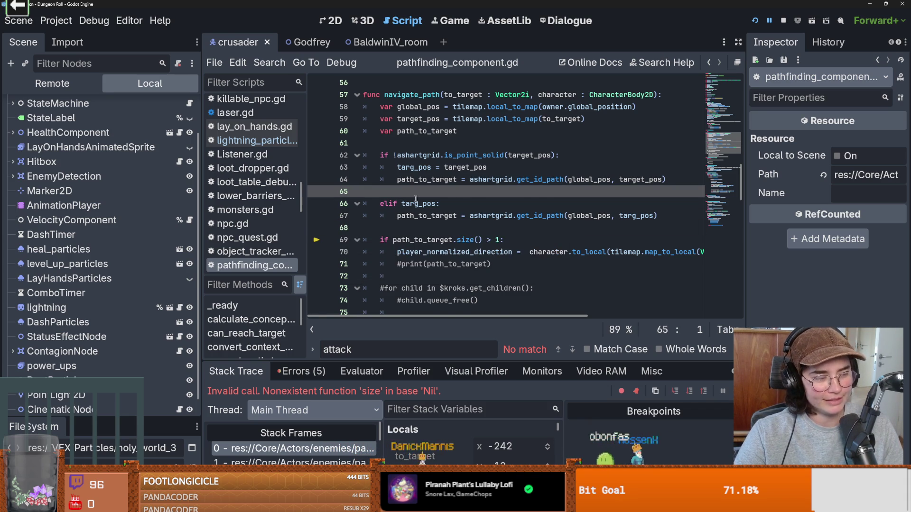
{"action": "scroll", "coordinate": [428, 210], "scroll_direction": "up", "scroll_amount": 2}
{"action": "left_click", "coordinate": [458, 220]}
{"action": "scroll", "coordinate": [459, 220], "scroll_direction": "down", "scroll_amount": 1}
{"action": "left_click_drag", "start_coordinate": [397, 191], "coordinate": [448, 192]}
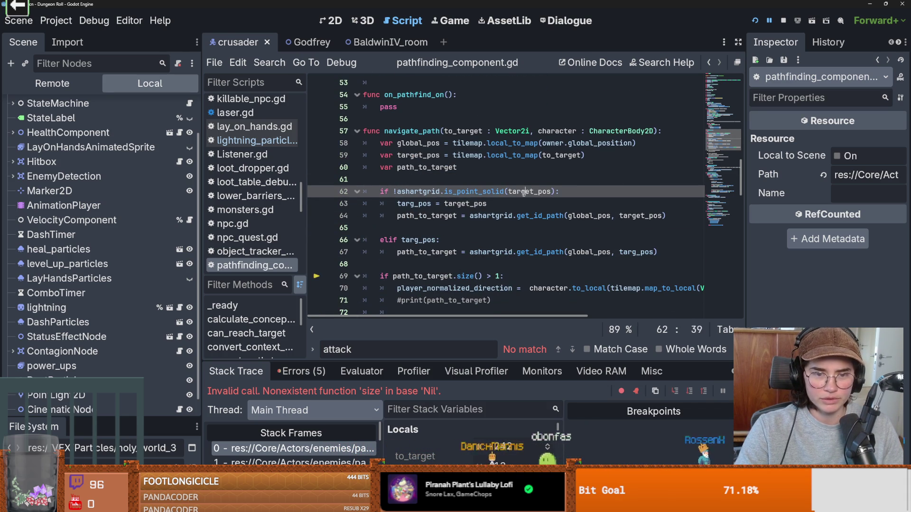
{"action": "double_click", "coordinate": [419, 240]}
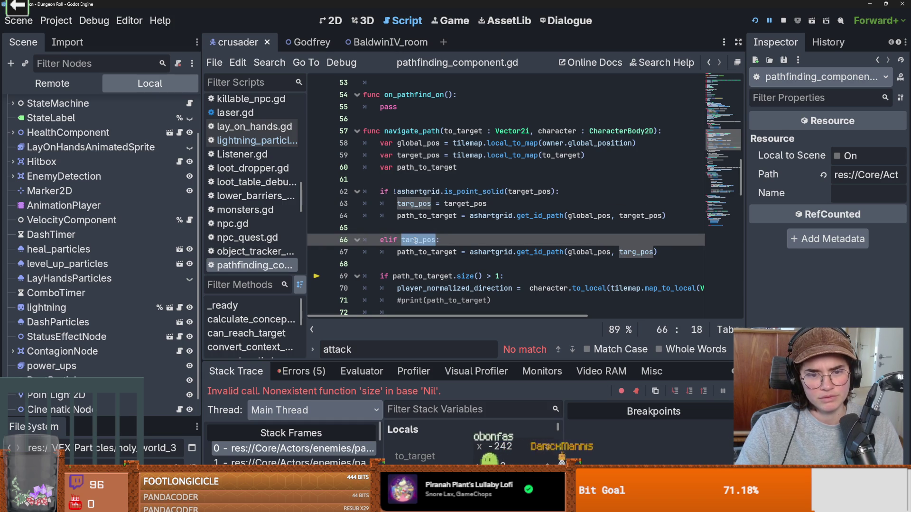
{"action": "left_click", "coordinate": [434, 228]}
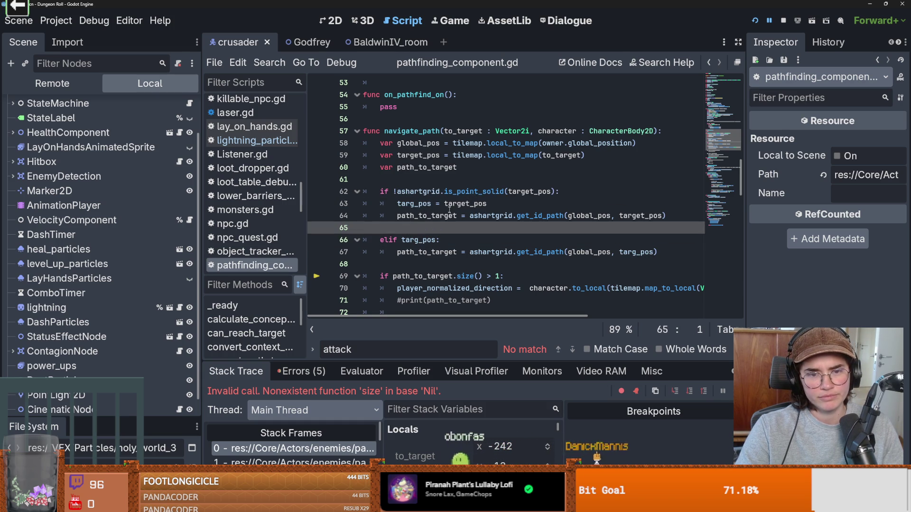
{"action": "mouse_move", "coordinate": [502, 216]}
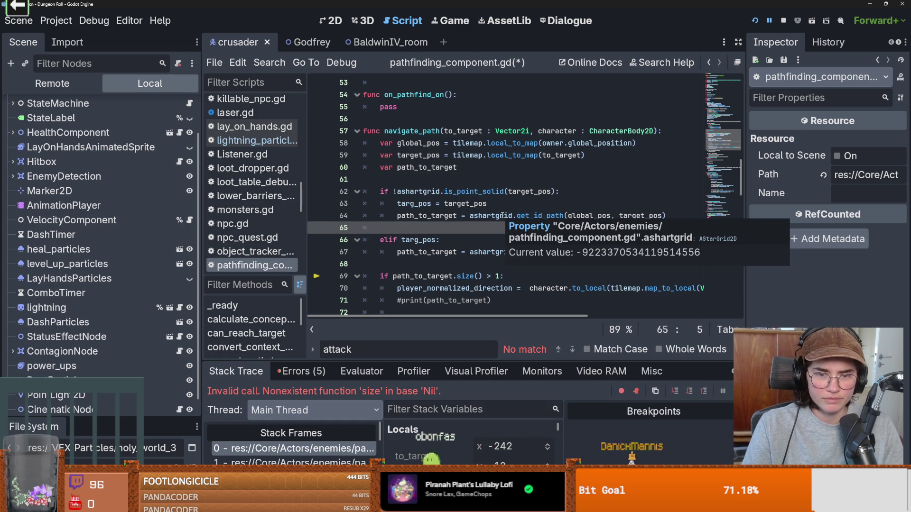
{"action": "left_click", "coordinate": [466, 182]}
{"action": "key", "text": "Return"}
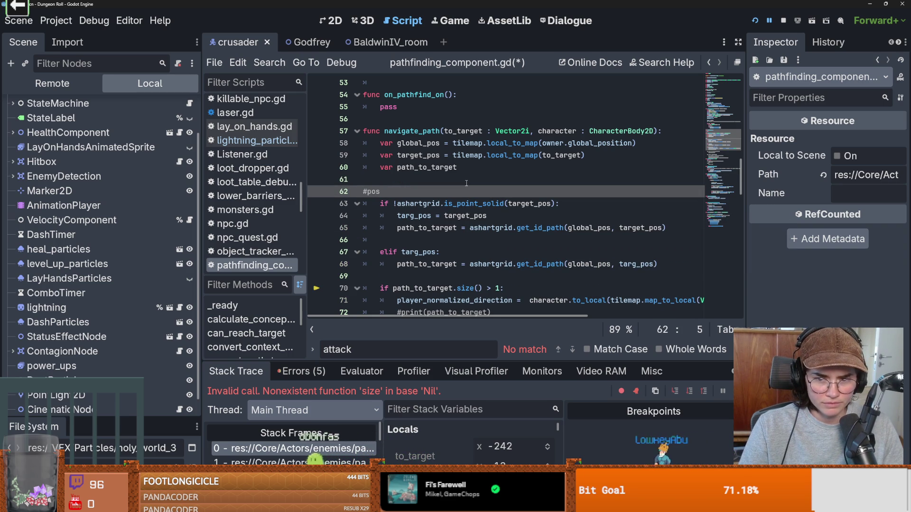
{"action": "key", "text": "BackSpace"}
{"action": "left_click", "coordinate": [628, 252]}
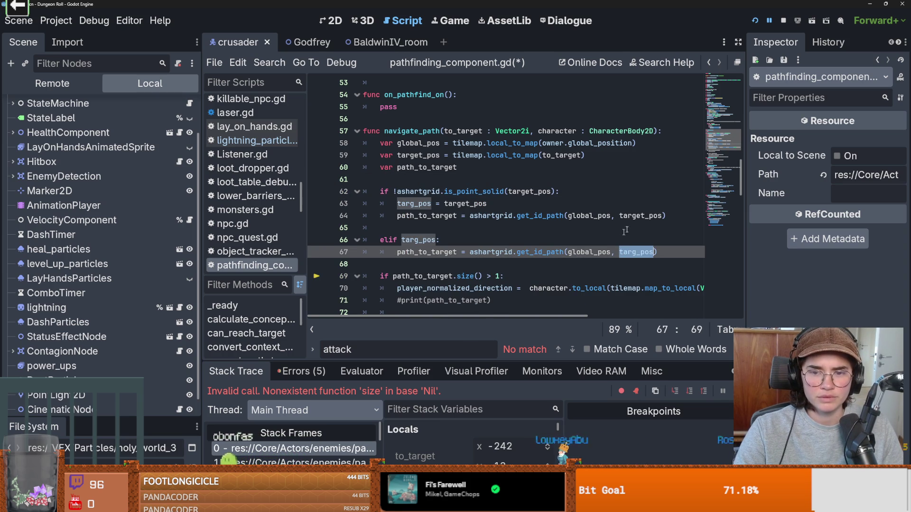
{"action": "double_click", "coordinate": [640, 215]}
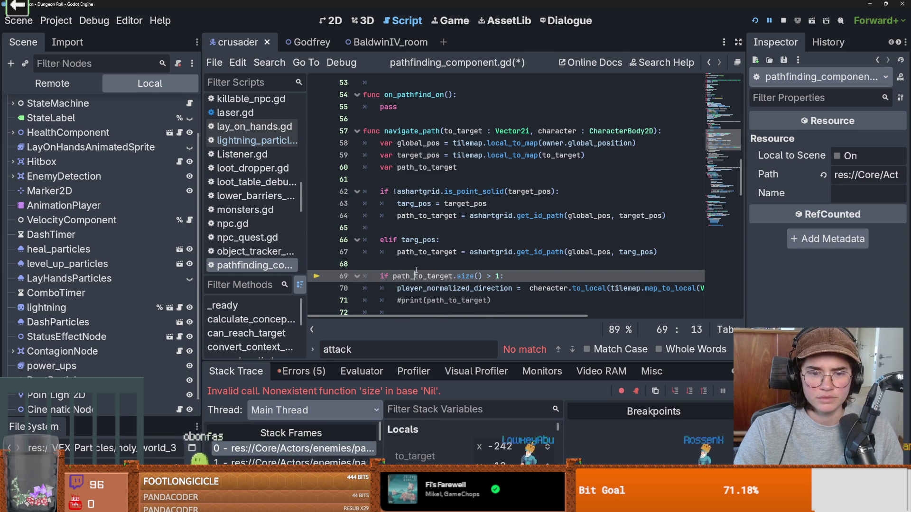
{"action": "double_click", "coordinate": [426, 252]}
{"action": "left_click", "coordinate": [628, 251]}
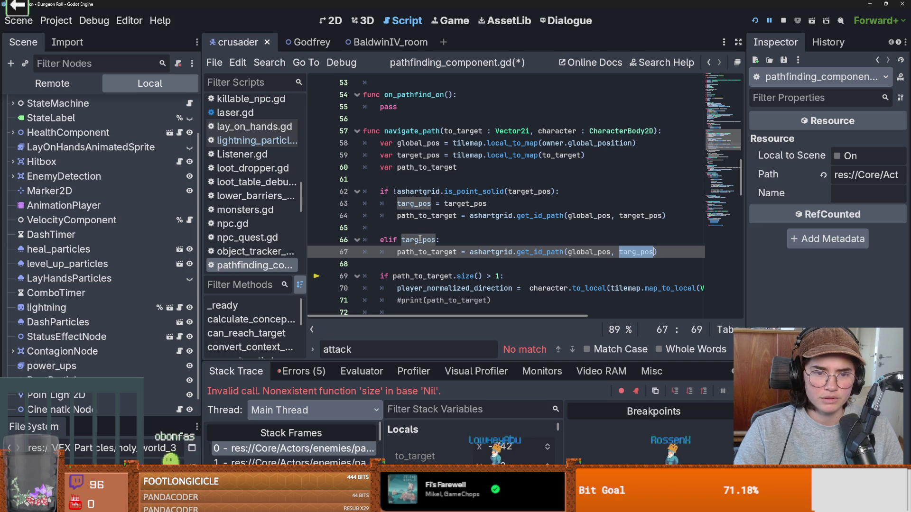
{"action": "double_click", "coordinate": [629, 252]}
{"action": "left_click", "coordinate": [423, 230]}
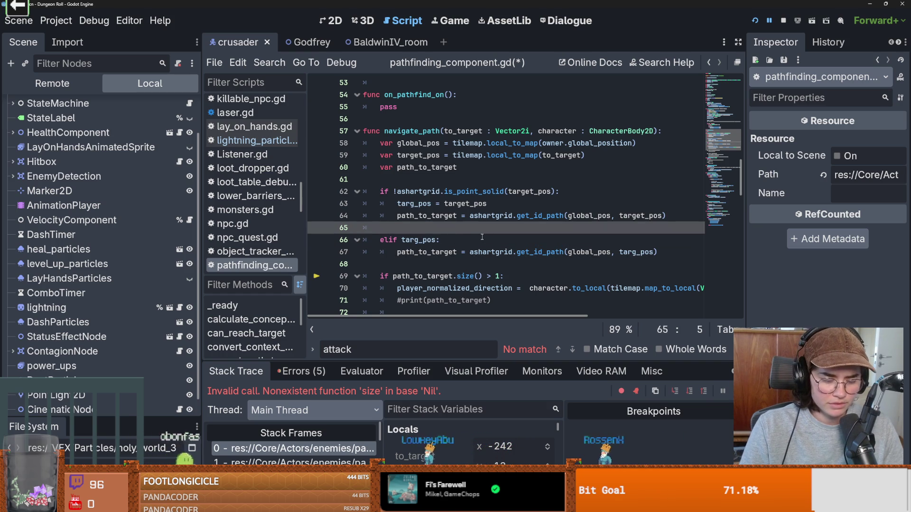
Delete the stray elif on line 65 and undo an accidental split of line 67.
{"action": "type", "text": "elif"}
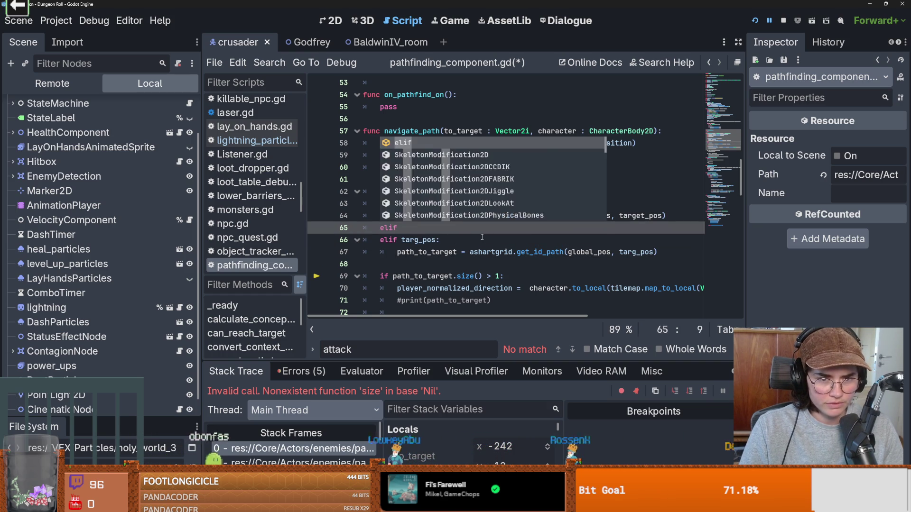
{"action": "left_click", "coordinate": [482, 238]}
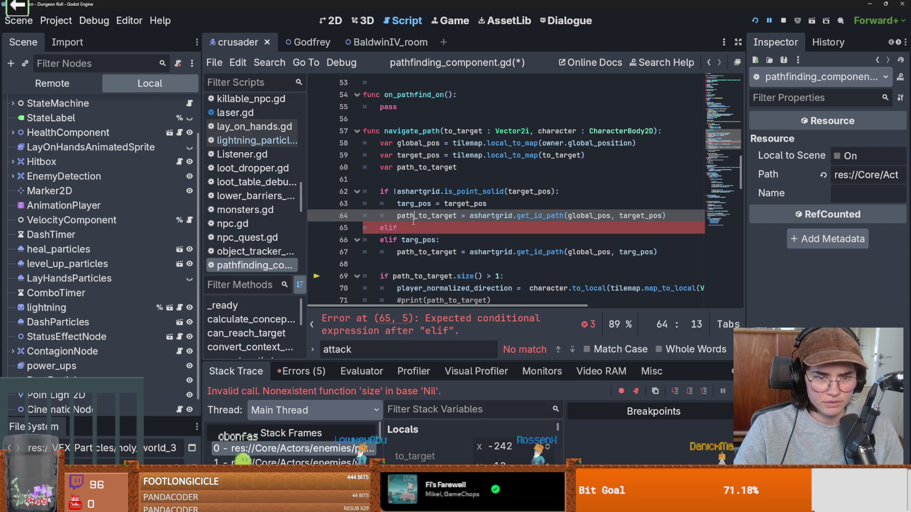
{"action": "left_click_drag", "start_coordinate": [398, 228], "coordinate": [372, 229]}
{"action": "key", "text": "BackSpace"}
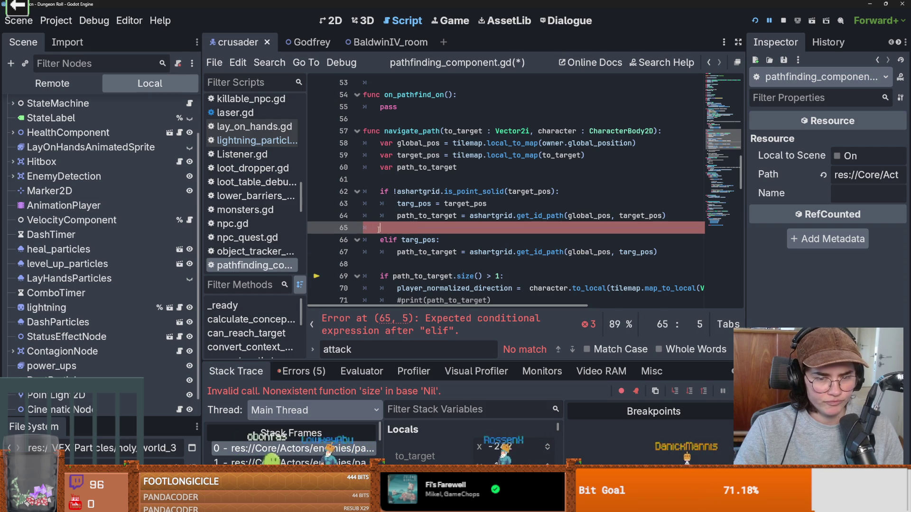
{"action": "left_click", "coordinate": [465, 248]}
{"action": "key", "text": "Return"}
{"action": "key", "text": "ctrl+z"}
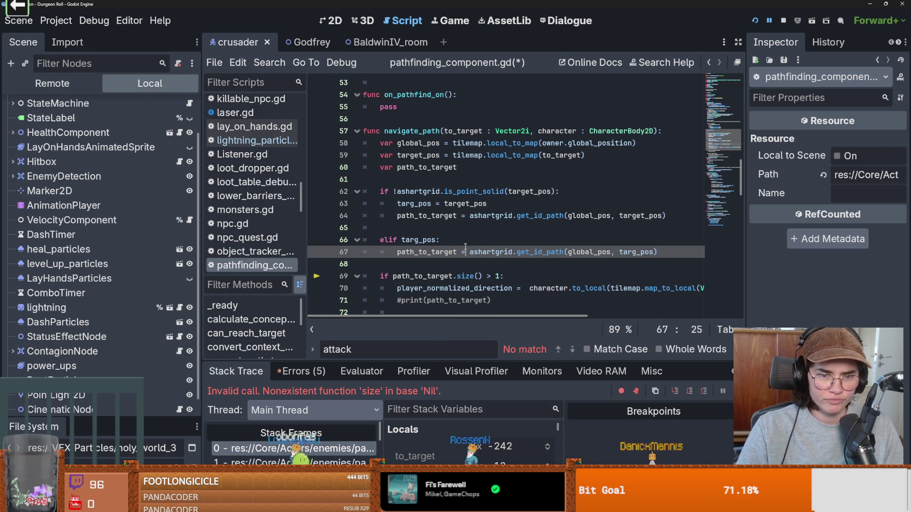
{"action": "left_click", "coordinate": [400, 190]}
{"action": "double_click", "coordinate": [474, 191]}
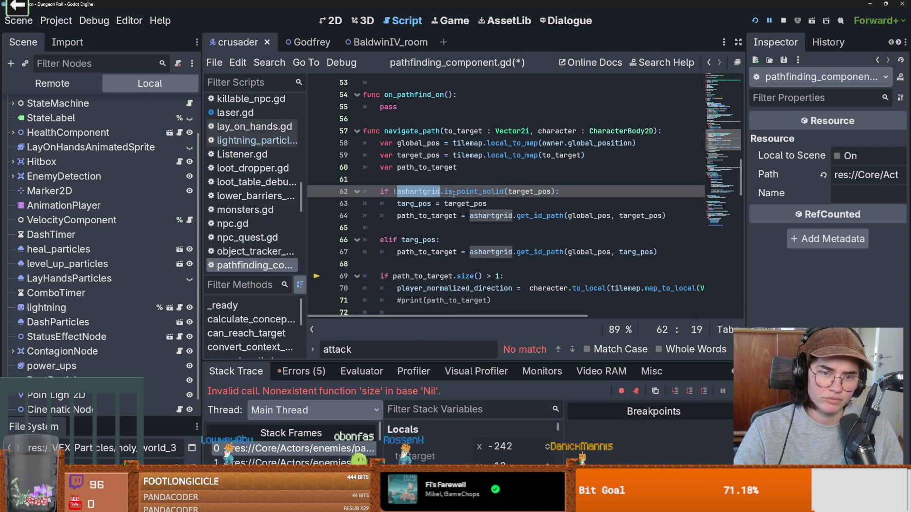
Add print("GOING EHREHHEHREH") under the elif targ_pos branch and launch the game.
{"action": "left_click", "coordinate": [446, 229]}
{"action": "key", "text": "Return"}
{"action": "key", "text": "BackSpace"}
{"action": "key", "text": "BackSpace"}
{"action": "key", "text": "BackSpace"}
{"action": "left_click", "coordinate": [453, 229]}
{"action": "key", "text": "Return"}
{"action": "type", "text": "pr"}
{"action": "type", "text": "int(\"GOING "}
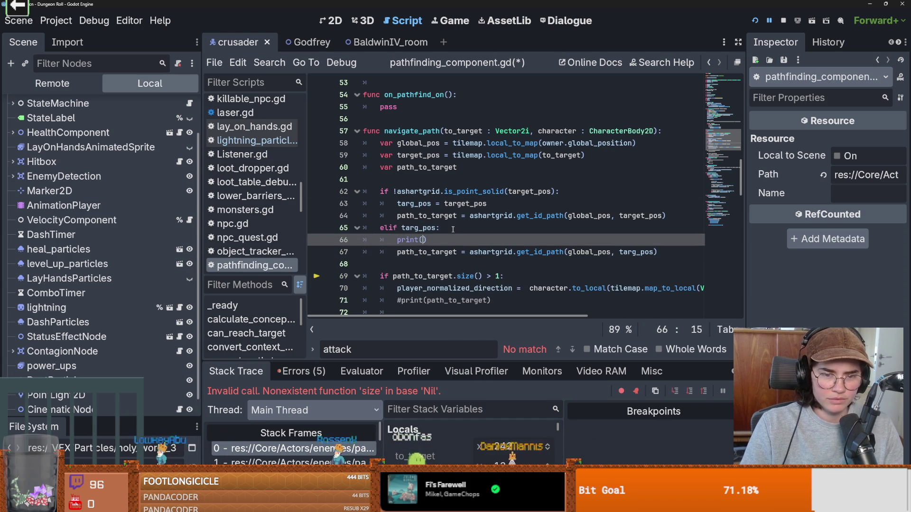
{"action": "type", "text": "EHREHHEHREH"}
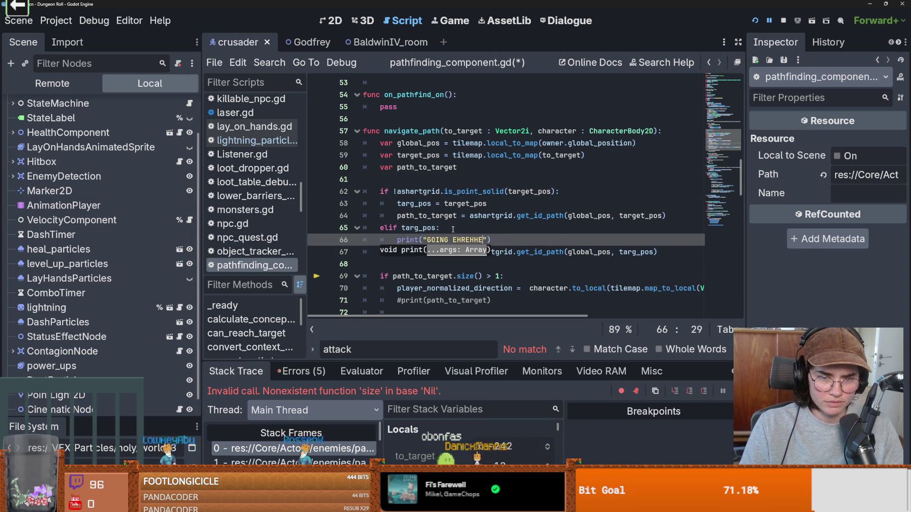
{"action": "left_click", "coordinate": [755, 21]}
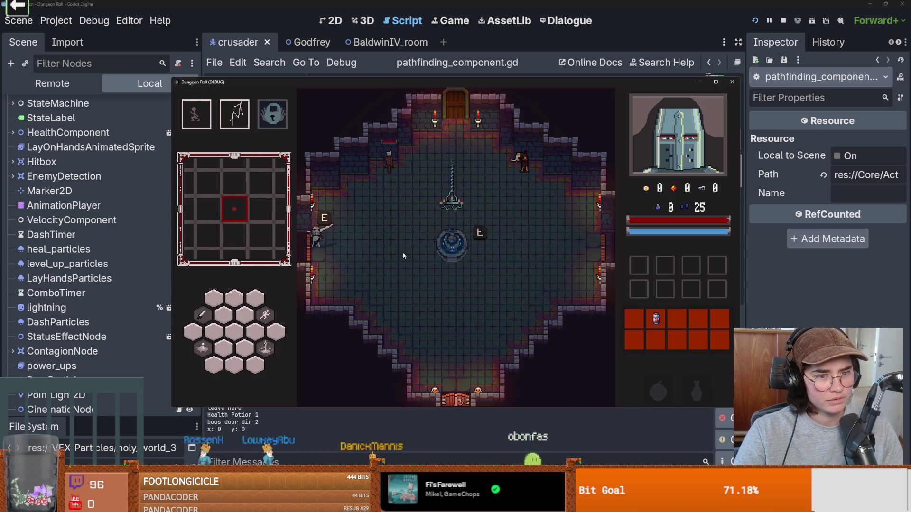
Pick a room card, attack the goblin, and cast lightning before heading to the top door.
{"action": "key", "text": "e"}
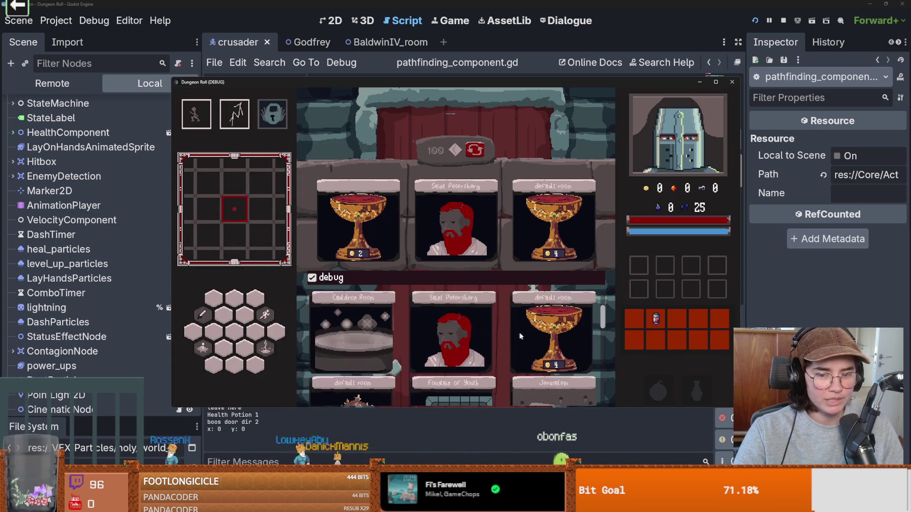
{"action": "left_click", "coordinate": [475, 323]}
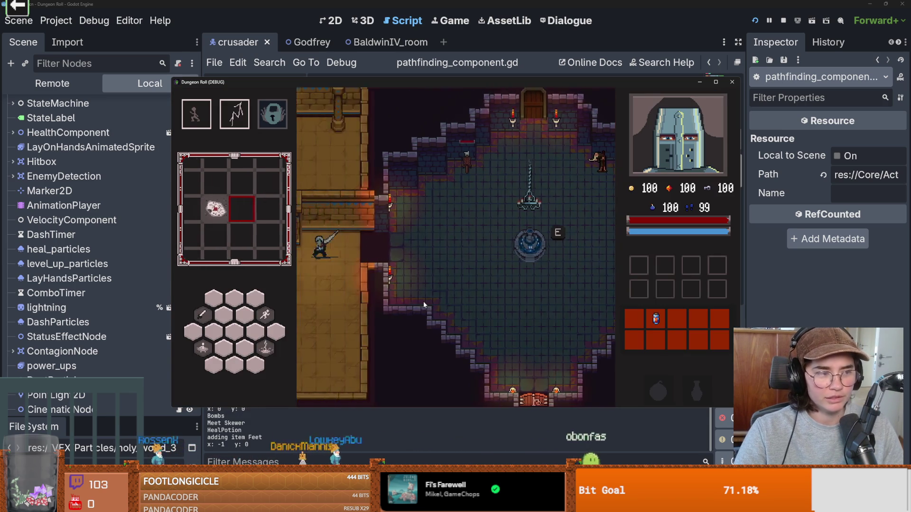
{"action": "key", "text": "w"}
{"action": "left_click", "coordinate": [443, 186]}
{"action": "left_click", "coordinate": [443, 184]}
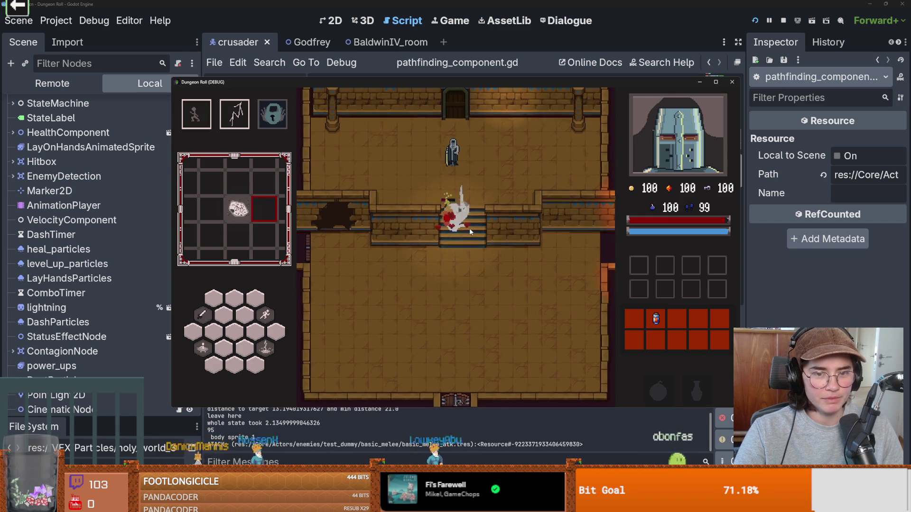
{"action": "key", "text": "s"}
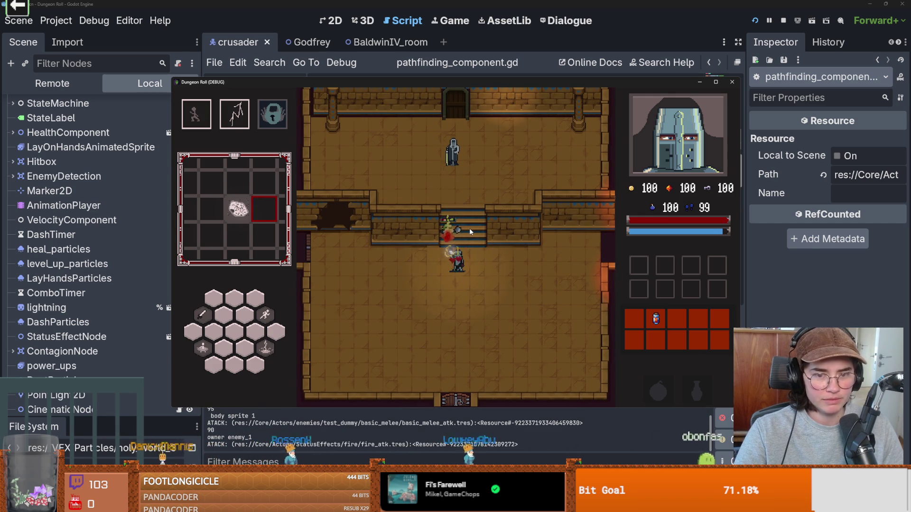
{"action": "key", "text": "e"}
{"action": "key", "text": "space"}
{"action": "key", "text": "w"}
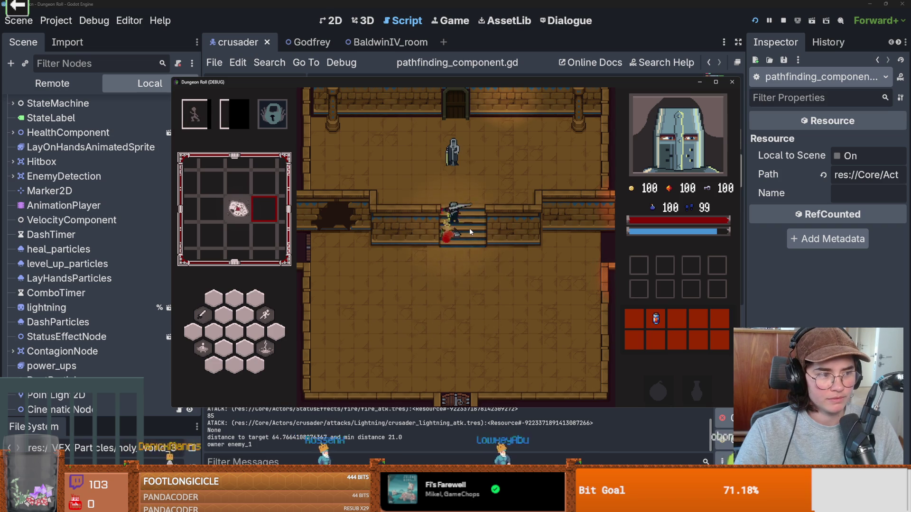
Take an item from the door's three cards and attack the goblin.
{"action": "key", "text": "e"}
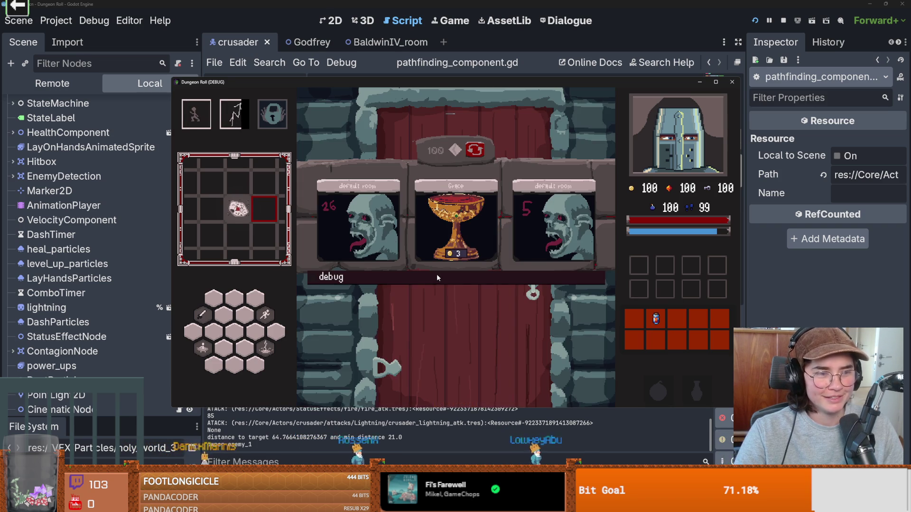
{"action": "left_click", "coordinate": [461, 212]}
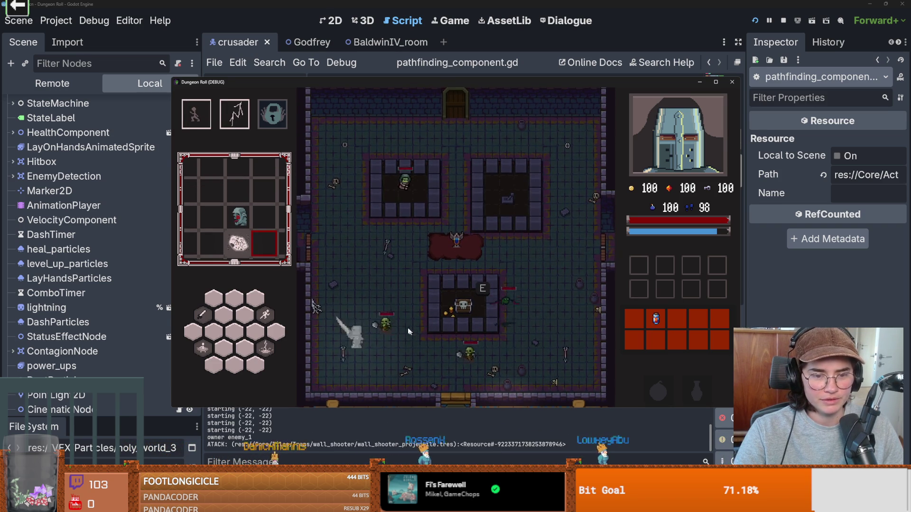
{"action": "left_click", "coordinate": [398, 321]}
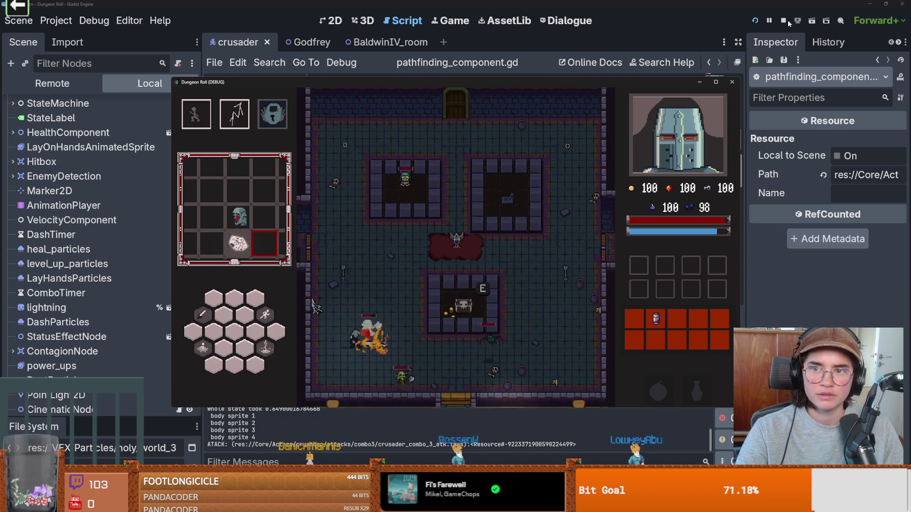
{"action": "scroll", "coordinate": [288, 422], "scroll_direction": "up", "scroll_amount": 3}
{"action": "scroll", "coordinate": [295, 414], "scroll_direction": "down", "scroll_amount": 5}
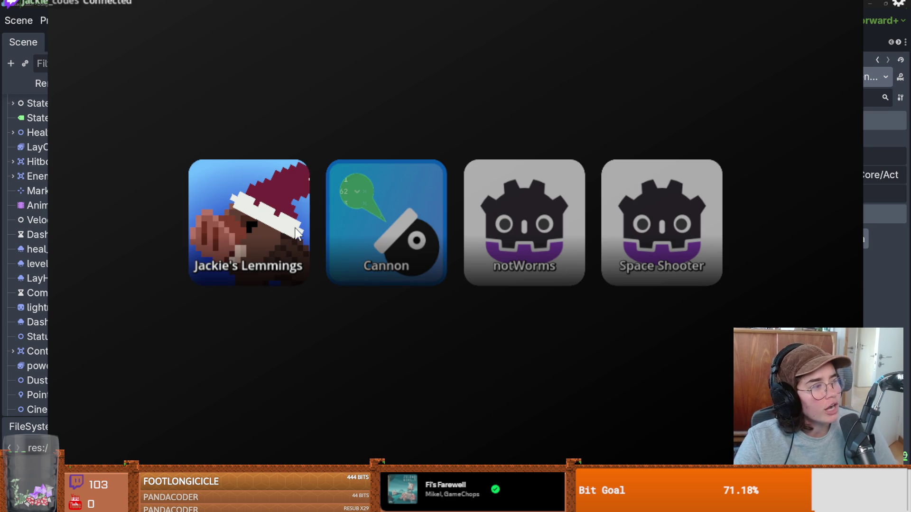
Start the Cannon mini-game from the launcher tiles.
{"action": "left_click", "coordinate": [384, 211]}
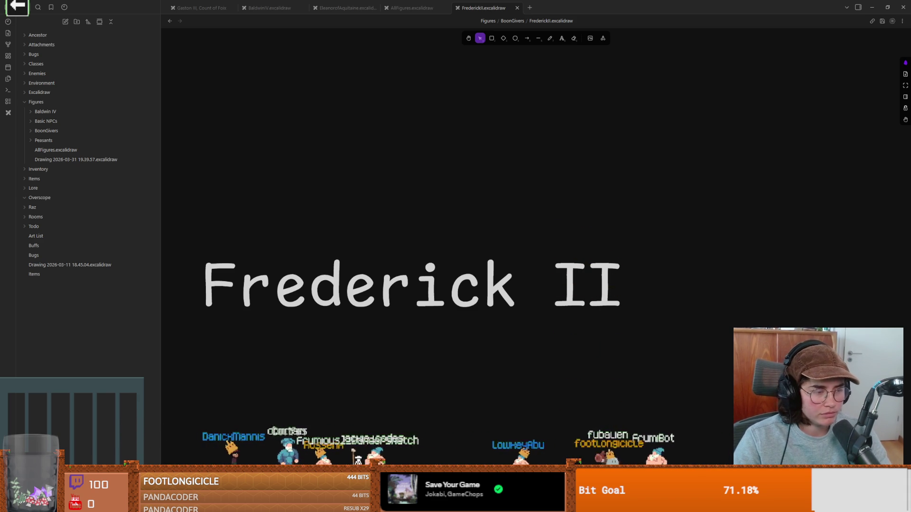
Pan the current Excalidraw canvas so the Frederick II notes shift up-left.
{"action": "mouse_move", "coordinate": [334, 185]}
{"action": "left_mouse_down"}
{"action": "mouse_move", "coordinate": [276, 163]}
{"action": "mouse_move", "coordinate": [266, 125]}
{"action": "left_mouse_up"}
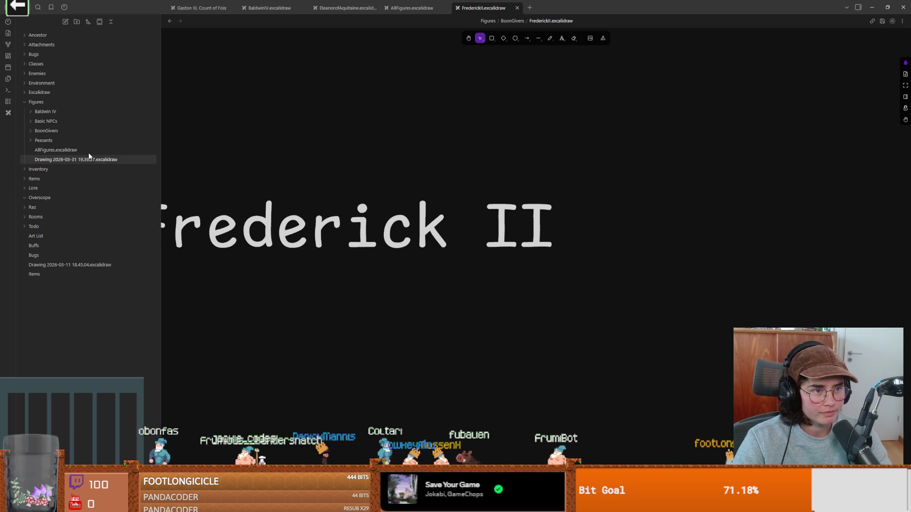
{"action": "scroll", "coordinate": [235, 133], "scroll_direction": "left", "scroll_amount": 15}
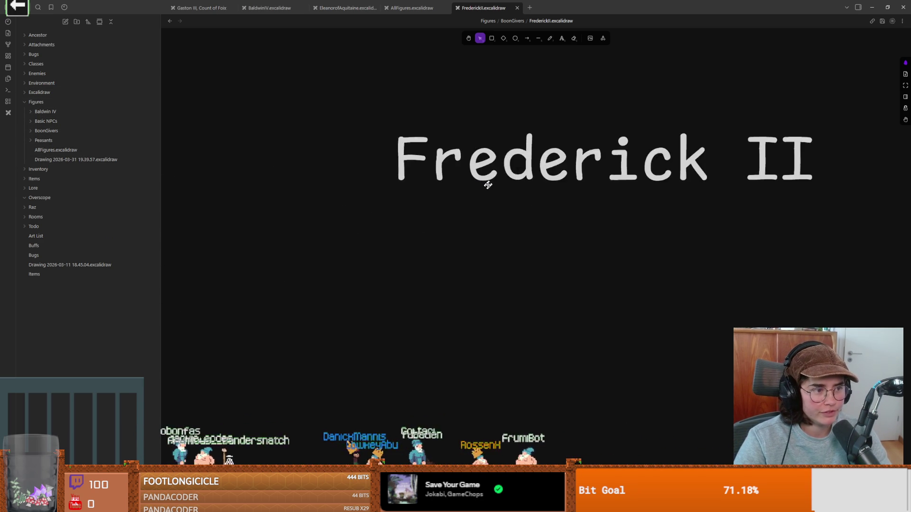
{"action": "scroll", "coordinate": [232, 190], "scroll_direction": "right", "scroll_amount": 10}
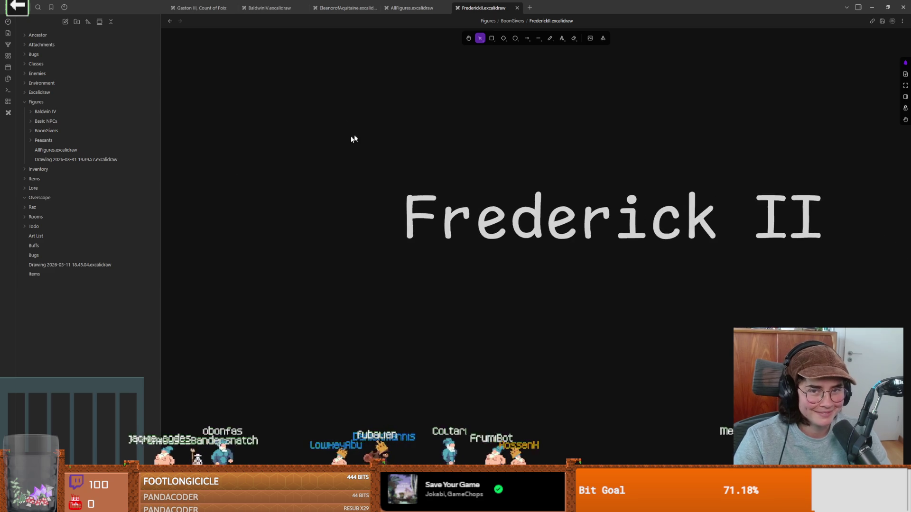
{"action": "scroll", "coordinate": [364, 136], "scroll_direction": "left", "scroll_amount": 5}
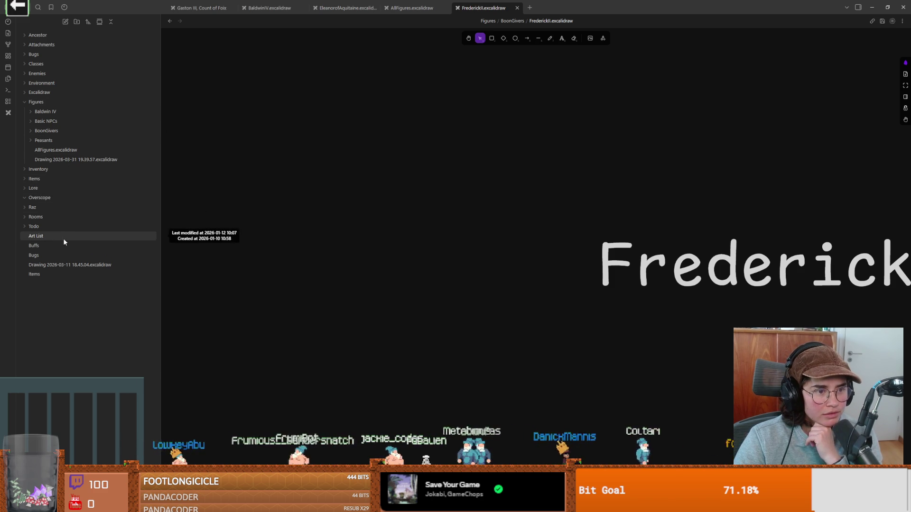
Open Drawing 2026-03-11 18.45.04.excalidraw and scroll to the church and floor 1–5 diagram.
{"action": "left_click", "coordinate": [66, 265]}
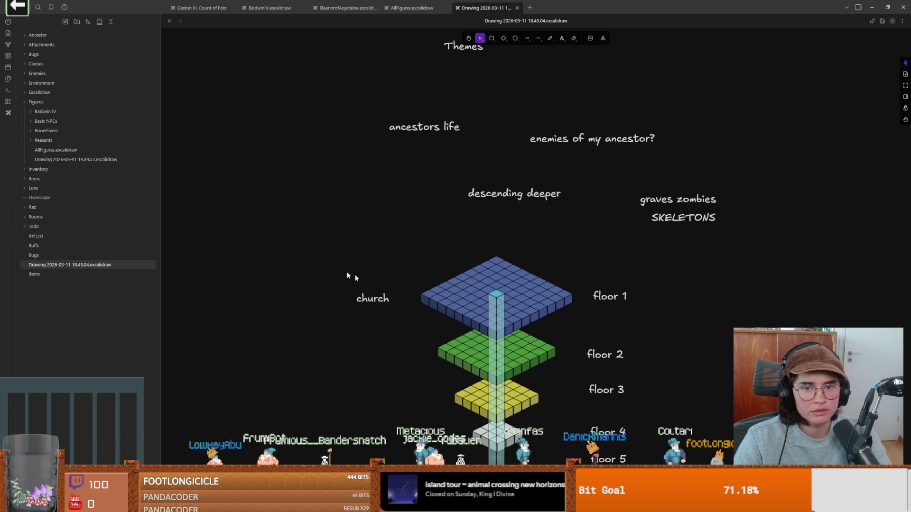
{"action": "scroll", "coordinate": [410, 294], "scroll_direction": "left", "scroll_amount": 5}
{"action": "scroll", "coordinate": [485, 284], "scroll_direction": "up", "scroll_amount": 2, "text": "ctrl"}
{"action": "scroll", "coordinate": [392, 276], "scroll_direction": "up", "scroll_amount": 2}
{"action": "scroll", "coordinate": [508, 217], "scroll_direction": "down", "scroll_amount": 2}
{"action": "scroll", "coordinate": [616, 226], "scroll_direction": "up", "scroll_amount": 1, "text": "ctrl"}
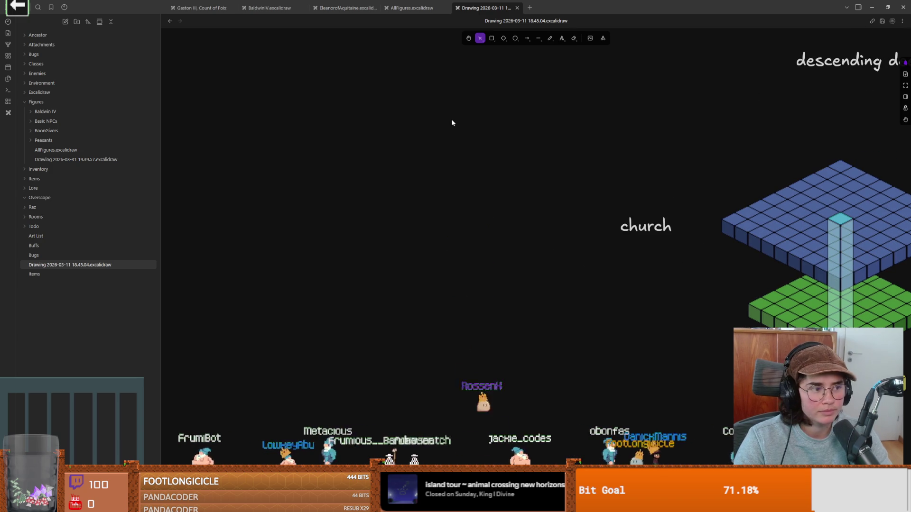
Draw a row of four small rectangles in the empty canvas area.
{"action": "left_click", "coordinate": [492, 39]}
{"action": "mouse_move", "coordinate": [421, 175]}
{"action": "left_mouse_down"}
{"action": "mouse_move", "coordinate": [405, 181]}
{"action": "mouse_move", "coordinate": [452, 180]}
{"action": "left_mouse_up"}
{"action": "left_click", "coordinate": [492, 39]}
{"action": "left_click", "coordinate": [492, 39]}
{"action": "left_click", "coordinate": [492, 39]}
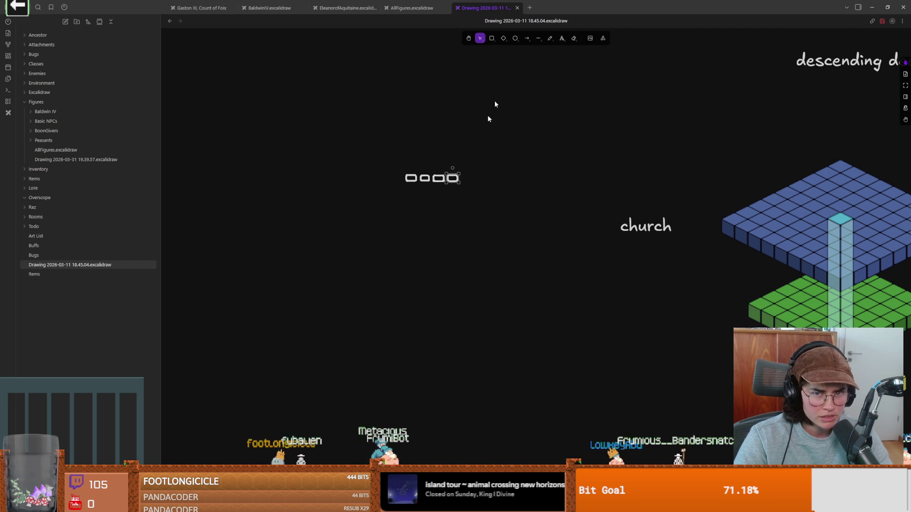
Using thin freehand strokes, sketch brackets around the boxes with a handwritten Vector2i label and arrow.
{"action": "left_click", "coordinate": [550, 38]}
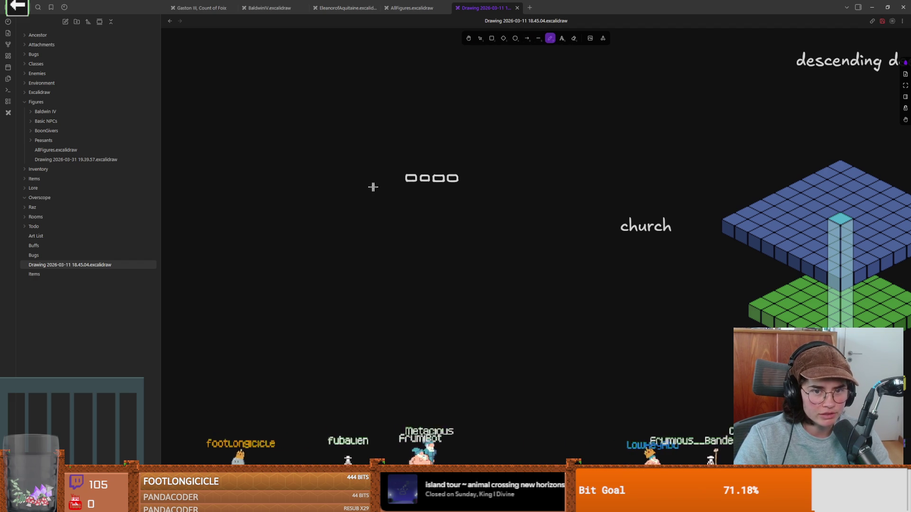
{"action": "left_click_drag", "start_coordinate": [387, 179], "coordinate": [405, 163]}
{"action": "key", "text": "ctrl+z"}
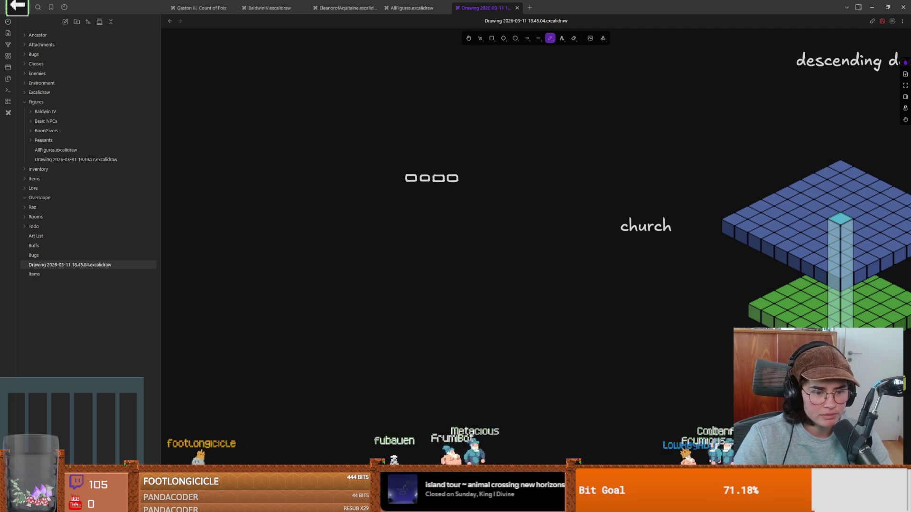
{"action": "left_click", "coordinate": [176, 417]}
{"action": "mouse_move", "coordinate": [401, 162]}
{"action": "left_mouse_down"}
{"action": "mouse_move", "coordinate": [394, 185]}
{"action": "mouse_move", "coordinate": [426, 149]}
{"action": "mouse_move", "coordinate": [429, 117]}
{"action": "mouse_move", "coordinate": [446, 129]}
{"action": "left_mouse_up"}
{"action": "mouse_move", "coordinate": [453, 114]}
{"action": "left_mouse_down"}
{"action": "mouse_move", "coordinate": [451, 130]}
{"action": "mouse_move", "coordinate": [480, 118]}
{"action": "mouse_move", "coordinate": [491, 129]}
{"action": "left_mouse_up"}
{"action": "left_click", "coordinate": [491, 116]}
{"action": "mouse_move", "coordinate": [465, 162]}
{"action": "left_mouse_down"}
{"action": "mouse_move", "coordinate": [473, 160]}
{"action": "mouse_move", "coordinate": [462, 185]}
{"action": "left_mouse_up"}
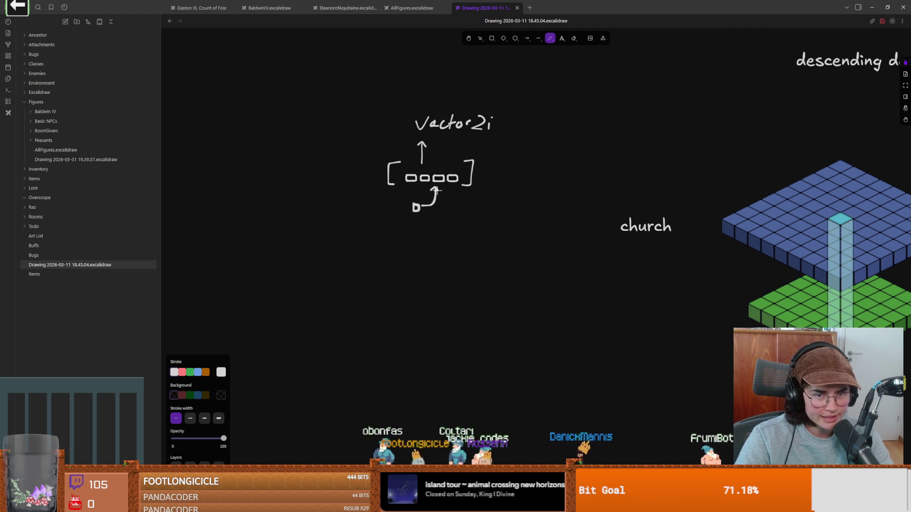
Draw a red X below the diagram.
{"action": "left_click", "coordinate": [182, 372]}
{"action": "left_click_drag", "start_coordinate": [375, 217], "coordinate": [428, 259]}
{"action": "left_click_drag", "start_coordinate": [416, 228], "coordinate": [363, 273]}
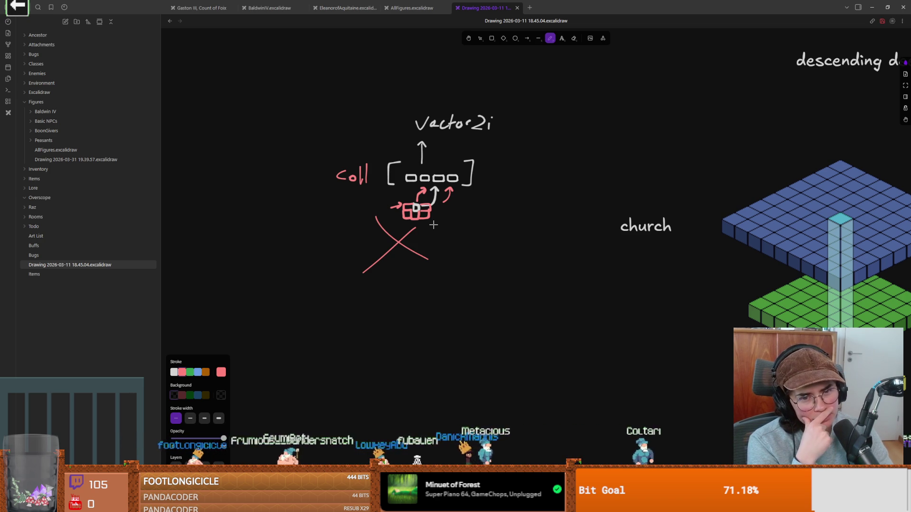
Draw a pink curve down from the small pink grid, then a blue grid of neighbouring cells.
{"action": "left_click_drag", "start_coordinate": [419, 211], "coordinate": [430, 257]}
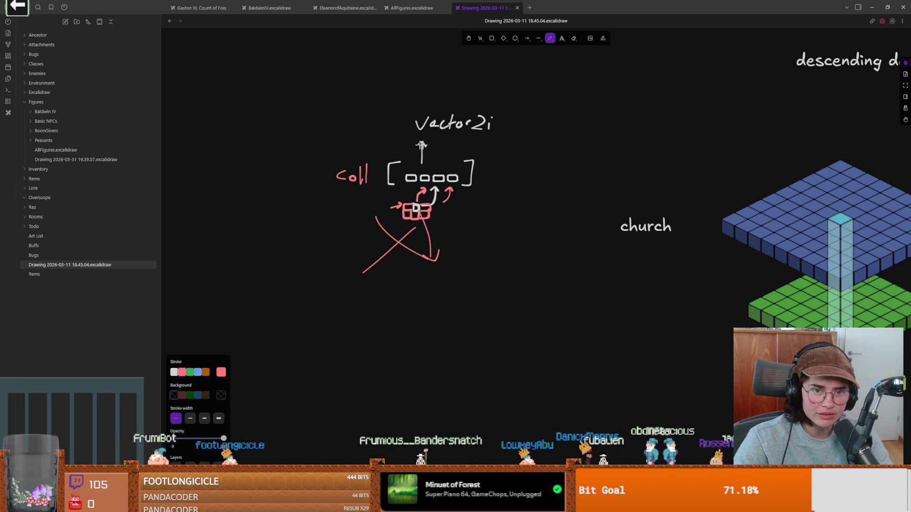
{"action": "left_click", "coordinate": [176, 372]}
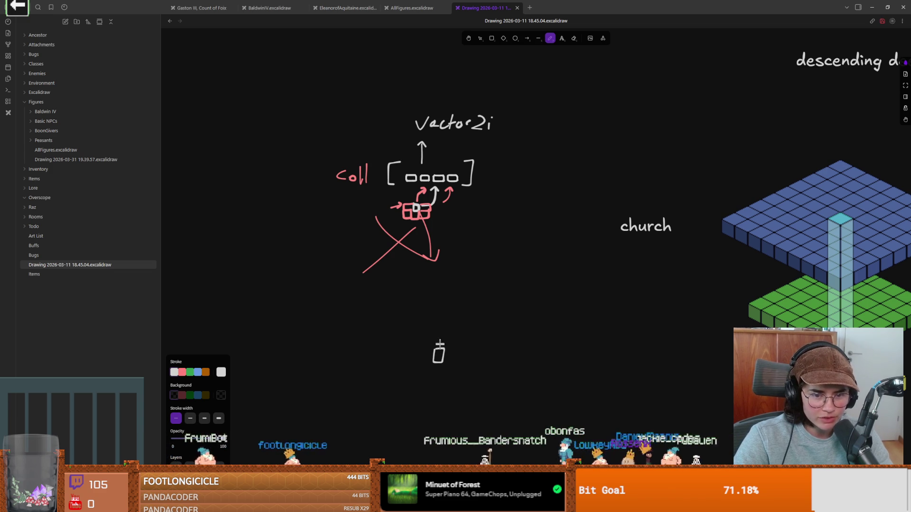
{"action": "left_click", "coordinate": [198, 372]}
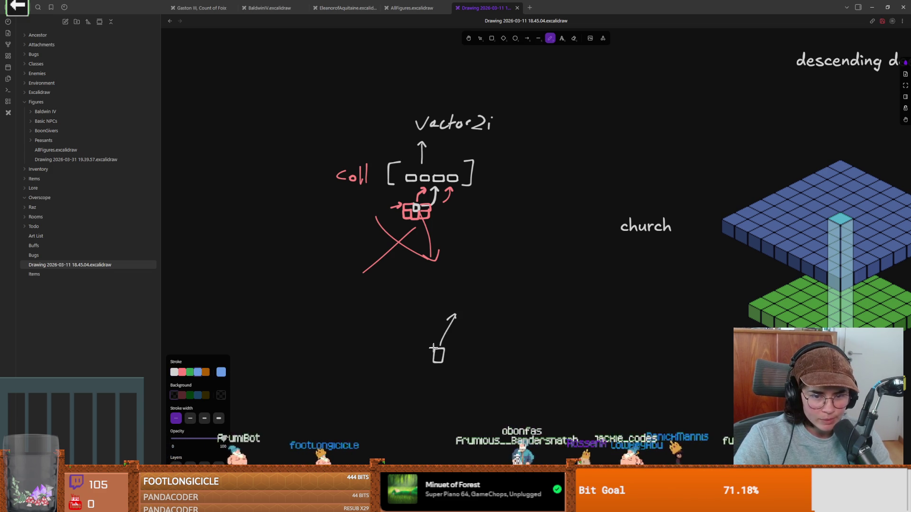
{"action": "left_click_drag", "start_coordinate": [442, 362], "coordinate": [441, 375]}
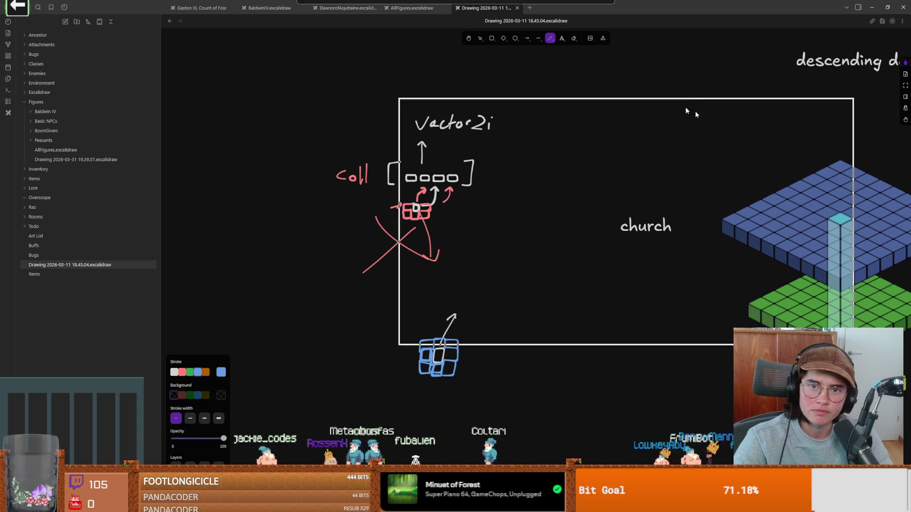
{"action": "key", "text": "alt+Tab"}
Inspect the StateMachine's child states and open the VelocityComponent's script.
{"action": "scroll", "coordinate": [95, 208], "scroll_direction": "up", "scroll_amount": 2}
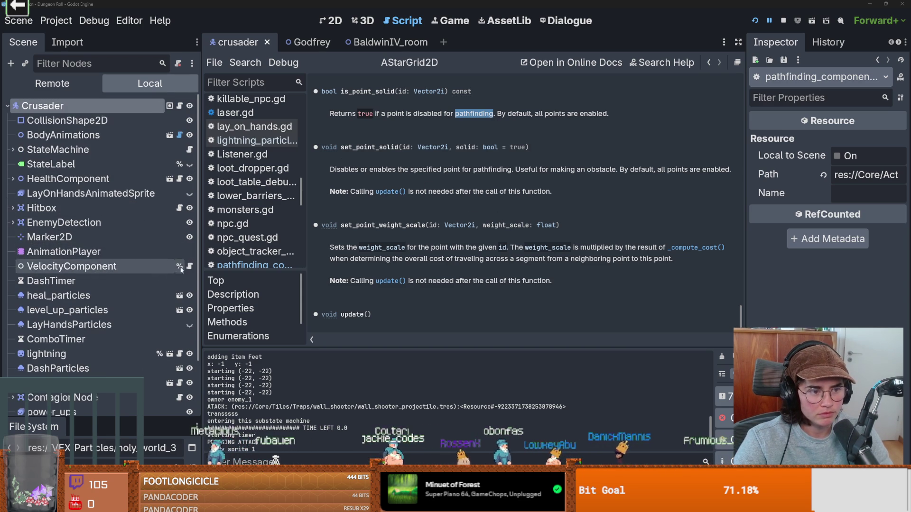
{"action": "scroll", "coordinate": [142, 336], "scroll_direction": "down", "scroll_amount": 2}
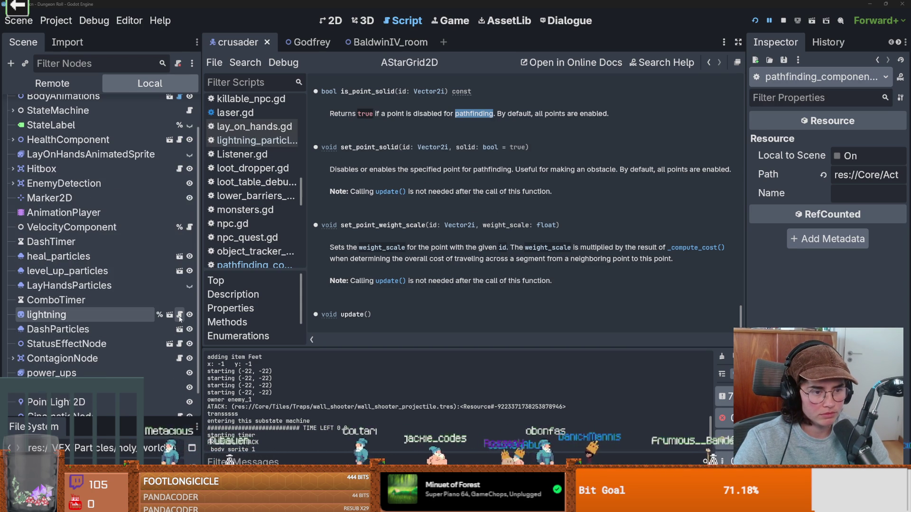
{"action": "scroll", "coordinate": [175, 328], "scroll_direction": "down", "scroll_amount": 2}
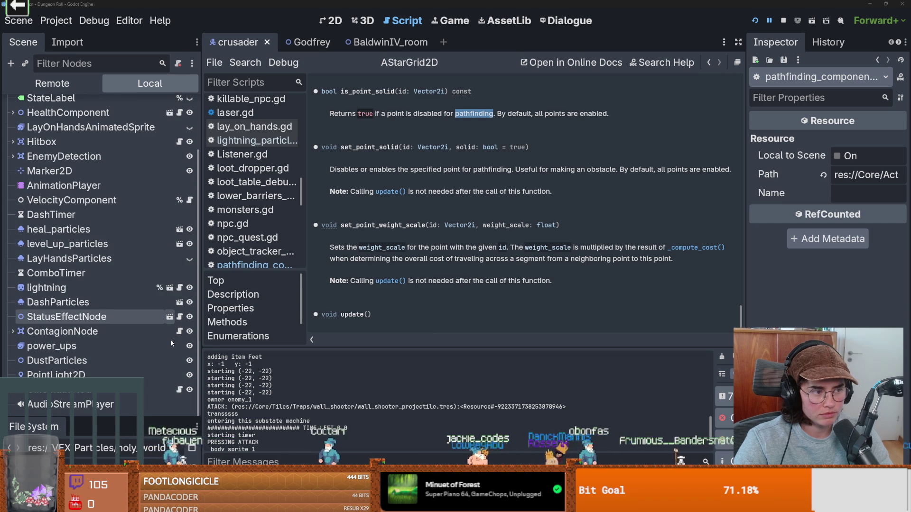
{"action": "scroll", "coordinate": [141, 306], "scroll_direction": "up", "scroll_amount": 3}
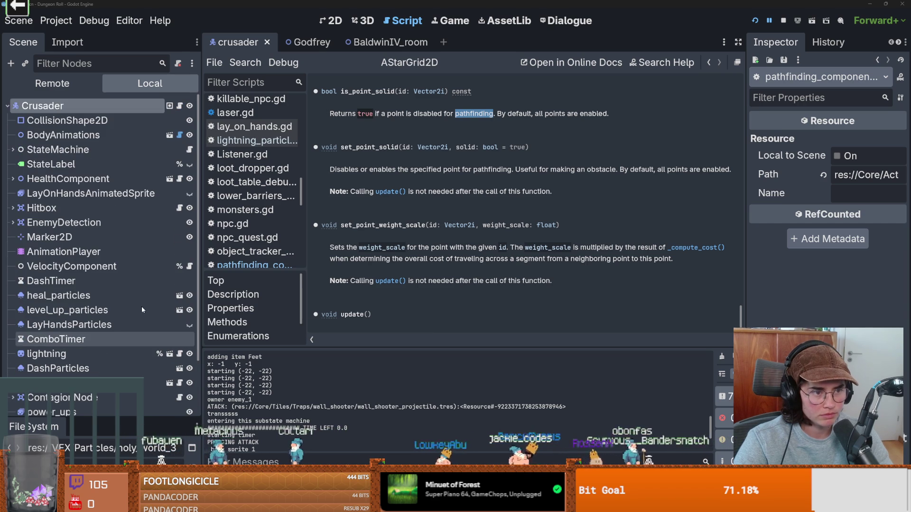
{"action": "left_click", "coordinate": [13, 149]}
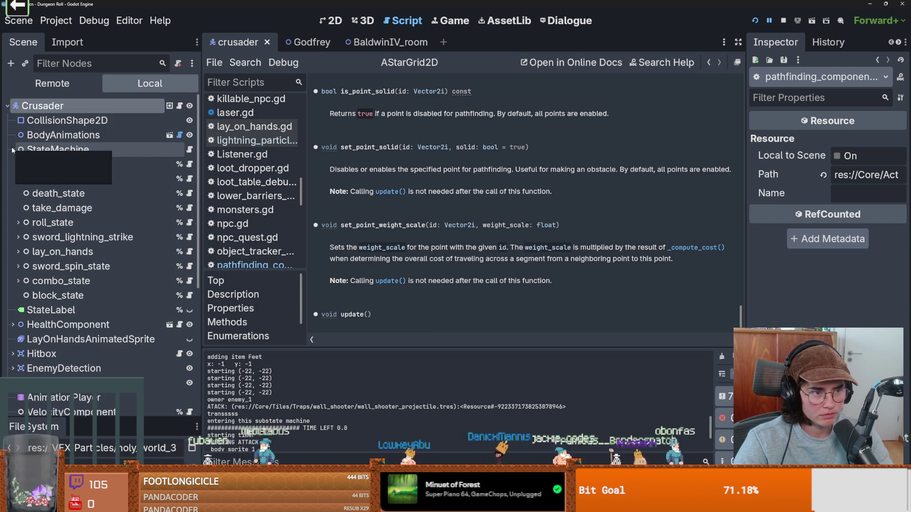
{"action": "left_click", "coordinate": [13, 150]}
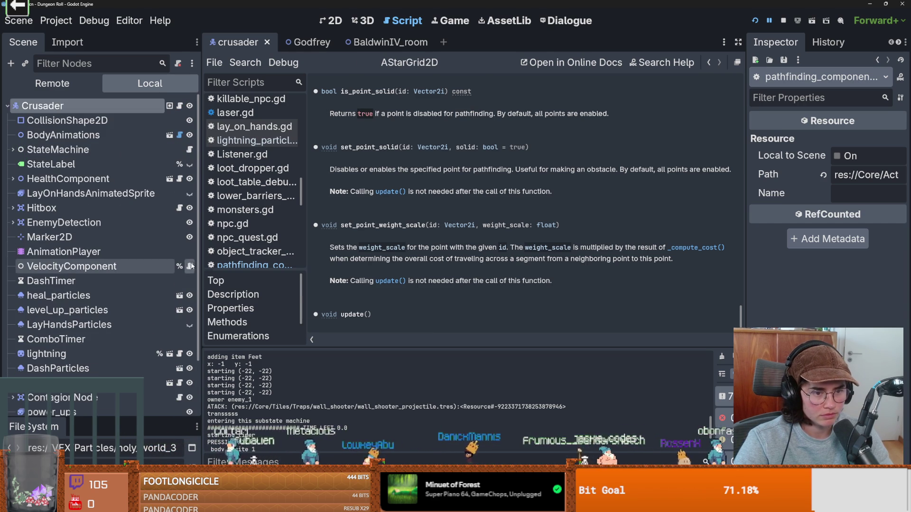
{"action": "left_click", "coordinate": [190, 266]}
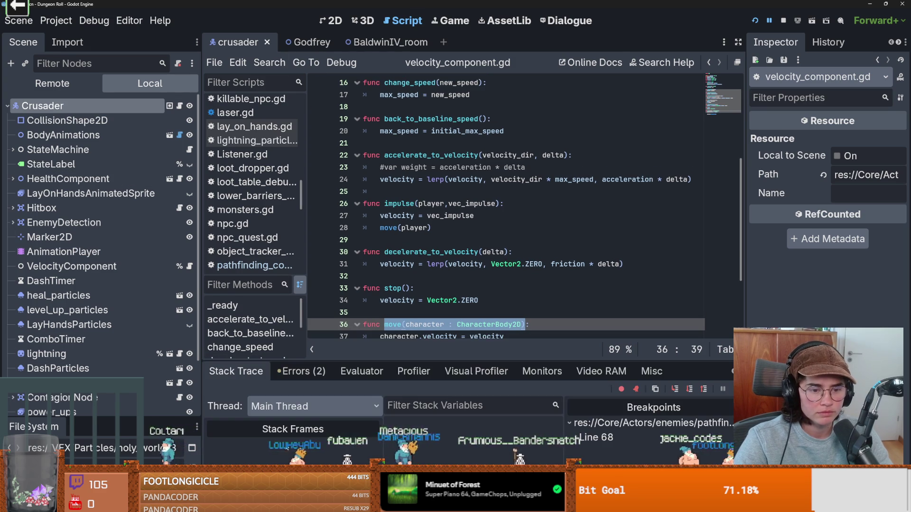
Filter the FileSystem by 'enemy', open enemy_base_scene.tscn, and enlarge its scene tree panel.
{"action": "left_click_drag", "start_coordinate": [47, 420], "coordinate": [48, 140]}
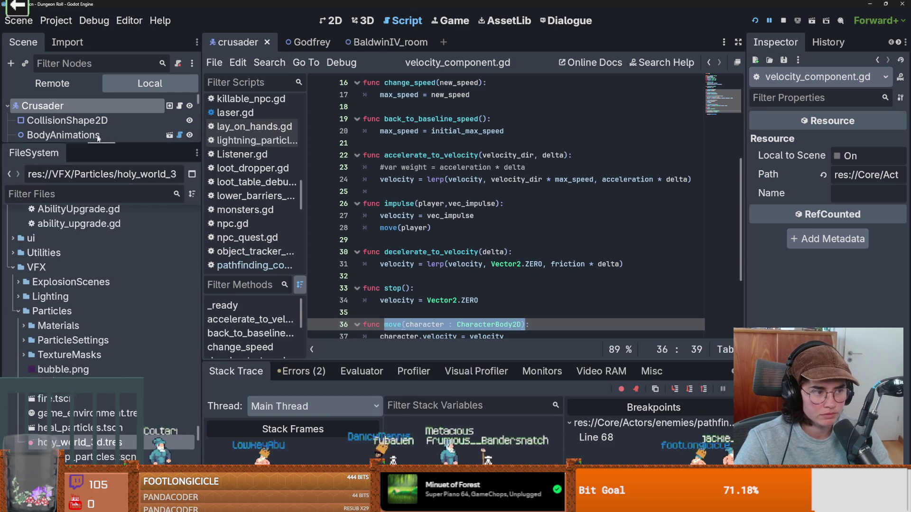
{"action": "left_click", "coordinate": [47, 187]}
{"action": "type", "text": "enemy"}
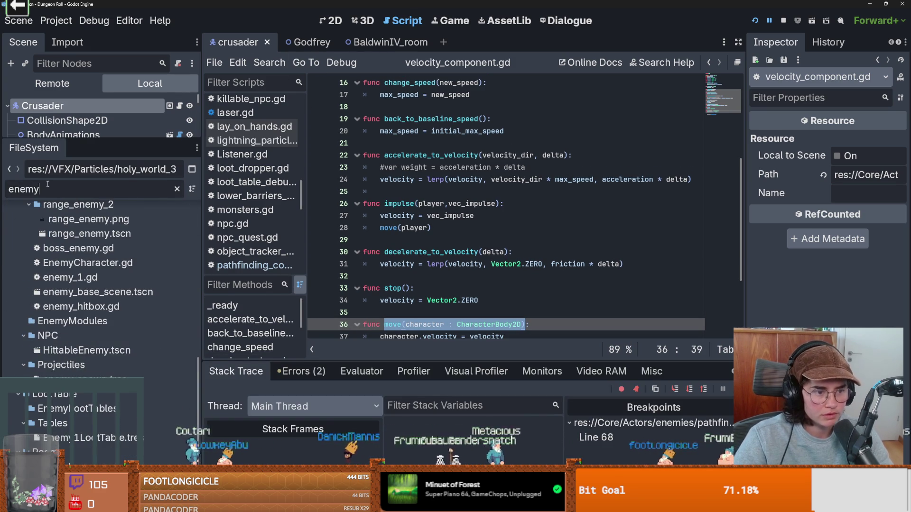
{"action": "double_click", "coordinate": [71, 291]}
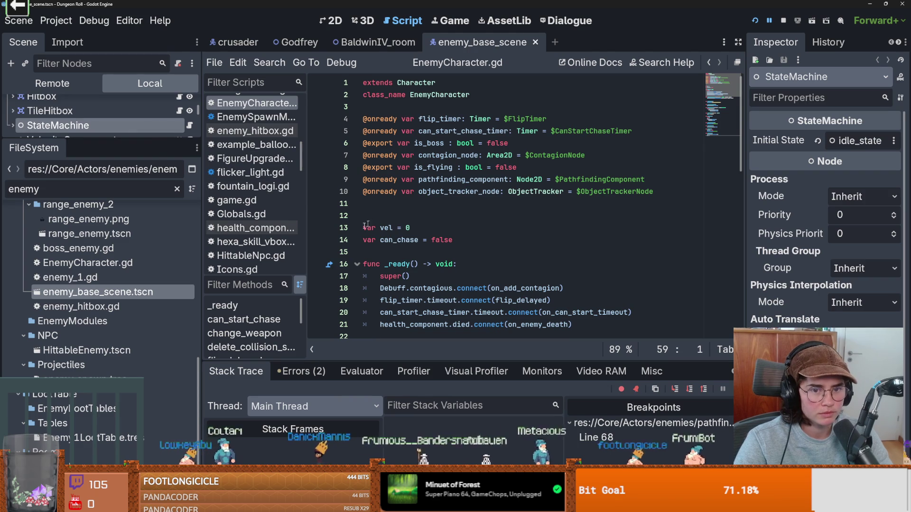
{"action": "left_click_drag", "start_coordinate": [149, 143], "coordinate": [150, 323]}
{"action": "scroll", "coordinate": [522, 209], "scroll_direction": "down", "scroll_amount": 5}
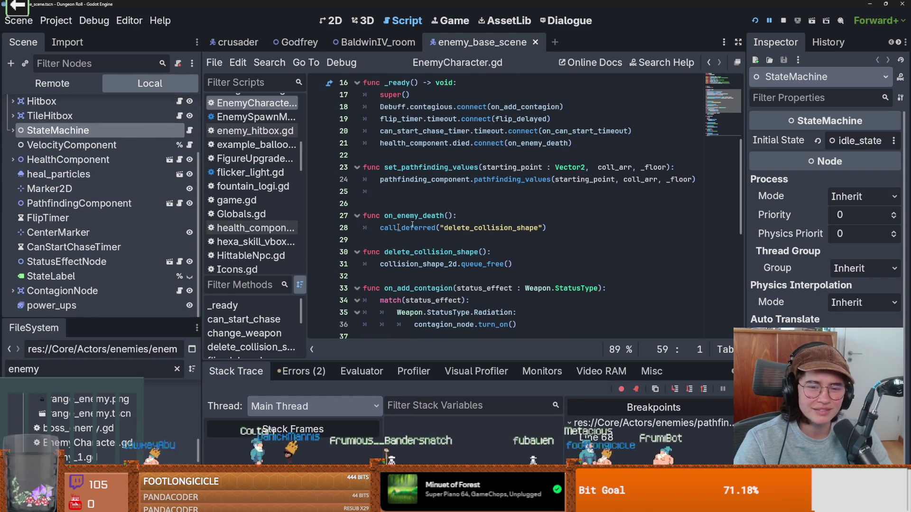
Compare with the Excalidraw sketch, then scroll EnemyCharacter.gd to set_pathfinding_values.
{"action": "key", "text": "alt+Tab"}
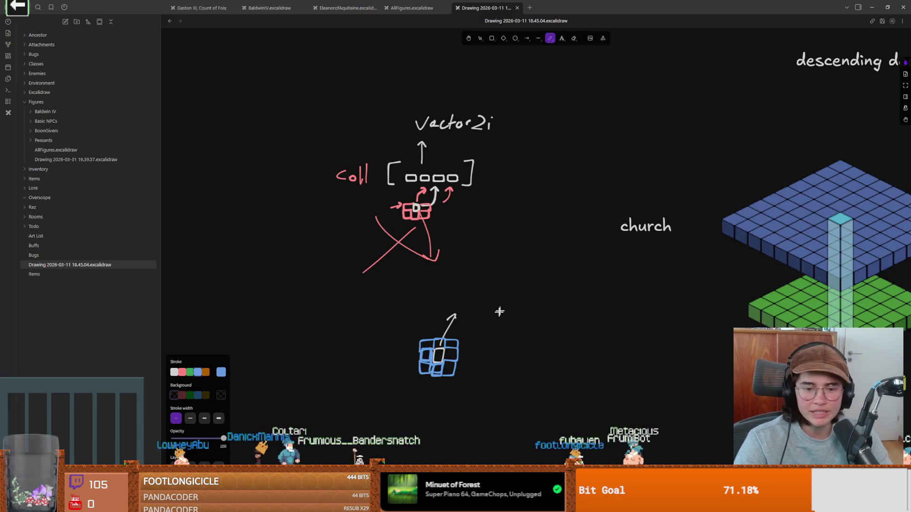
{"action": "scroll", "coordinate": [414, 237], "scroll_direction": "down", "scroll_amount": 3}
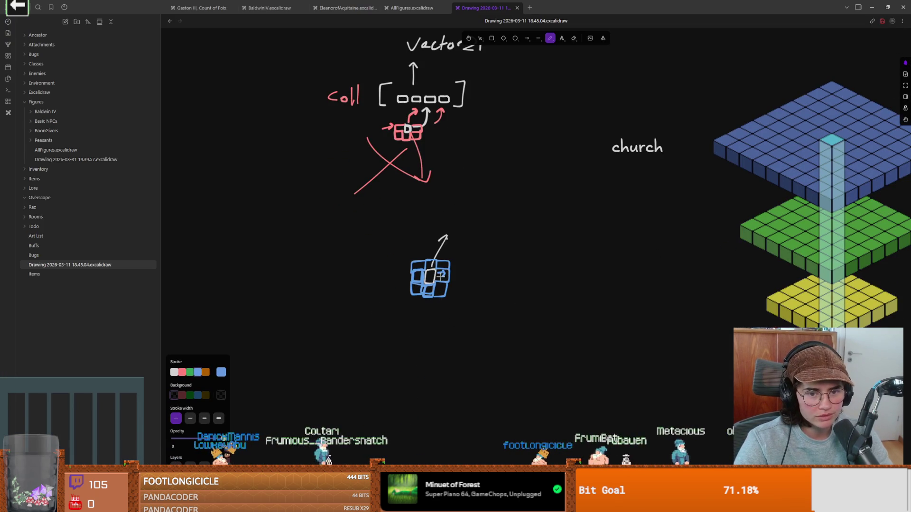
{"action": "key", "text": "alt+Tab"}
{"action": "scroll", "coordinate": [442, 269], "scroll_direction": "down", "scroll_amount": 1}
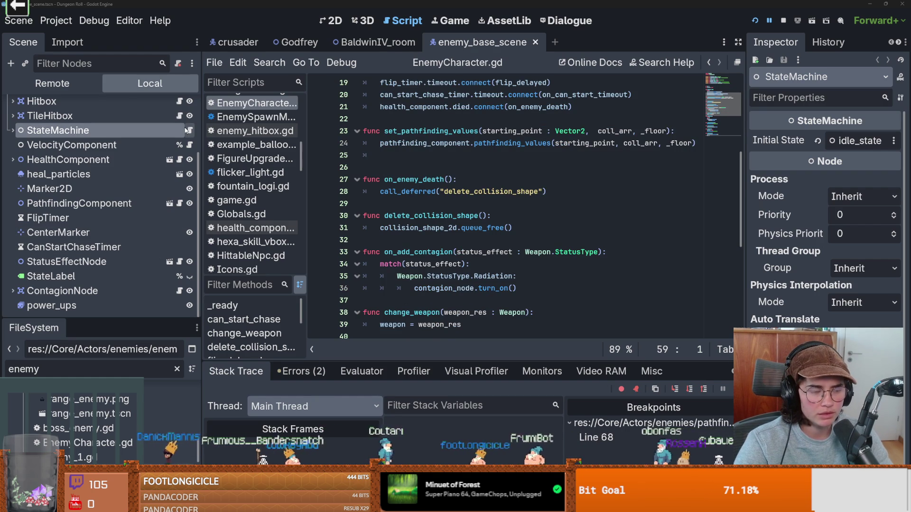
In pathfinding_component.gd, replace pass on line 66 with targ_pos = get_closest_point_not_in_coll_arr(target_pos).
{"action": "left_click", "coordinate": [180, 203]}
{"action": "scroll", "coordinate": [395, 233], "scroll_direction": "down", "scroll_amount": 1}
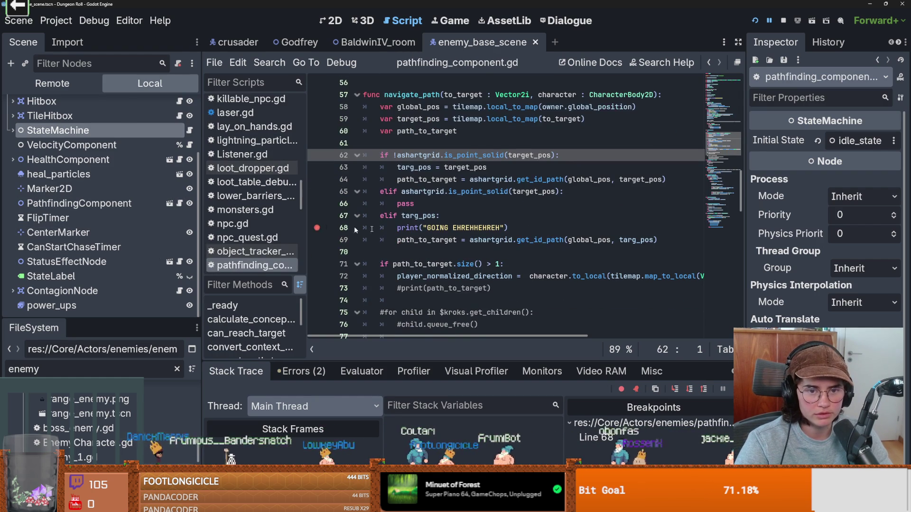
{"action": "double_click", "coordinate": [424, 206]}
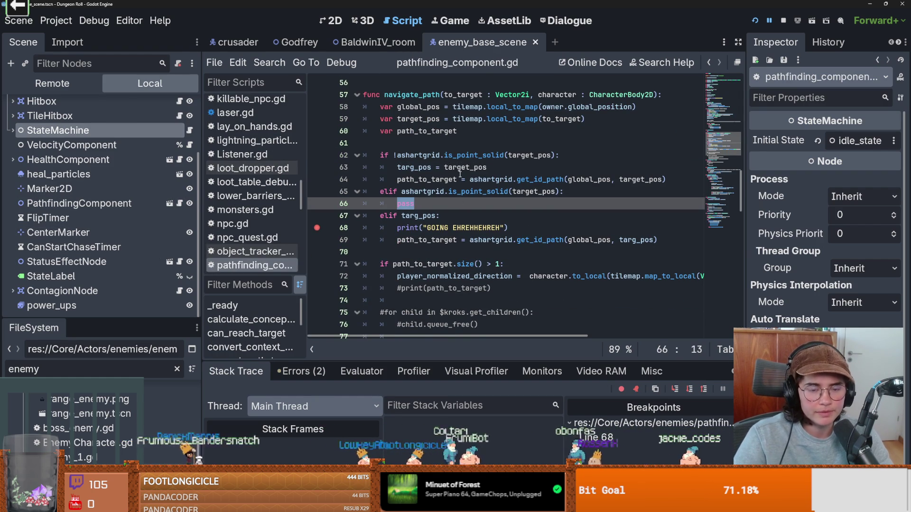
{"action": "type", "text": "ta"}
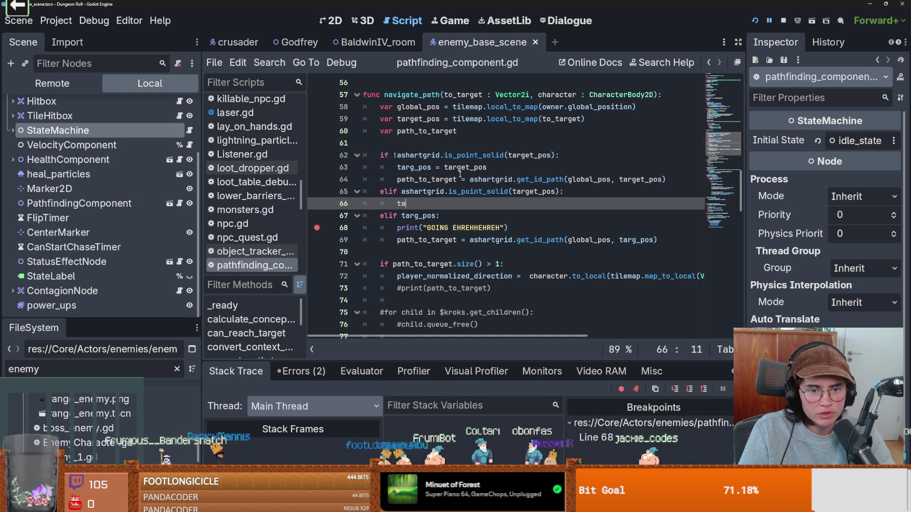
{"action": "type", "text": "rg"}
{"action": "key", "text": "Return"}
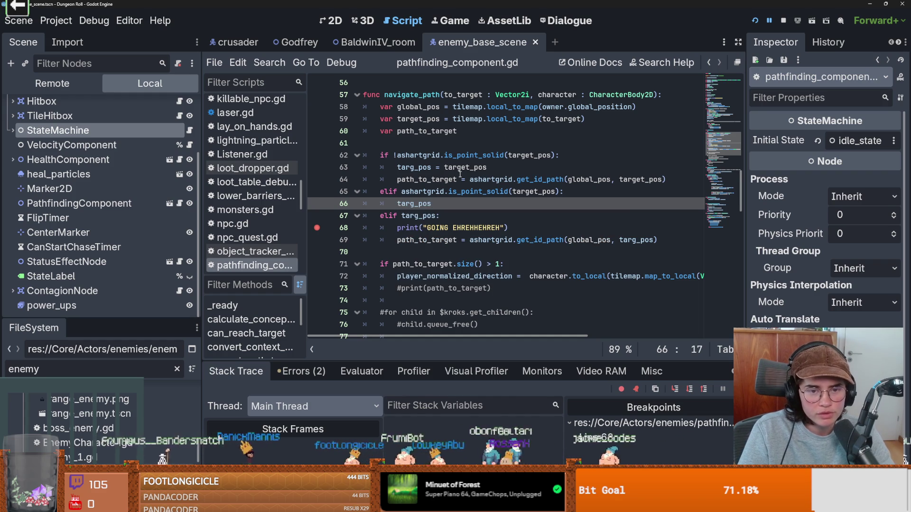
{"action": "type", "text": "closed"}
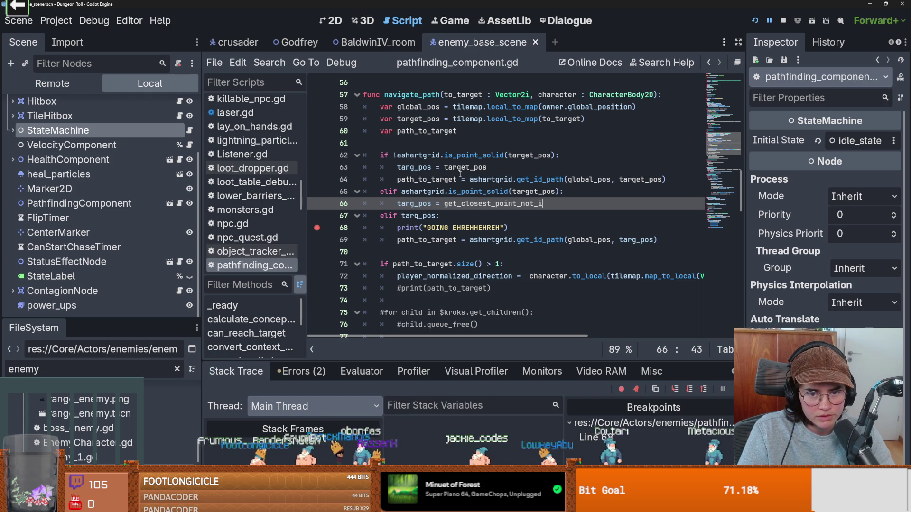
{"action": "type", "text": "(target"}
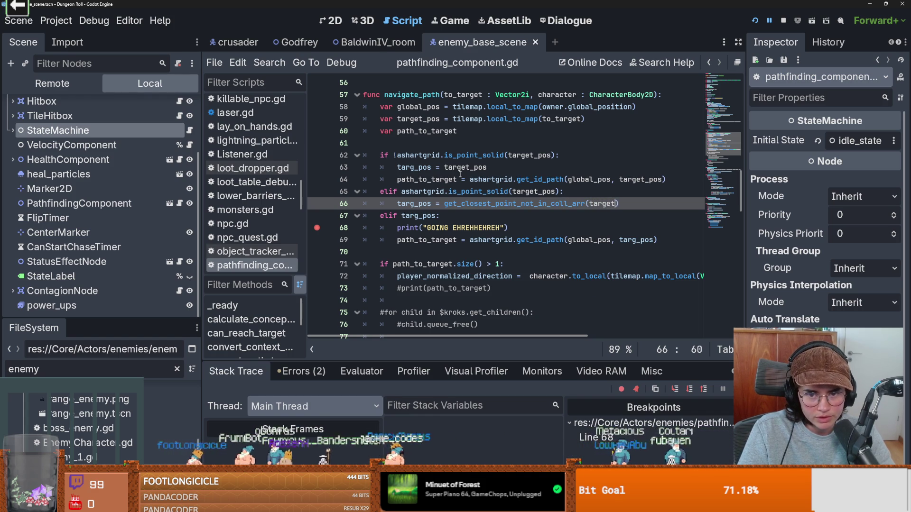
{"action": "type", "text": "_pos"}
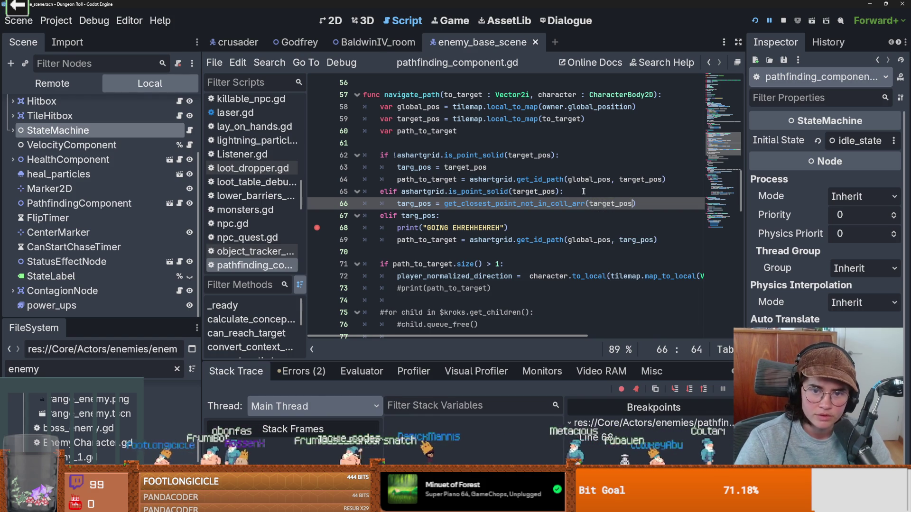
{"action": "key", "text": "ctrl+z"}
Add a get_closest_point_not_in_coll_arr function header with a typed target_pos parameter above can_reach_target.
{"action": "scroll", "coordinate": [392, 245], "scroll_direction": "down", "scroll_amount": 7}
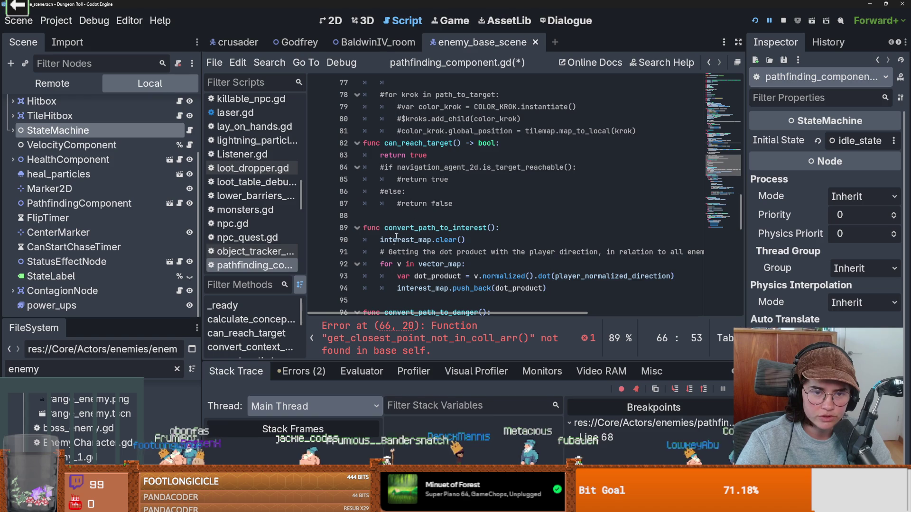
{"action": "left_click", "coordinate": [372, 142]}
{"action": "key", "text": "ctrl+shift+Return"}
{"action": "key", "text": "ctrl+shift+Return"}
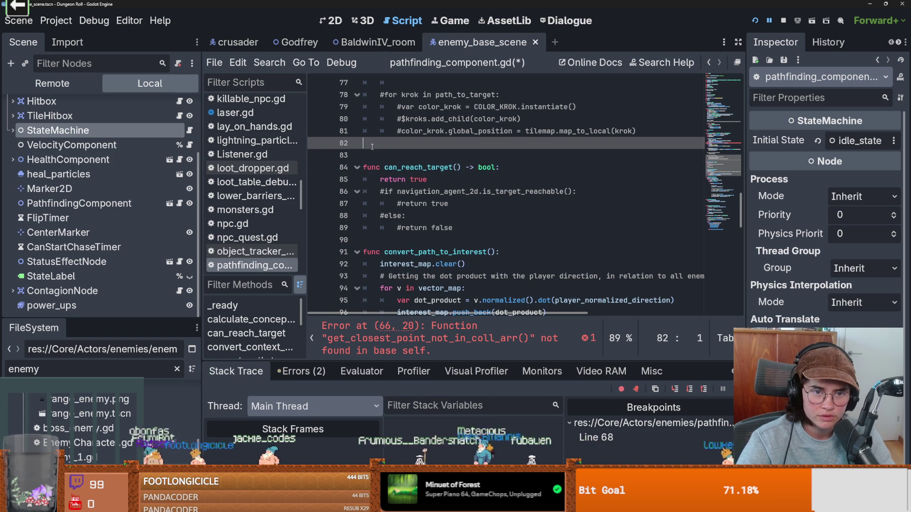
{"action": "type", "text": "funcget_closest_point_not_in_coll_arr(target_pos"}
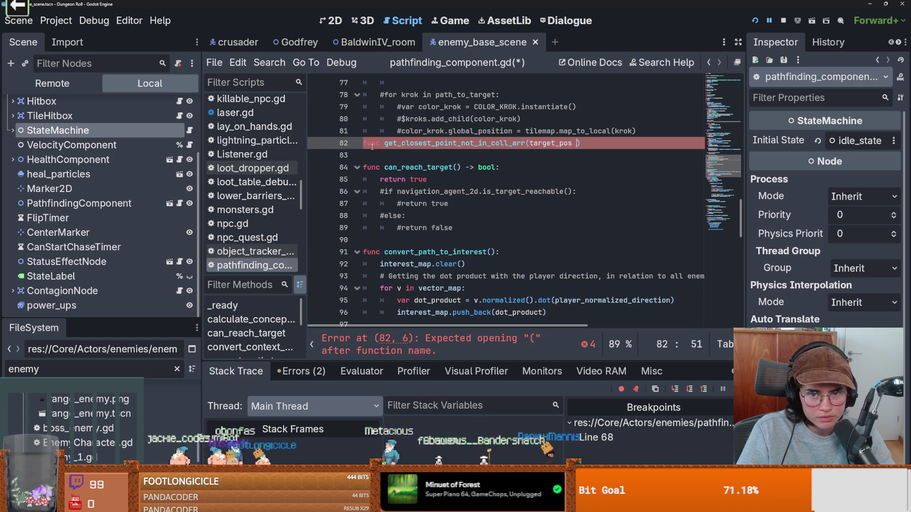
{"action": "key", "text": "BackSpace"}
{"action": "key", "text": "BackSpace"}
{"action": "key", "text": "BackSpace"}
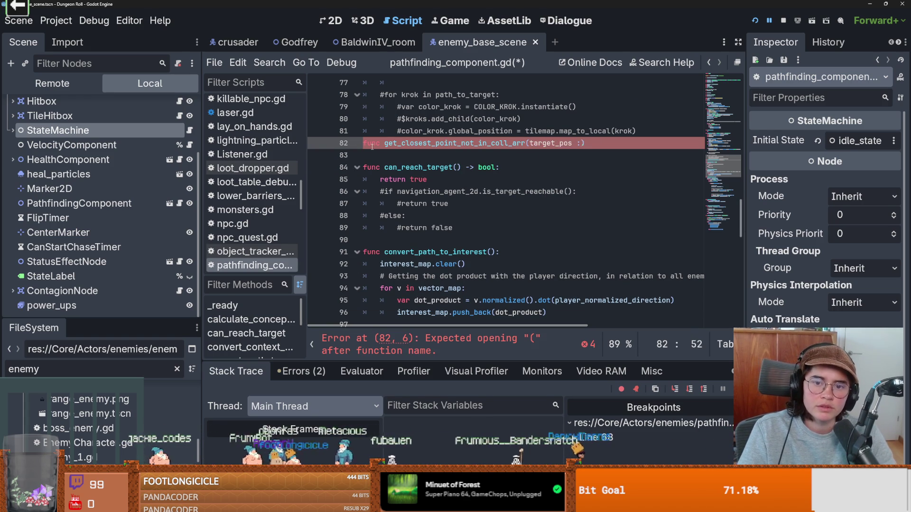
{"action": "type", "text": "Vector2"}
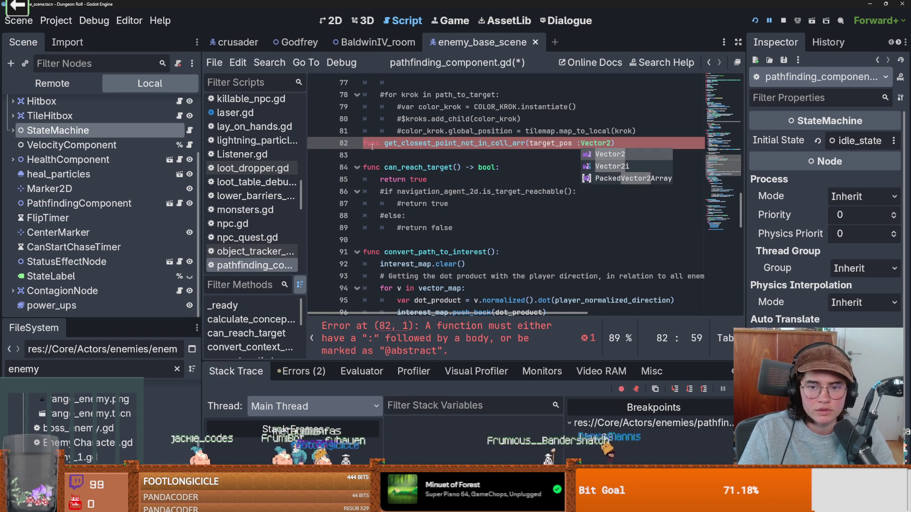
{"action": "type", "text": "i"}
{"action": "key", "text": "Return"}
{"action": "type", "text": "pass"}
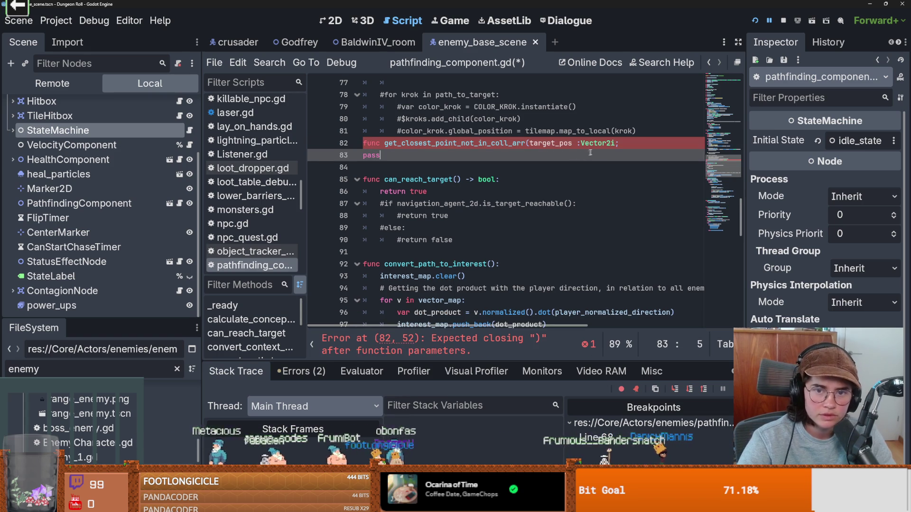
{"action": "left_click", "coordinate": [637, 146]}
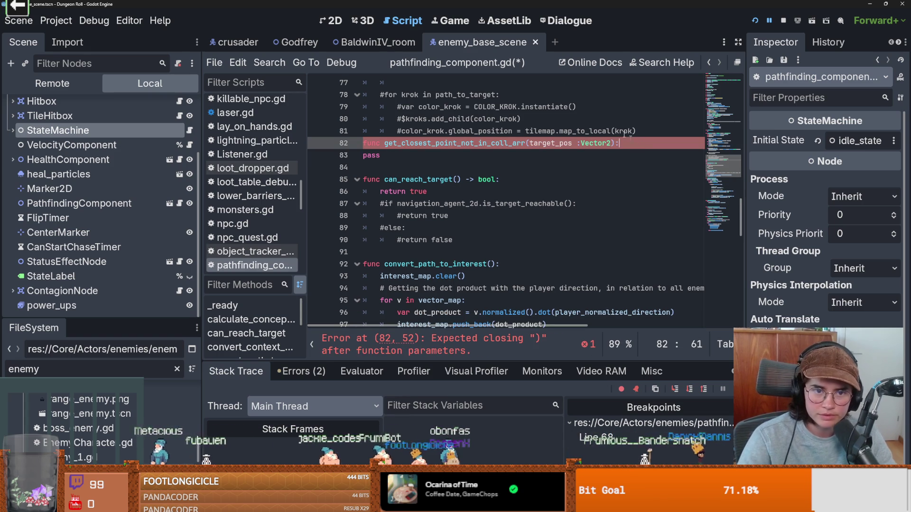
{"action": "key", "text": "ctrl+shift+Return"}
{"action": "key", "text": "BackSpace"}
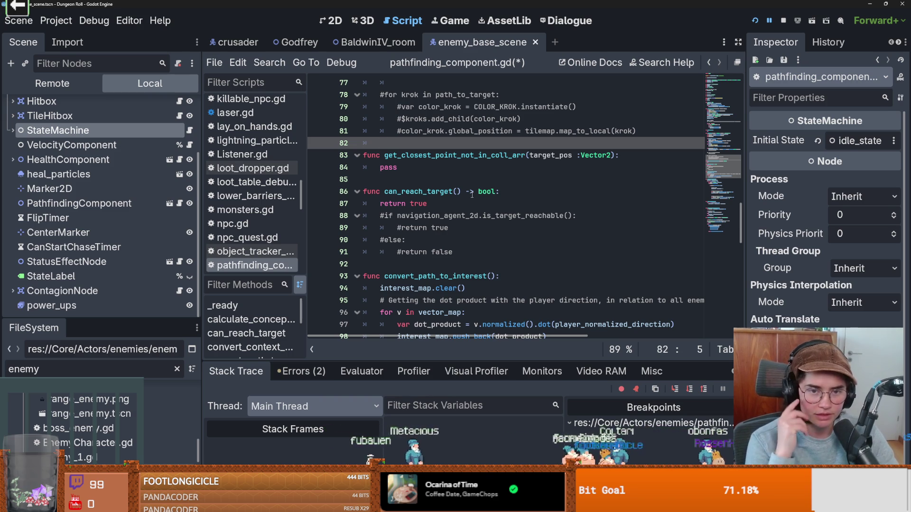
Replace the function's pass with a 'for i in 8:' loop, then start handwriting Vect below the cube.
{"action": "left_click", "coordinate": [400, 166]}
{"action": "double_click", "coordinate": [396, 167]}
{"action": "type", "text": "for"}
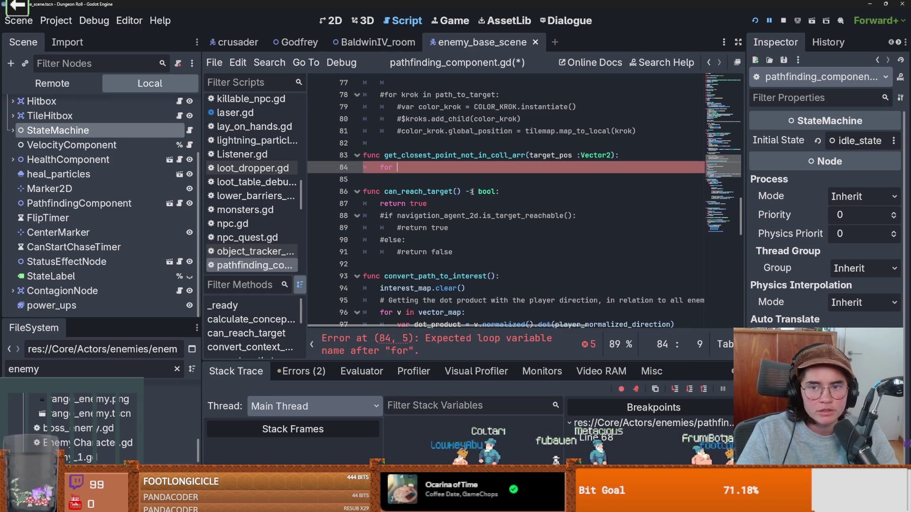
{"action": "key", "text": "alt+Tab"}
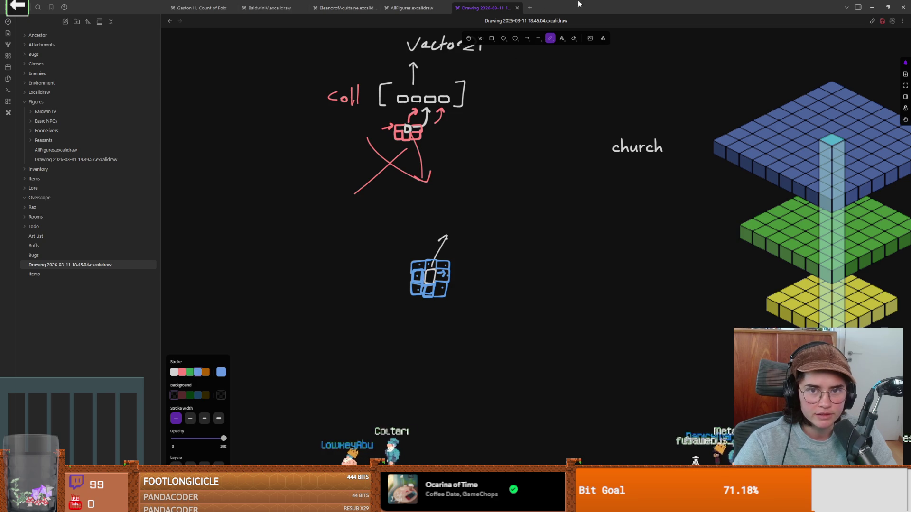
{"action": "key", "text": "alt+Tab"}
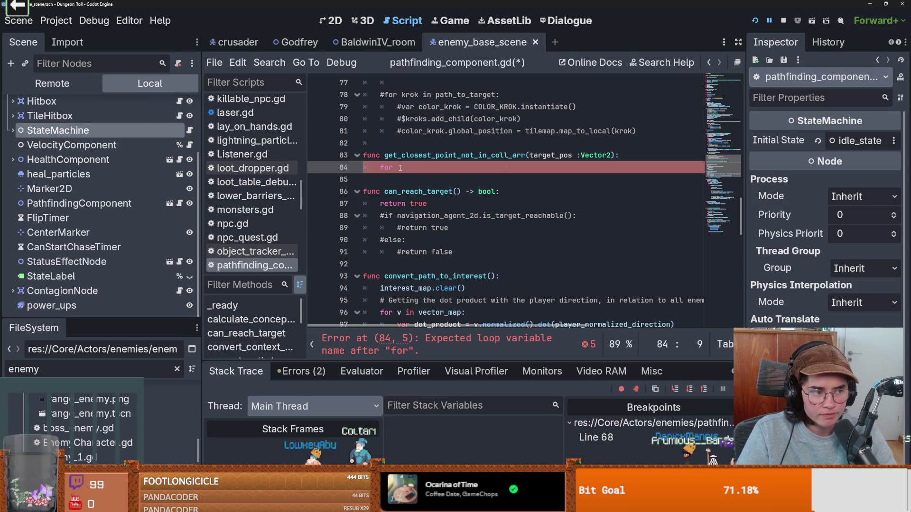
{"action": "type", "text": "i in "}
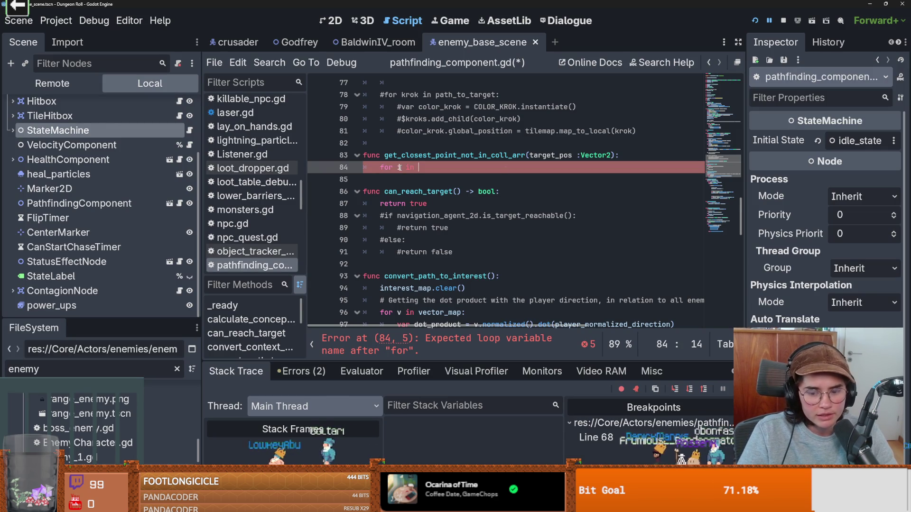
{"action": "type", "text": "8:"}
{"action": "key", "text": "Return"}
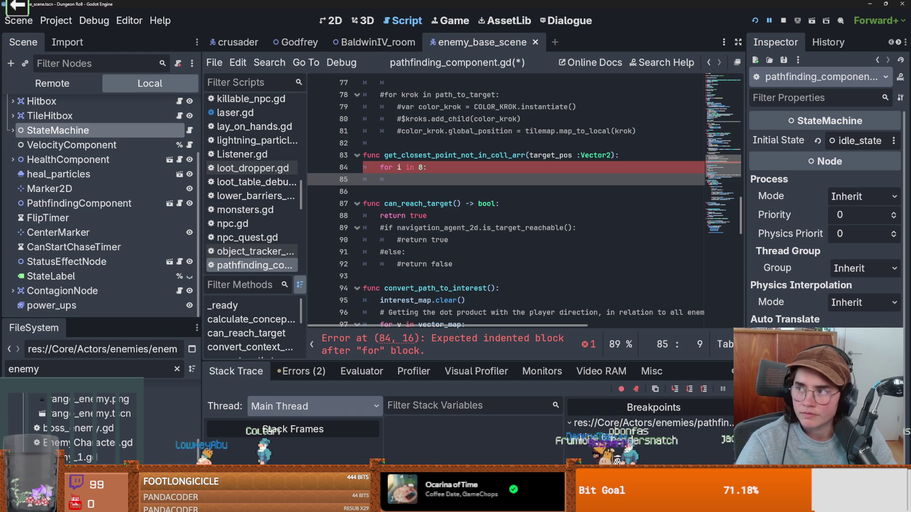
{"action": "key", "text": "alt+Tab"}
{"action": "mouse_move", "coordinate": [437, 272]}
{"action": "left_mouse_down"}
{"action": "mouse_move", "coordinate": [476, 288]}
{"action": "mouse_move", "coordinate": [500, 291]}
{"action": "mouse_move", "coordinate": [513, 280]}
{"action": "mouse_move", "coordinate": [545, 306]}
{"action": "mouse_move", "coordinate": [562, 269]}
{"action": "mouse_move", "coordinate": [565, 320]}
{"action": "left_mouse_up"}
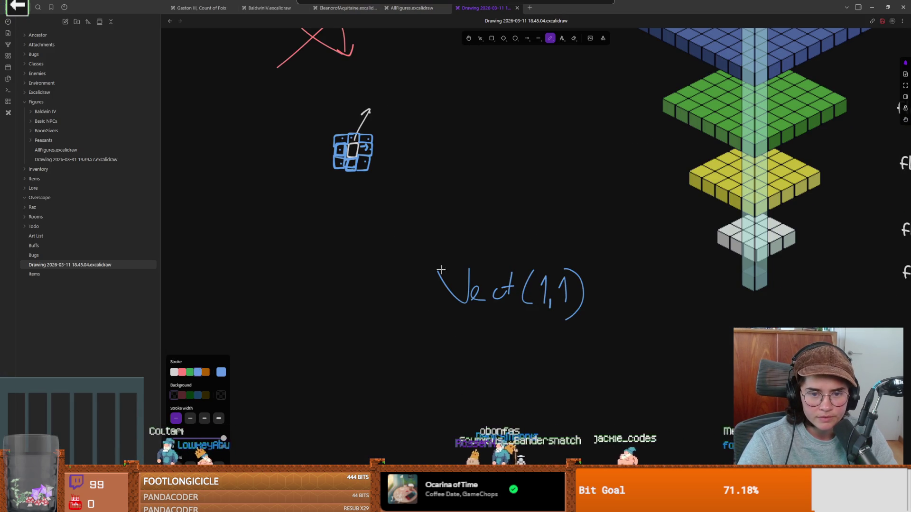
Box in Vect(1,1) and label the top row of cells 0,0, 1,0 and 2,0.
{"action": "mouse_move", "coordinate": [427, 248]}
{"action": "left_mouse_down"}
{"action": "mouse_move", "coordinate": [595, 329]}
{"action": "mouse_move", "coordinate": [416, 246]}
{"action": "left_mouse_up"}
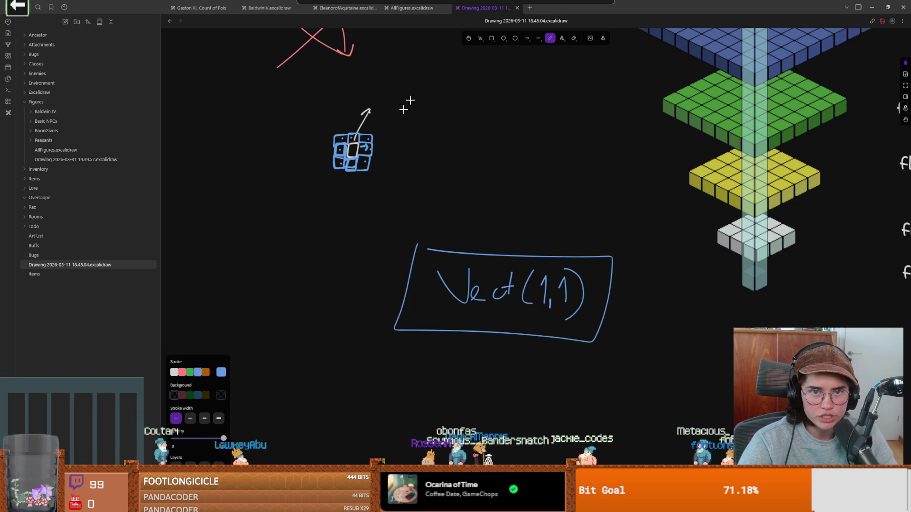
{"action": "mouse_move", "coordinate": [353, 191]}
{"action": "left_mouse_down"}
{"action": "mouse_move", "coordinate": [413, 246]}
{"action": "mouse_move", "coordinate": [364, 190]}
{"action": "left_mouse_up"}
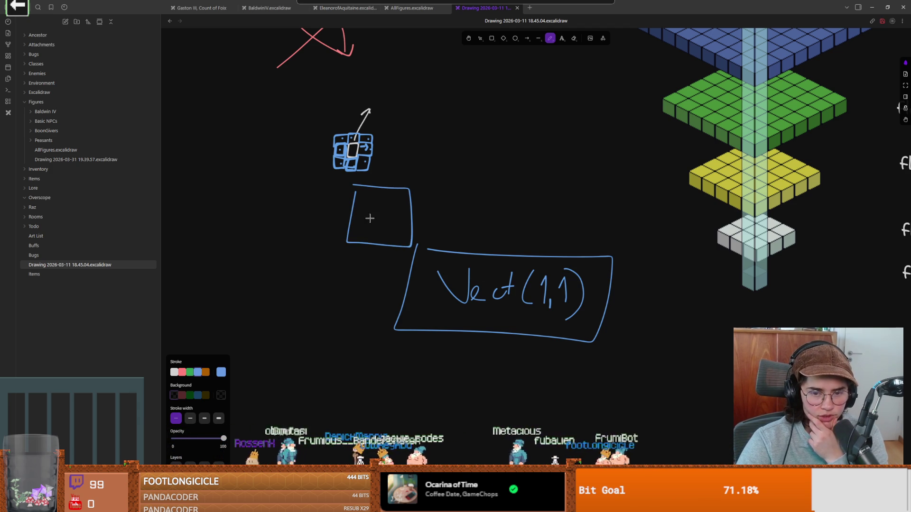
{"action": "left_click_drag", "start_coordinate": [362, 209], "coordinate": [376, 218]}
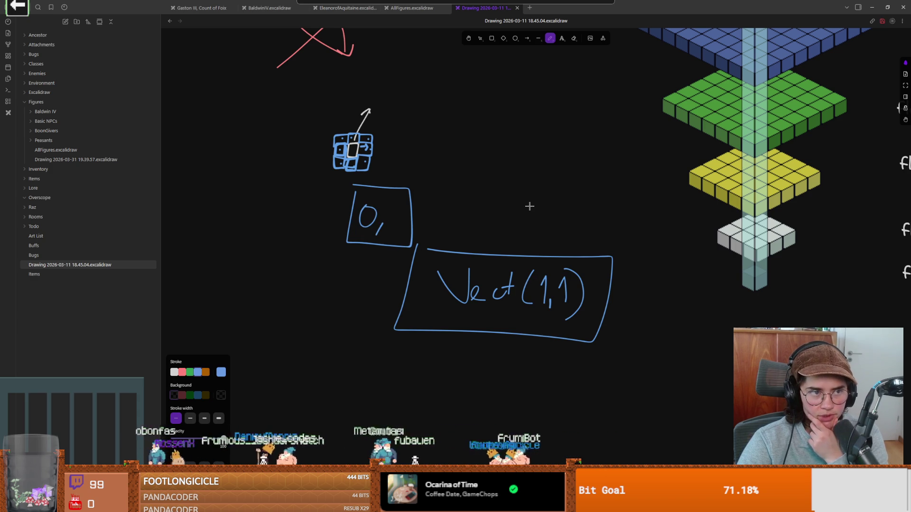
{"action": "left_click_drag", "start_coordinate": [397, 214], "coordinate": [398, 212]}
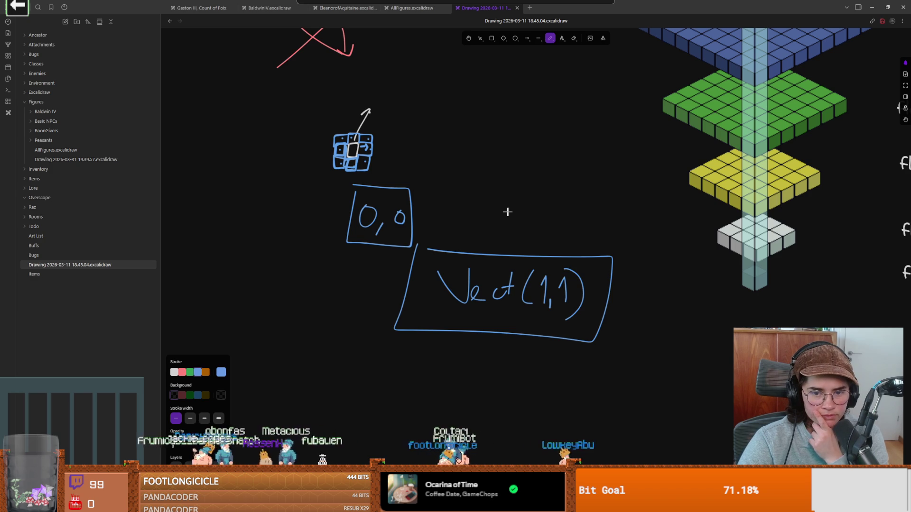
{"action": "left_click_drag", "start_coordinate": [488, 218], "coordinate": [500, 230]}
{"action": "left_click_drag", "start_coordinate": [546, 205], "coordinate": [542, 207]}
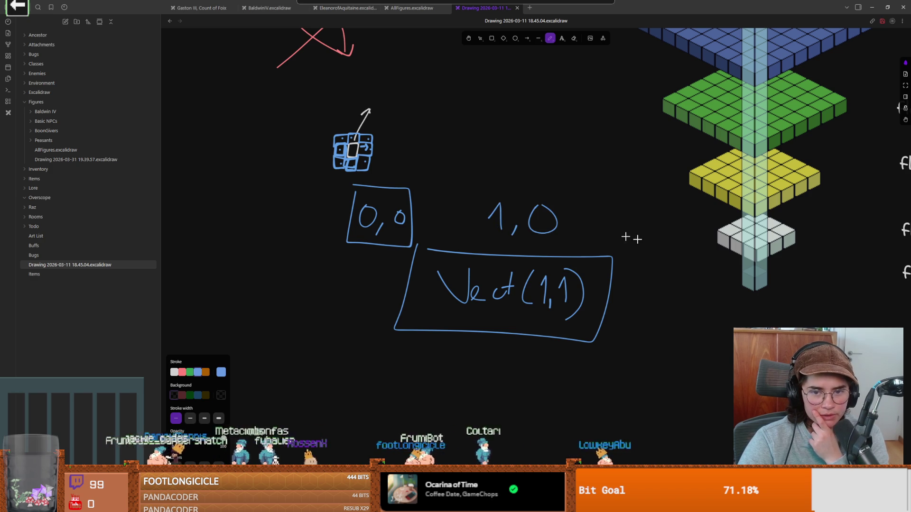
{"action": "left_click_drag", "start_coordinate": [658, 217], "coordinate": [670, 245]}
{"action": "left_click_drag", "start_coordinate": [689, 212], "coordinate": [689, 215]}
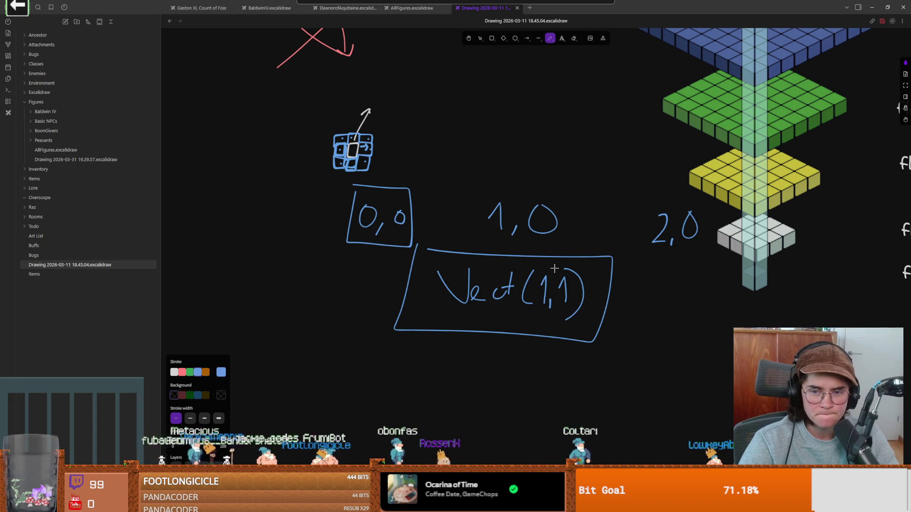
Label the remaining cells 2,1, 0,1, 0,2, 1,2 and 2,2, undoing a mistaken 0.
{"action": "left_click_drag", "start_coordinate": [639, 288], "coordinate": [659, 317]}
{"action": "mouse_move", "coordinate": [681, 281]}
{"action": "left_mouse_down"}
{"action": "mouse_move", "coordinate": [675, 305]}
{"action": "mouse_move", "coordinate": [662, 285]}
{"action": "mouse_move", "coordinate": [675, 321]}
{"action": "left_mouse_up"}
{"action": "key", "text": "ctrl+z"}
{"action": "mouse_move", "coordinate": [362, 272]}
{"action": "left_mouse_down"}
{"action": "mouse_move", "coordinate": [350, 297]}
{"action": "mouse_move", "coordinate": [364, 273]}
{"action": "left_mouse_up"}
{"action": "left_click_drag", "start_coordinate": [378, 290], "coordinate": [373, 306]}
{"action": "left_click_drag", "start_coordinate": [391, 276], "coordinate": [396, 304]}
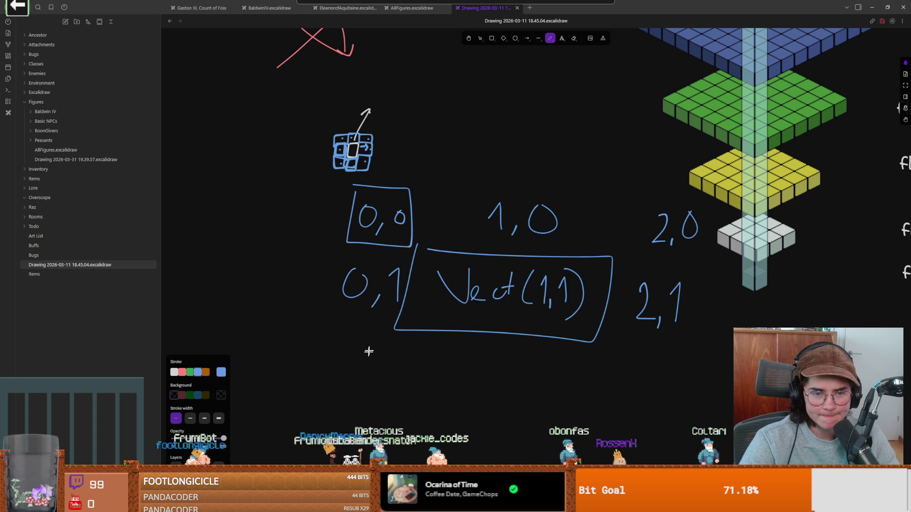
{"action": "mouse_move", "coordinate": [347, 349]}
{"action": "left_mouse_down"}
{"action": "mouse_move", "coordinate": [358, 356]}
{"action": "mouse_move", "coordinate": [354, 345]}
{"action": "left_mouse_up"}
{"action": "mouse_move", "coordinate": [366, 361]}
{"action": "left_mouse_down"}
{"action": "mouse_move", "coordinate": [361, 372]}
{"action": "mouse_move", "coordinate": [390, 369]}
{"action": "left_mouse_up"}
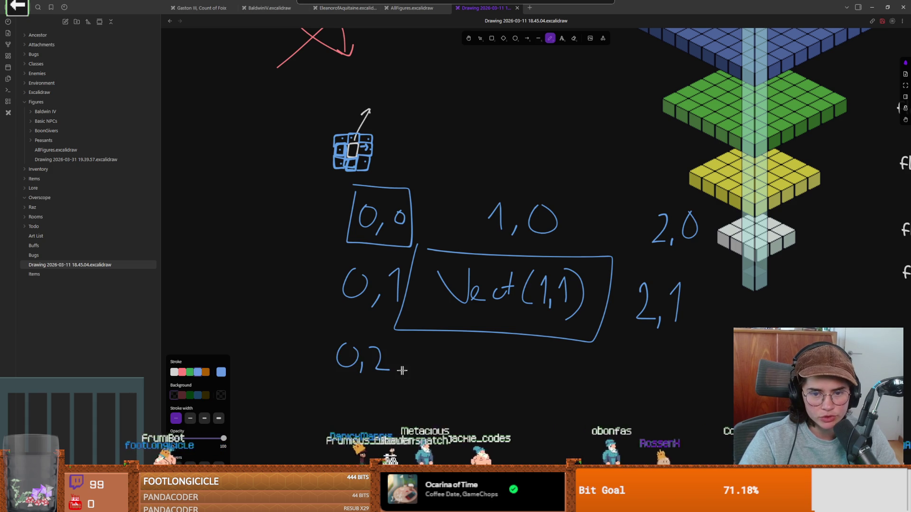
{"action": "left_click_drag", "start_coordinate": [475, 354], "coordinate": [505, 380]}
{"action": "left_click_drag", "start_coordinate": [525, 347], "coordinate": [556, 377]}
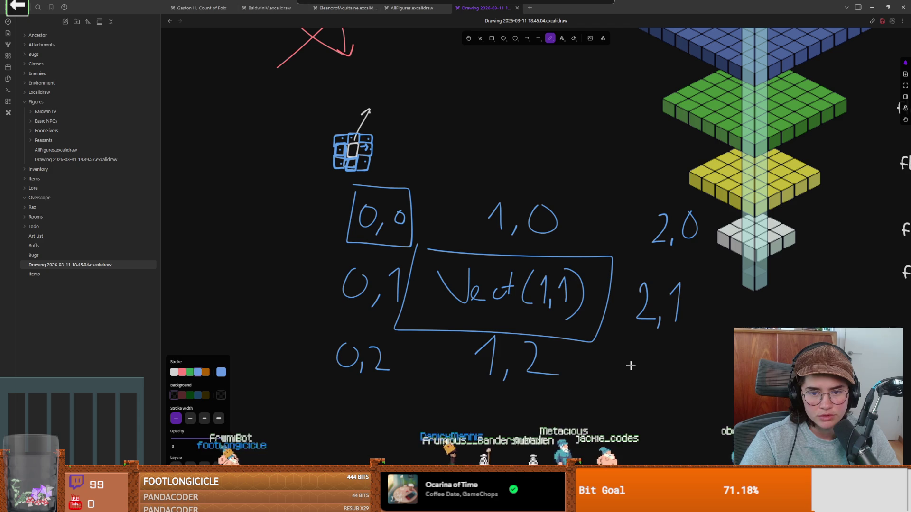
{"action": "left_click_drag", "start_coordinate": [634, 354], "coordinate": [655, 389]}
{"action": "mouse_move", "coordinate": [672, 355]}
{"action": "left_mouse_down"}
{"action": "mouse_move", "coordinate": [682, 352]}
{"action": "mouse_move", "coordinate": [699, 381]}
{"action": "left_mouse_up"}
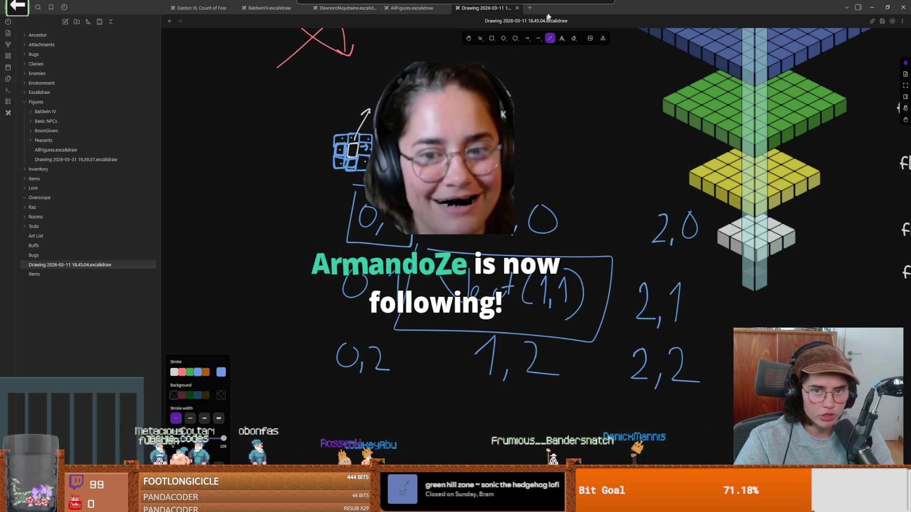
{"action": "key", "text": "alt+Tab"}
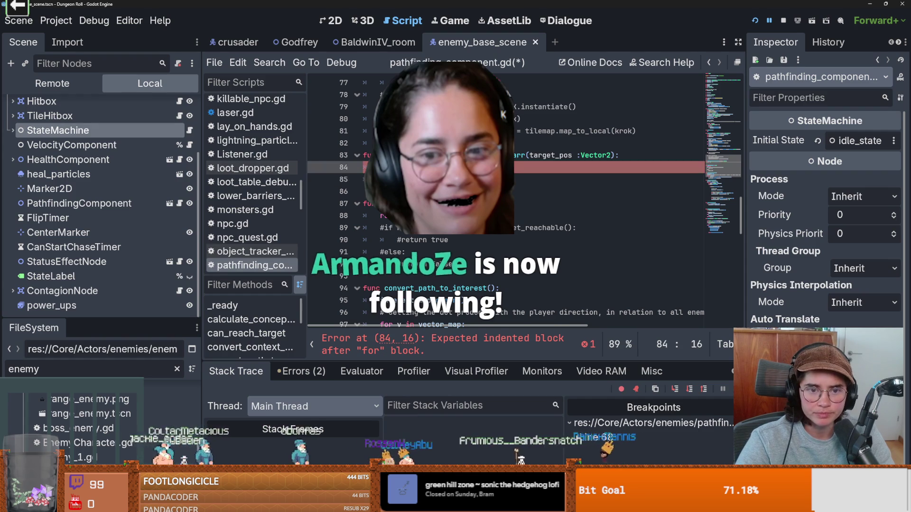
Replace the unfinished 'for i in 8:' line with pass and save pathfinding_component.gd.
{"action": "left_click", "coordinate": [396, 194]}
{"action": "left_click", "coordinate": [403, 181]}
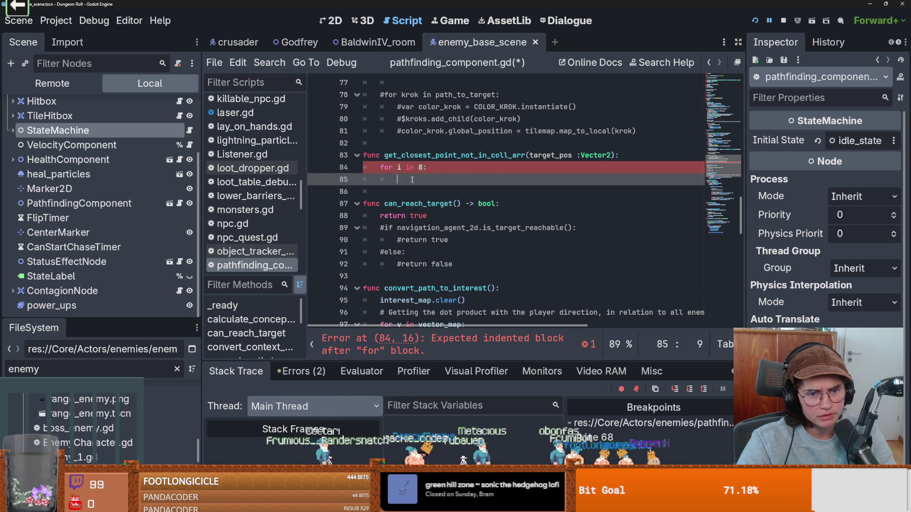
{"action": "scroll", "coordinate": [476, 176], "scroll_direction": "up", "scroll_amount": 2}
{"action": "scroll", "coordinate": [491, 141], "scroll_direction": "down", "scroll_amount": 3}
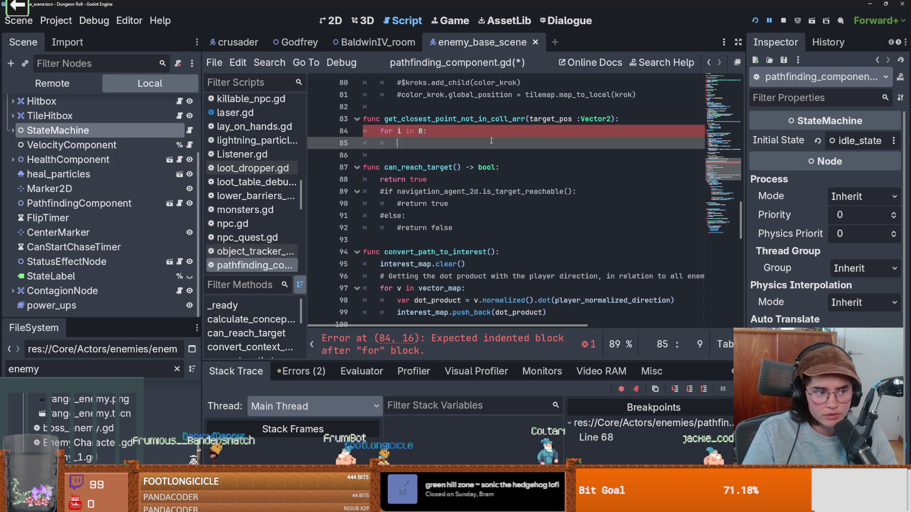
{"action": "left_click", "coordinate": [428, 131]}
{"action": "key", "text": "shift+Home"}
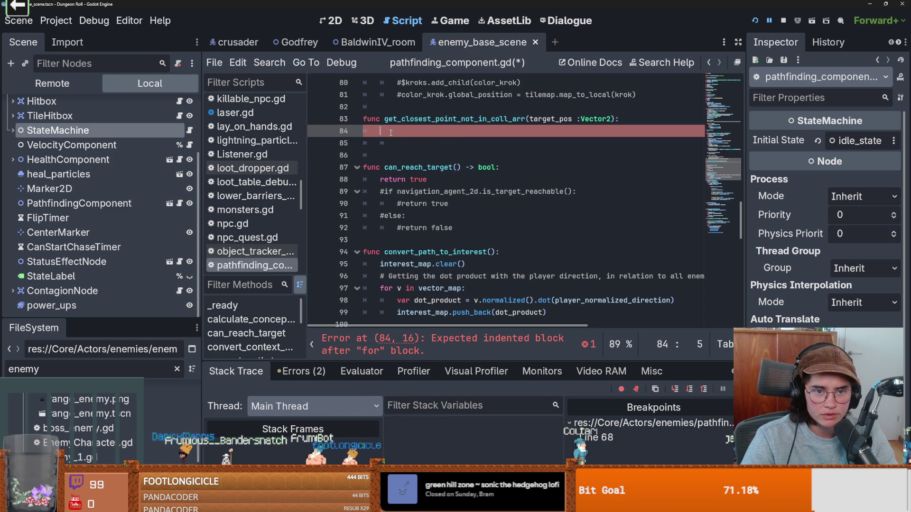
{"action": "key", "text": "BackSpace"}
{"action": "scroll", "coordinate": [422, 154], "scroll_direction": "up", "scroll_amount": 1}
{"action": "type", "text": "pass"}
{"action": "key", "text": "ctrl+s"}
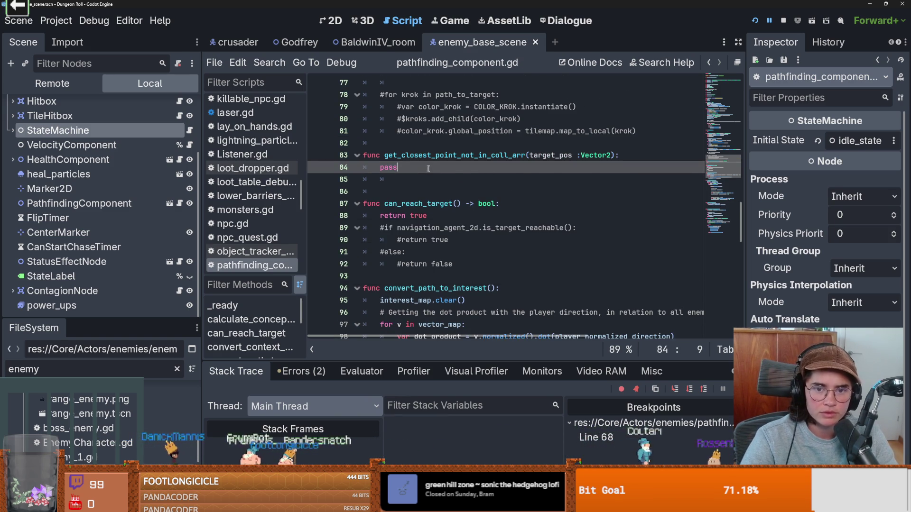
{"action": "scroll", "coordinate": [442, 204], "scroll_direction": "up", "scroll_amount": 1}
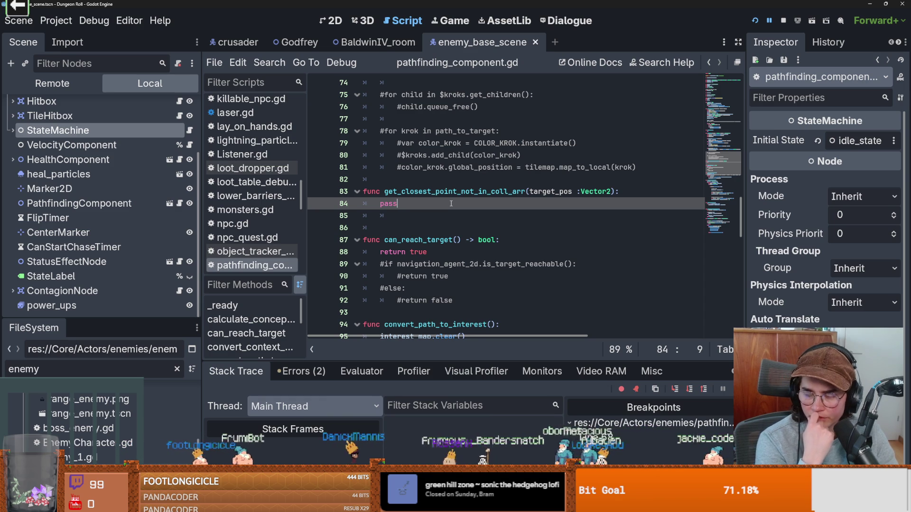
Rewrite line 84 as 'for i in col_1:' and start an indented body line beneath it.
{"action": "key", "text": "BackSpace"}
{"action": "key", "text": "BackSpace"}
{"action": "key", "text": "BackSpace"}
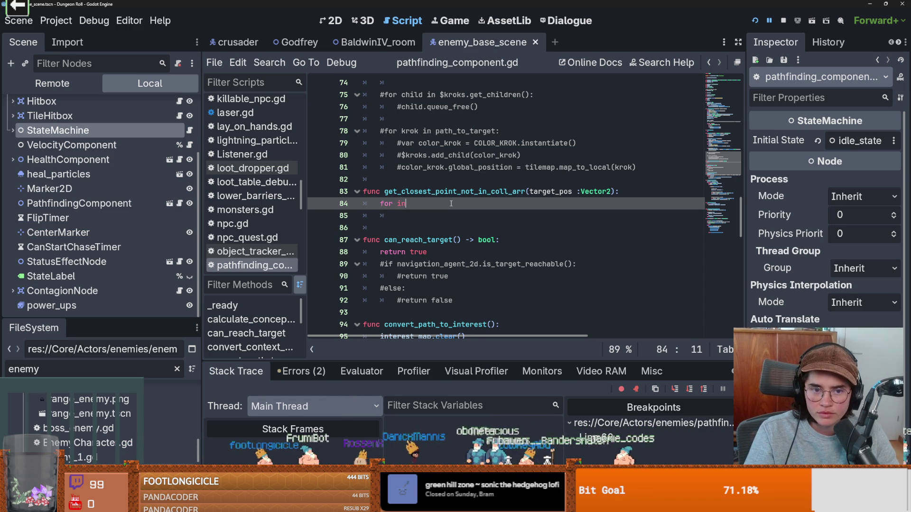
{"action": "key", "text": "BackSpace"}
{"action": "key", "text": "BackSpace"}
{"action": "key", "text": "BackSpace"}
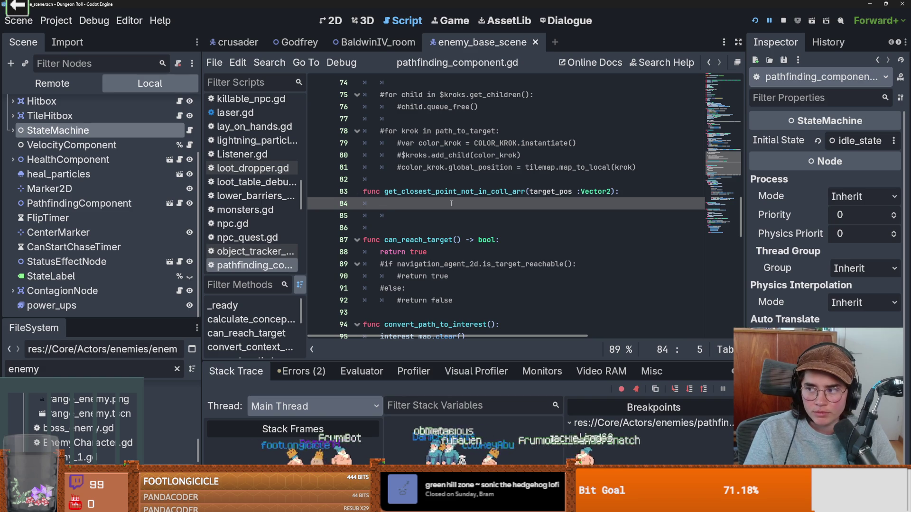
{"action": "type", "text": "for i in"}
{"action": "type", "text": "w"}
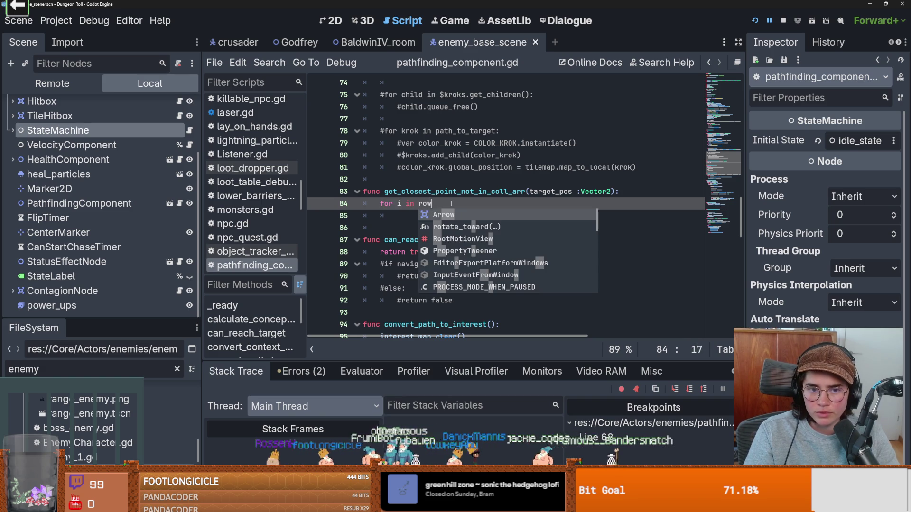
{"action": "type", "text": "_1"}
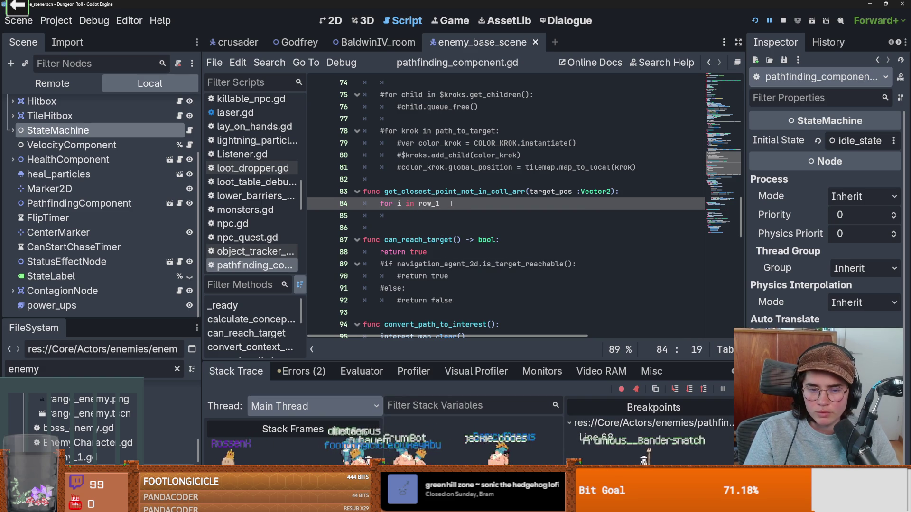
{"action": "type", "text": "_1"}
{"action": "key", "text": "Return"}
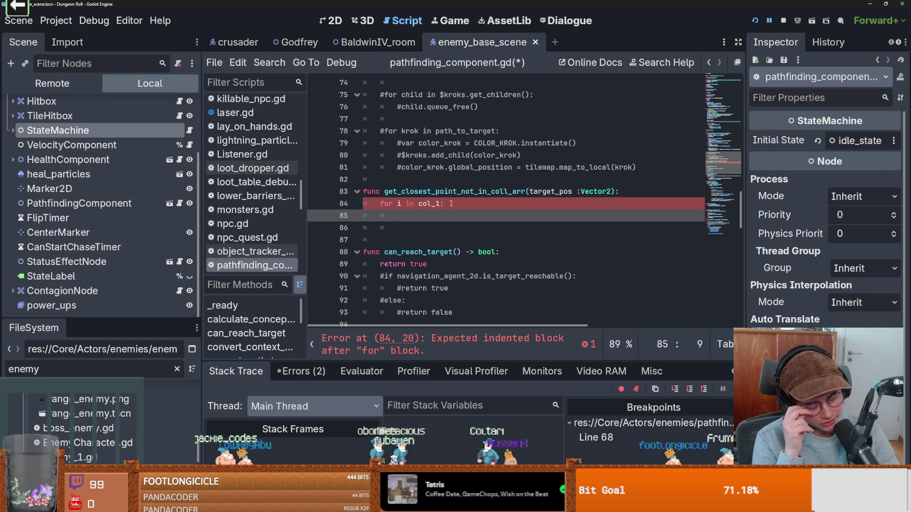
{"action": "left_click", "coordinate": [428, 205]}
{"action": "left_click", "coordinate": [469, 215]}
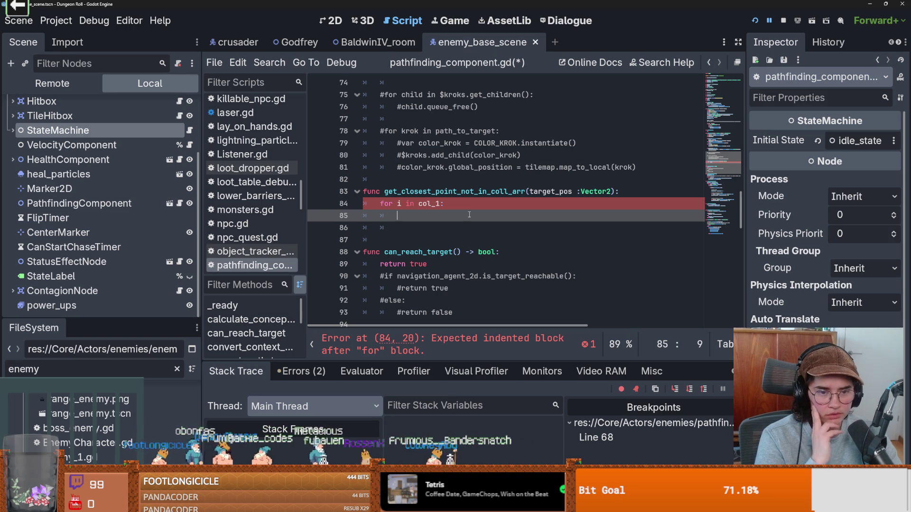
{"action": "double_click", "coordinate": [426, 203]}
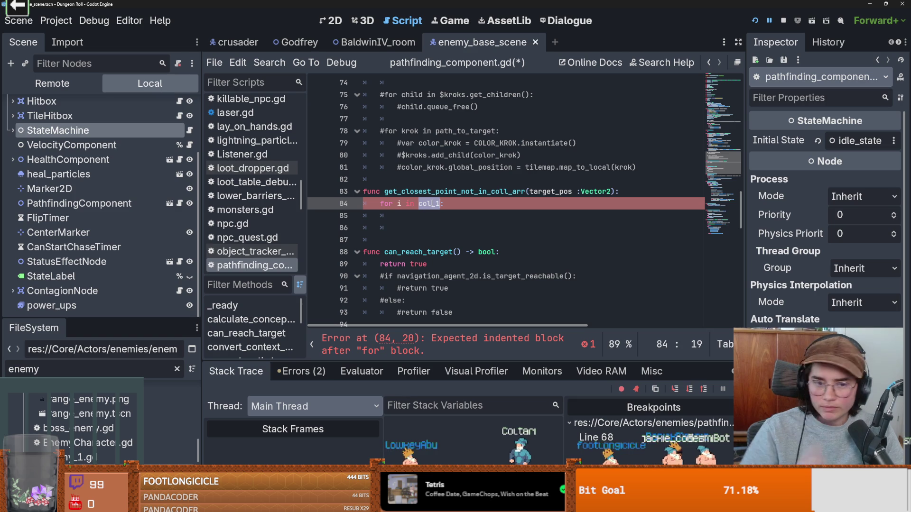
Replace line 84 with var pos1 = Vector2i(target_pos.x-1, target_pos.y).
{"action": "left_click", "coordinate": [451, 205]}
{"action": "key", "text": "shift+Home"}
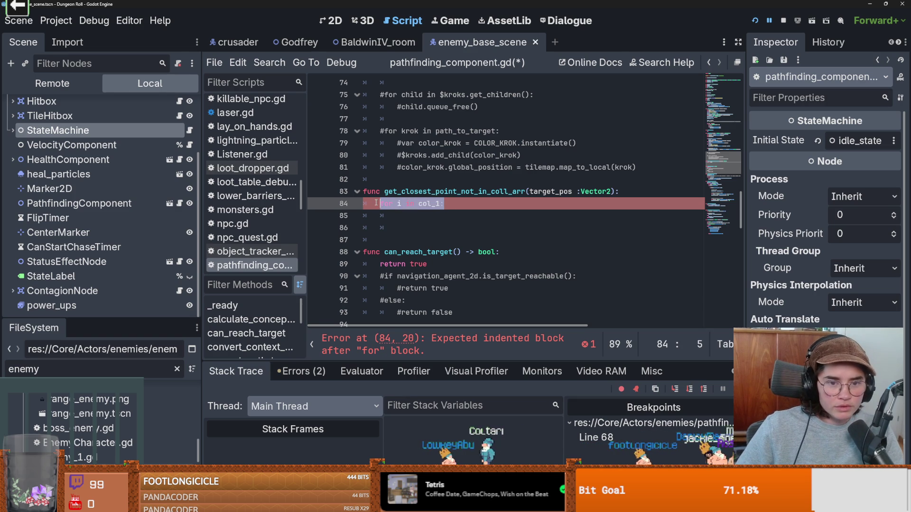
{"action": "type", "text": "matc"}
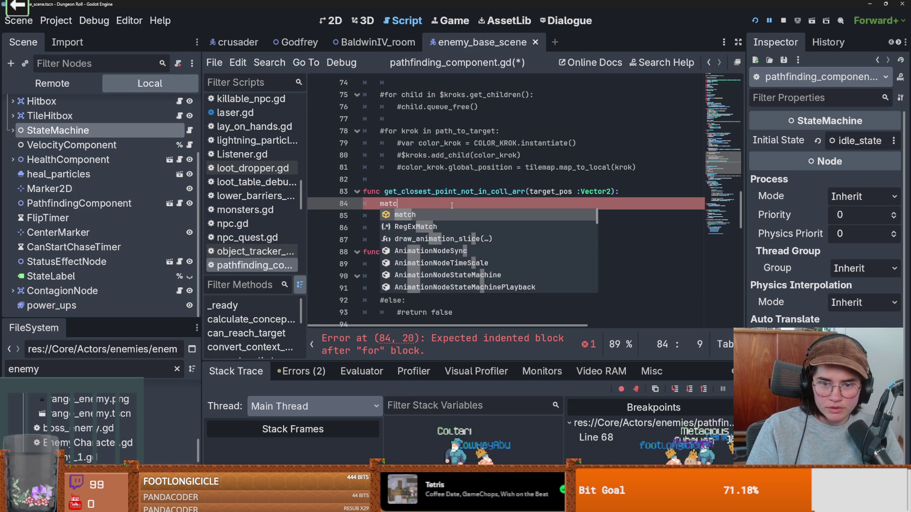
{"action": "type", "text": "h("}
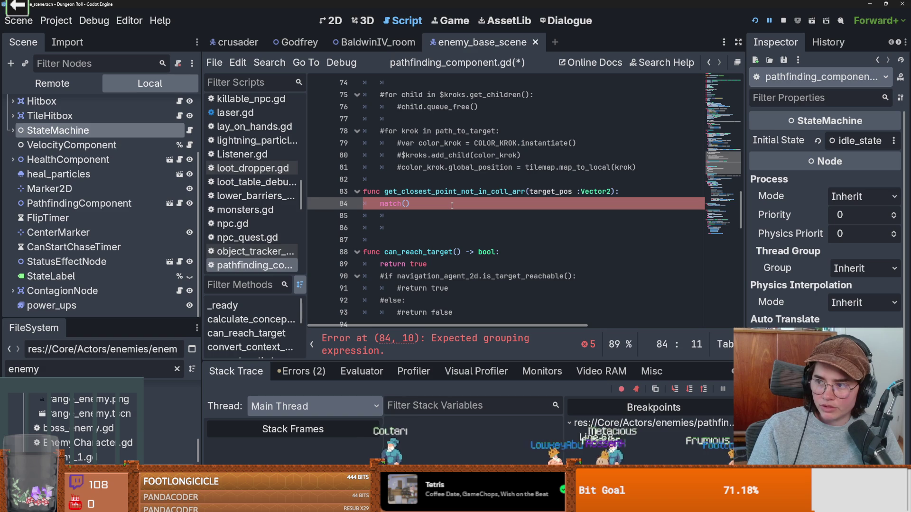
{"action": "key", "text": "BackSpace"}
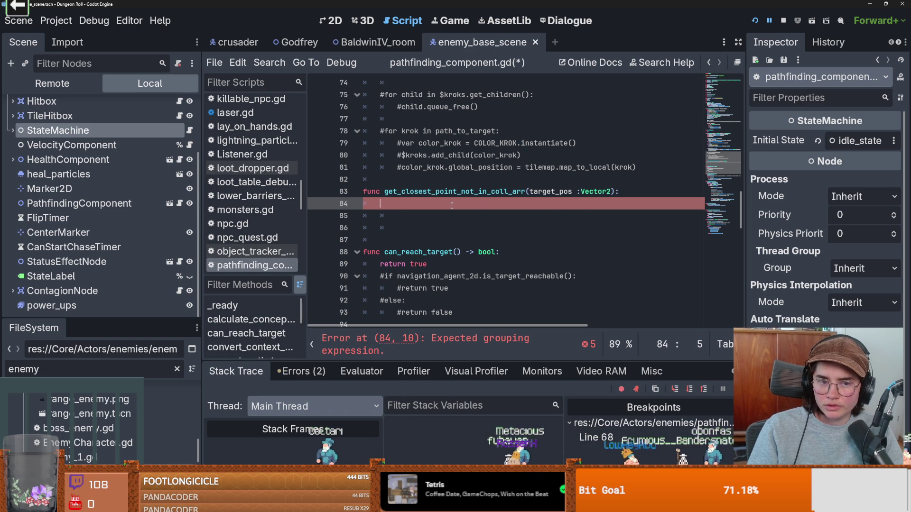
{"action": "key", "text": "BackSpace"}
{"action": "key", "text": "BackSpace"}
{"action": "key", "text": "BackSpace"}
{"action": "type", "text": "var pos1 = "}
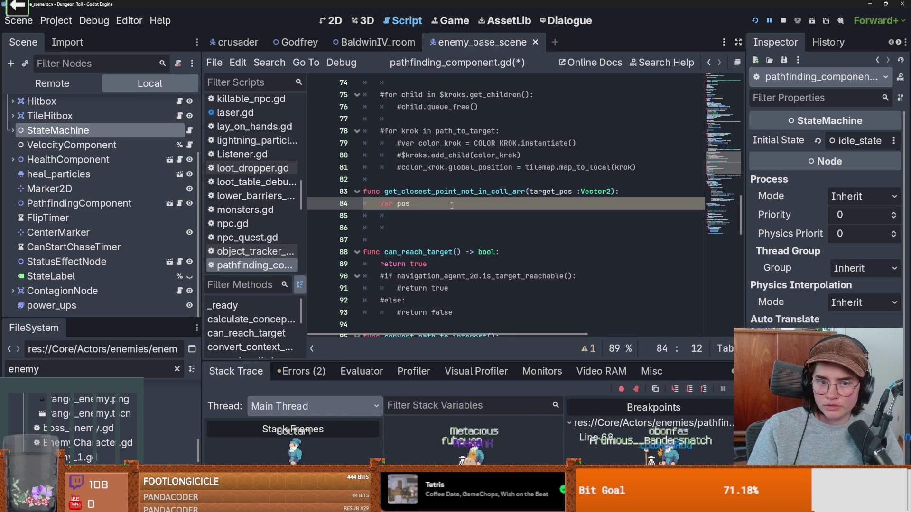
{"action": "type", "text": "p"}
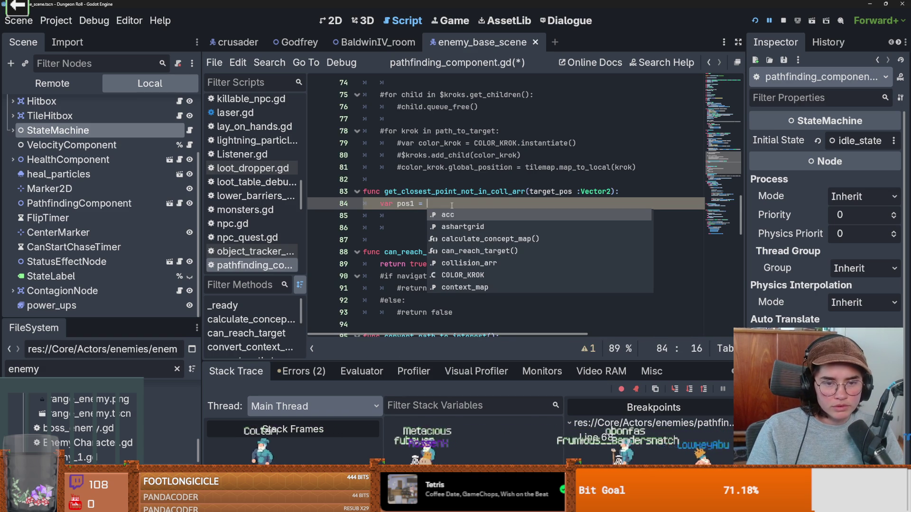
{"action": "key", "text": "BackSpace"}
{"action": "key", "text": "BackSpace"}
{"action": "type", "text": "targ"}
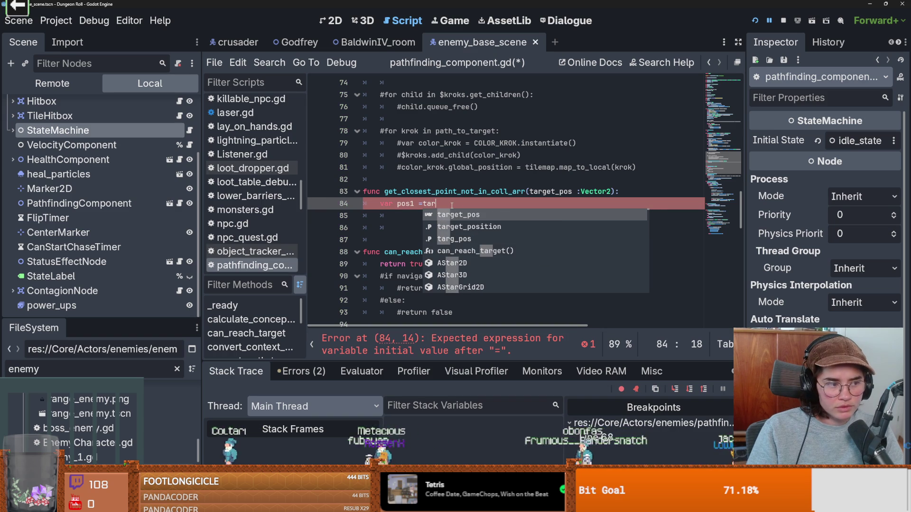
{"action": "key", "text": "Return"}
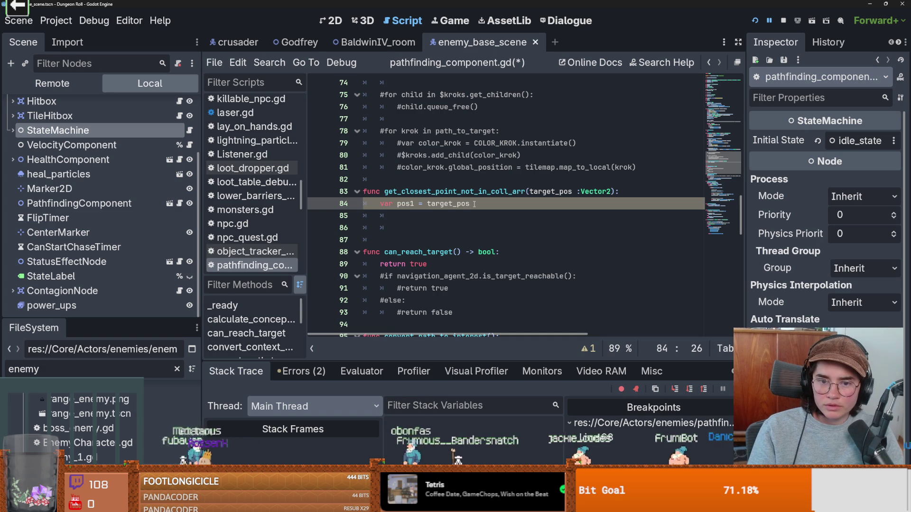
{"action": "type", "text": "."}
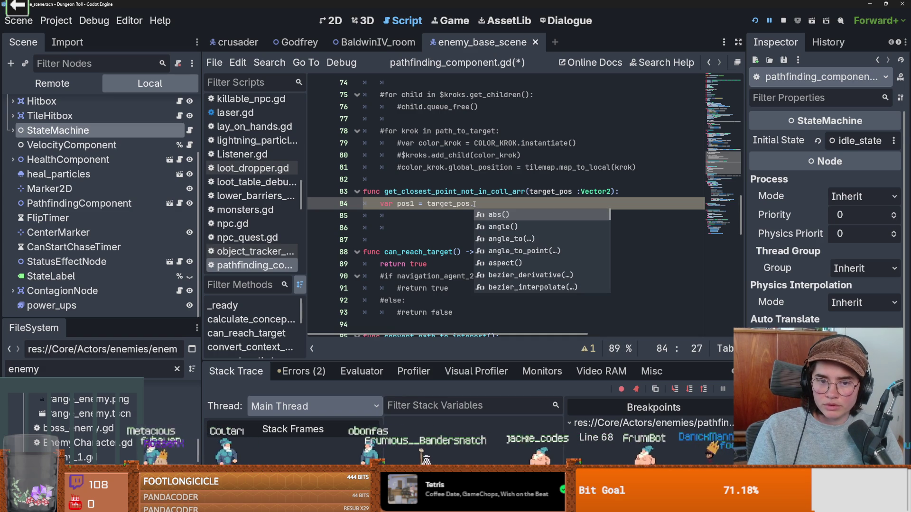
{"action": "left_click_drag", "start_coordinate": [475, 204], "coordinate": [427, 204]}
{"action": "type", "text": "Vec"}
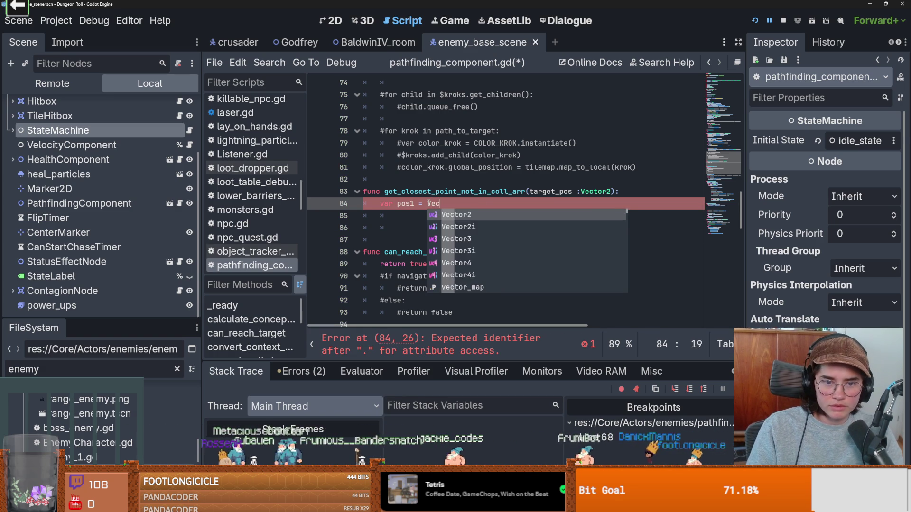
{"action": "type", "text": "tor2i(targ"}
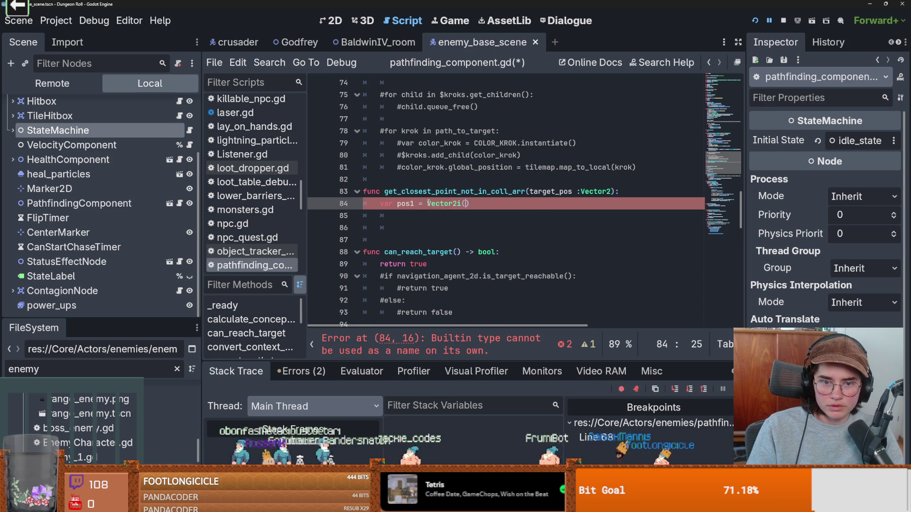
{"action": "type", "text": "et_pos.x"}
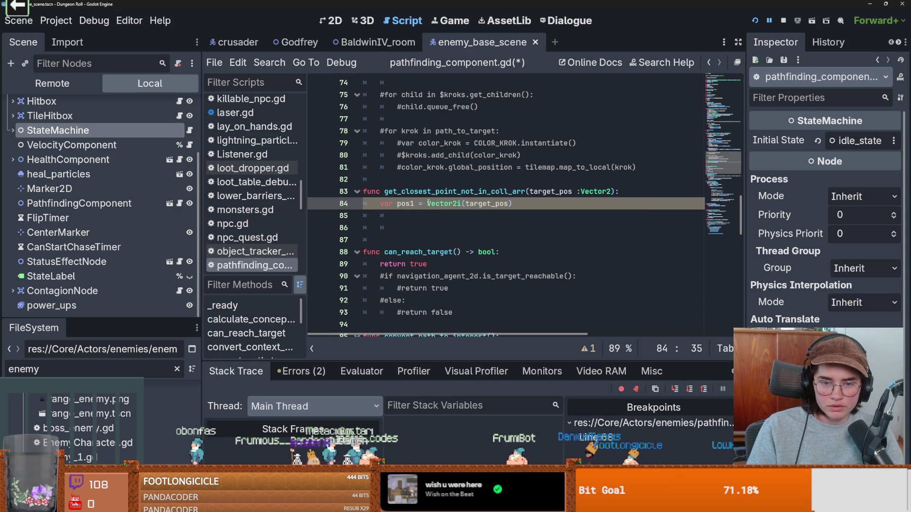
{"action": "type", "text": ", target_pos"}
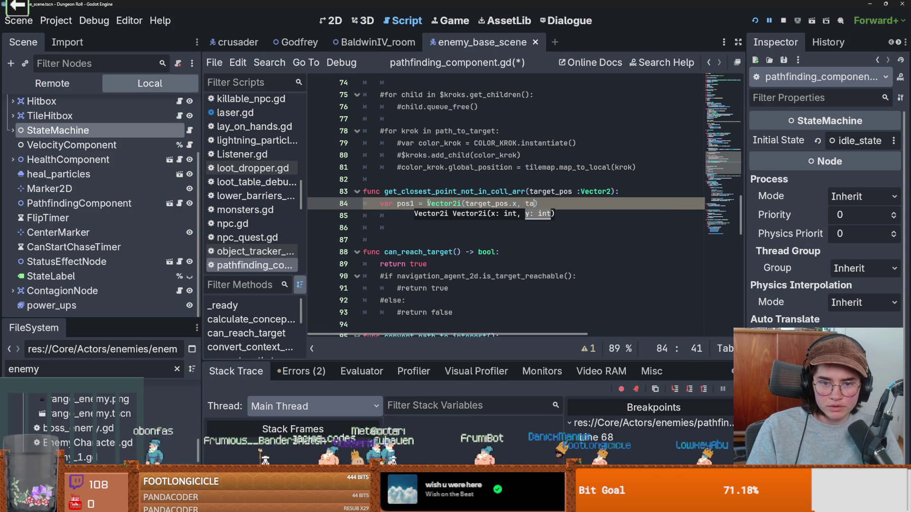
{"action": "type", "text": ".y"}
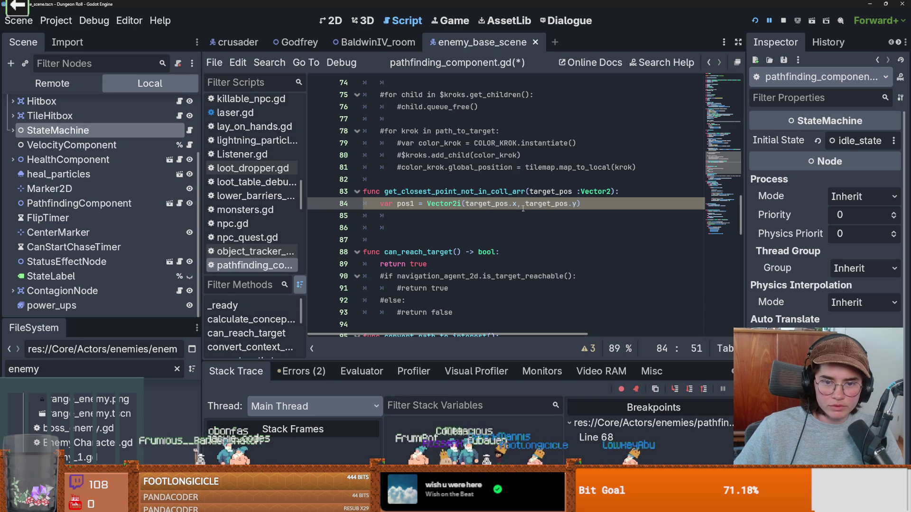
{"action": "left_click", "coordinate": [517, 203]}
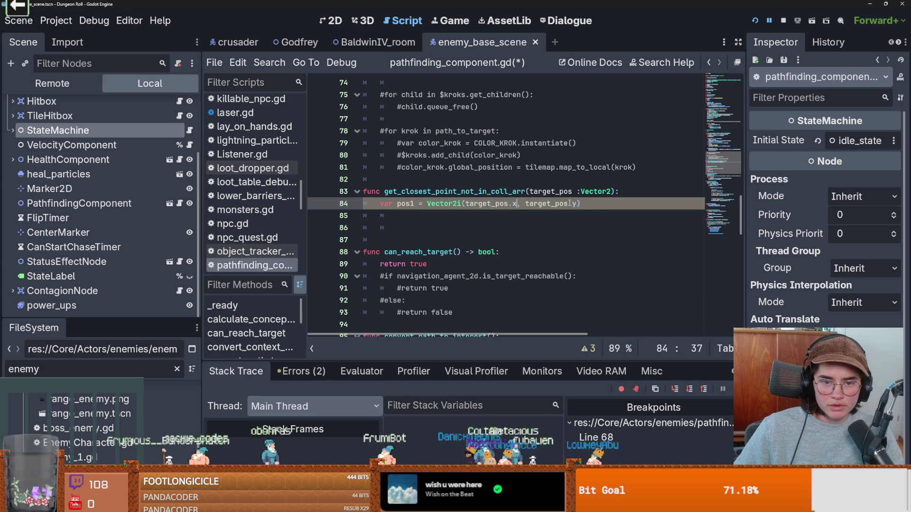
{"action": "type", "text": "-1"}
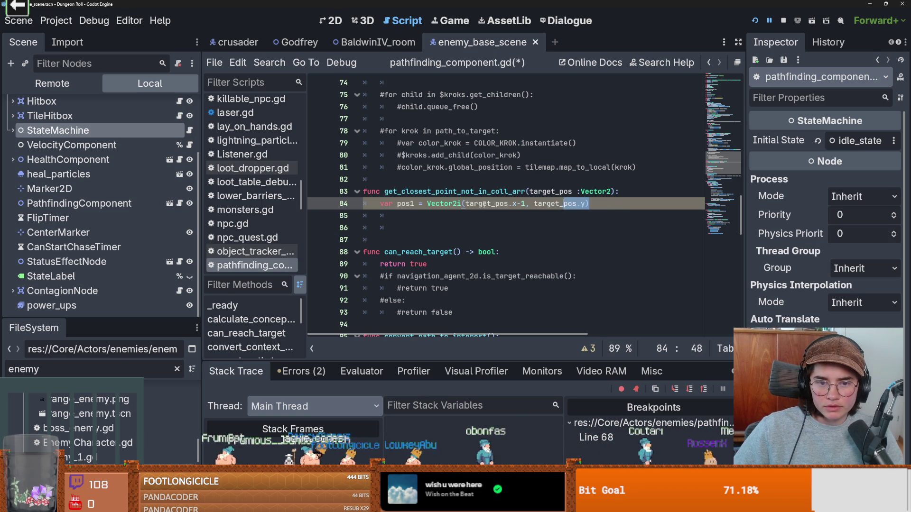
Duplicate it below as pos2 = Vector2i(target_pos.x-1, target_pos.y-1).
{"action": "left_click_drag", "start_coordinate": [589, 203], "coordinate": [382, 205]}
{"action": "key", "text": "ctrl+c"}
{"action": "key", "text": "End"}
{"action": "key", "text": "Return"}
{"action": "key", "text": "ctrl+v"}
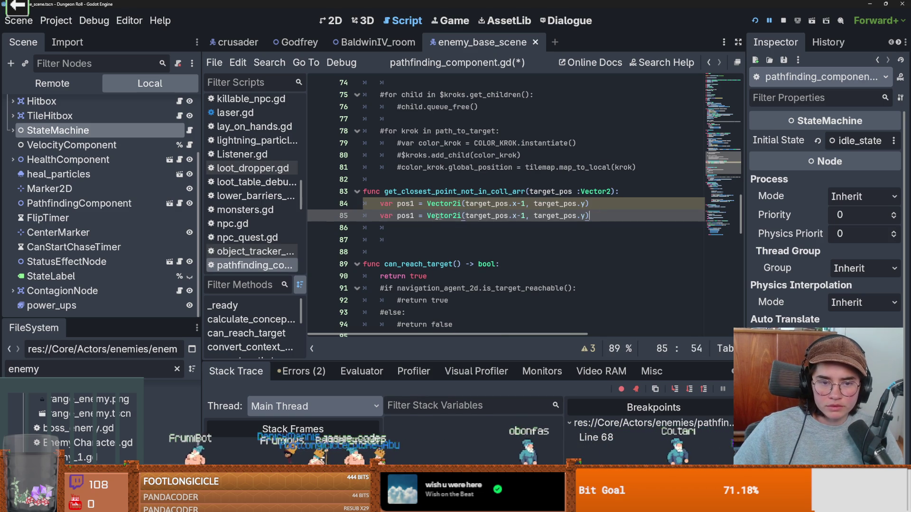
{"action": "left_click", "coordinate": [413, 215]}
{"action": "key", "text": "BackSpace"}
{"action": "type", "text": "2"}
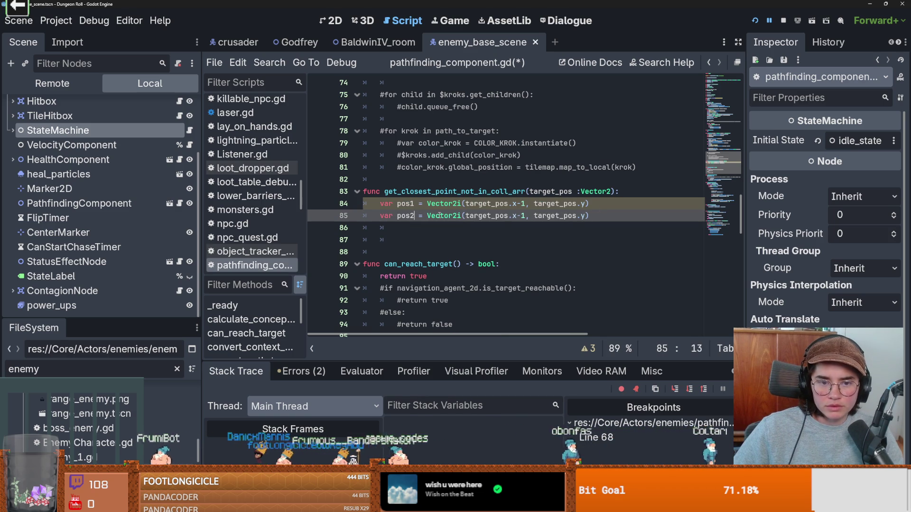
{"action": "left_click", "coordinate": [526, 215]}
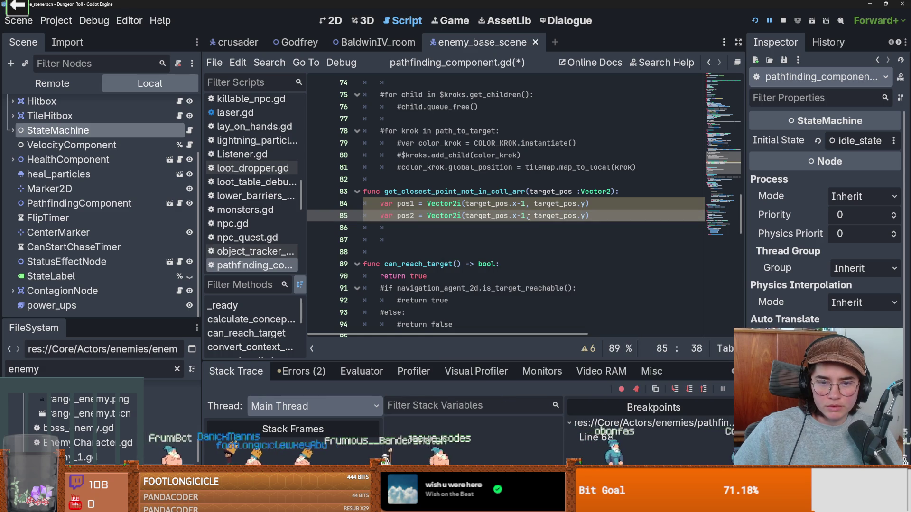
{"action": "left_click", "coordinate": [586, 215]}
{"action": "type", "text": "-1"}
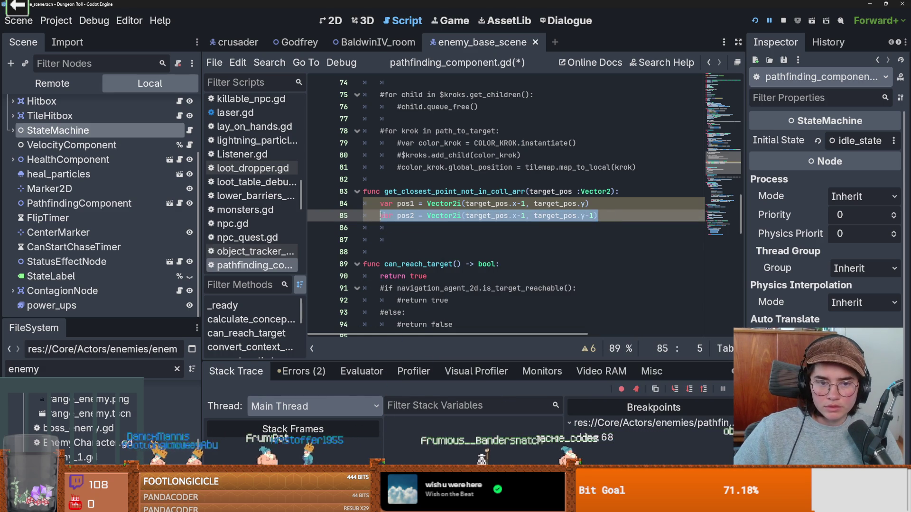
Add pos3 = Vector2i(target_pos.x-1, target_pos.y+1) and select the three declarations.
{"action": "key", "text": "Return"}
{"action": "key", "text": "ctrl+v"}
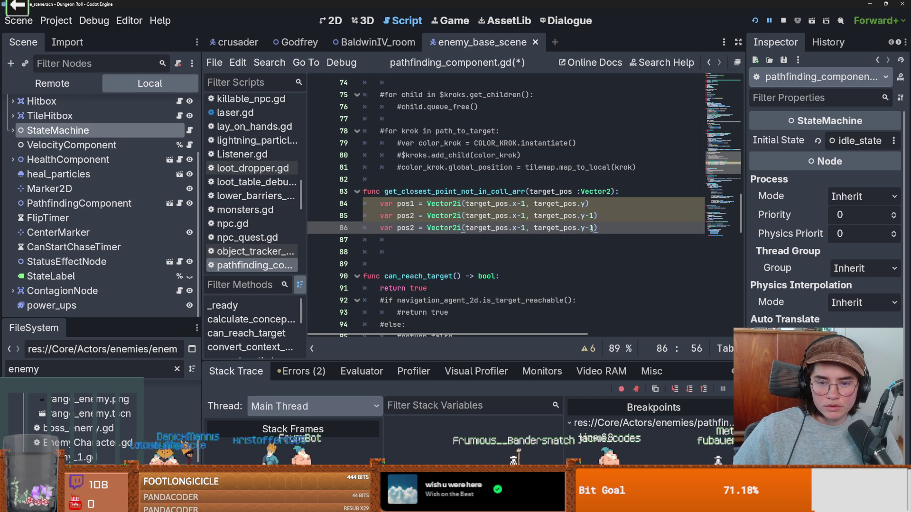
{"action": "key", "text": "Left"}
{"action": "key", "text": "Left"}
{"action": "key", "text": "BackSpace"}
{"action": "type", "text": "+"}
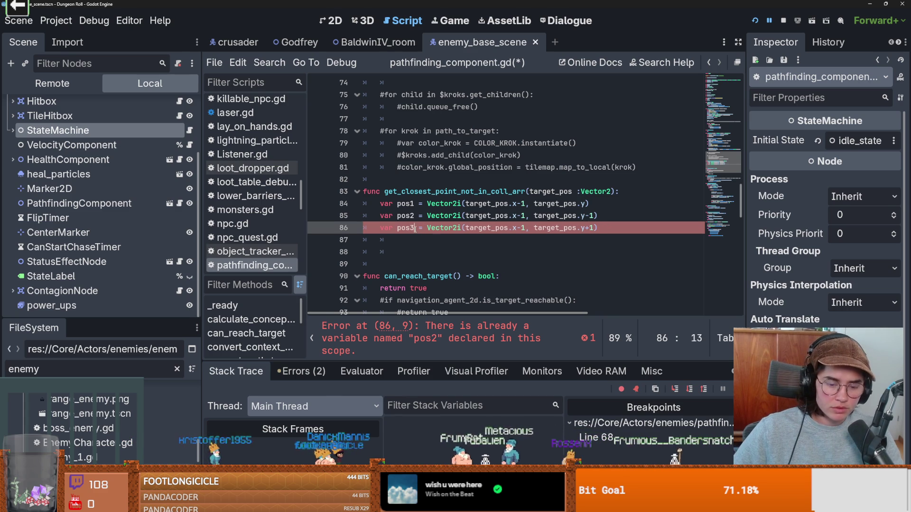
{"action": "key", "text": "BackSpace"}
{"action": "type", "text": "3"}
{"action": "left_click", "coordinate": [459, 228]}
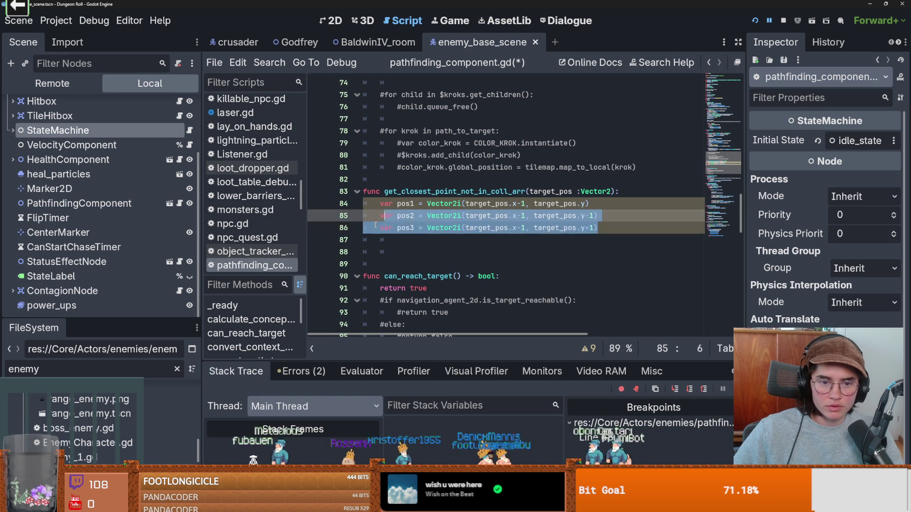
{"action": "left_click_drag", "start_coordinate": [603, 228], "coordinate": [374, 203]}
Paste the three declarations as lines 87–89 and change their x offset from -1 to +1.
{"action": "key", "text": "ctrl+c"}
{"action": "left_click", "coordinate": [597, 240]}
{"action": "key", "text": "ctrl+v"}
{"action": "left_click", "coordinate": [523, 240]}
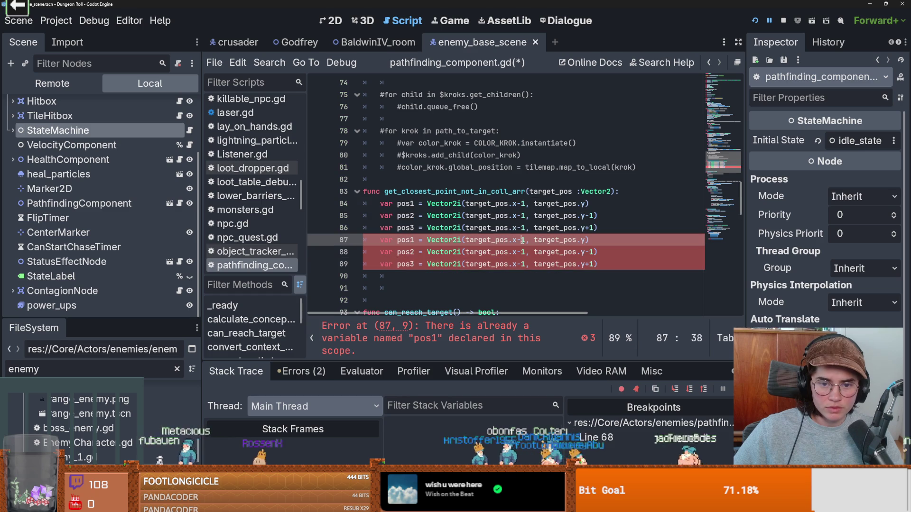
{"action": "key", "text": "BackSpace"}
{"action": "type", "text": "+"}
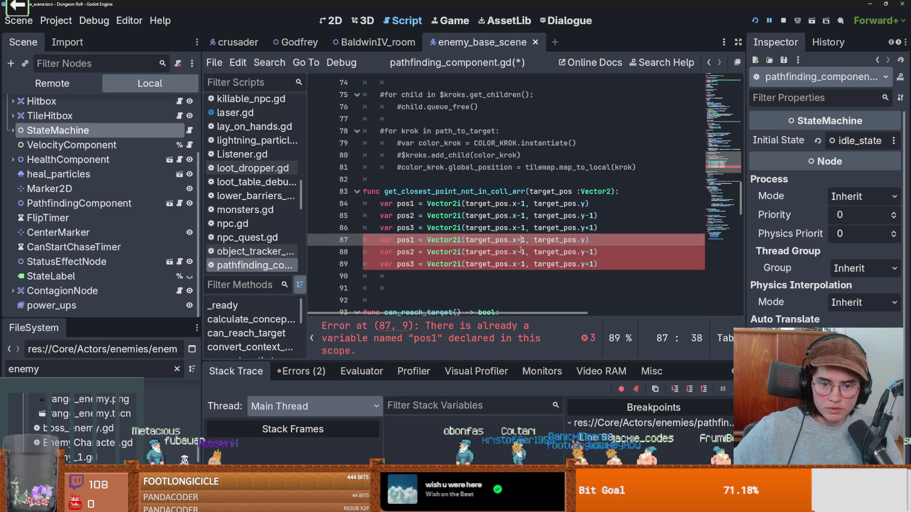
{"action": "left_click", "coordinate": [519, 252]}
{"action": "key", "text": "BackSpace"}
{"action": "type", "text": "+"}
{"action": "left_click", "coordinate": [520, 252]}
{"action": "key", "text": "BackSpace"}
{"action": "left_click", "coordinate": [521, 264]}
{"action": "key", "text": "BackSpace"}
{"action": "type", "text": "+"}
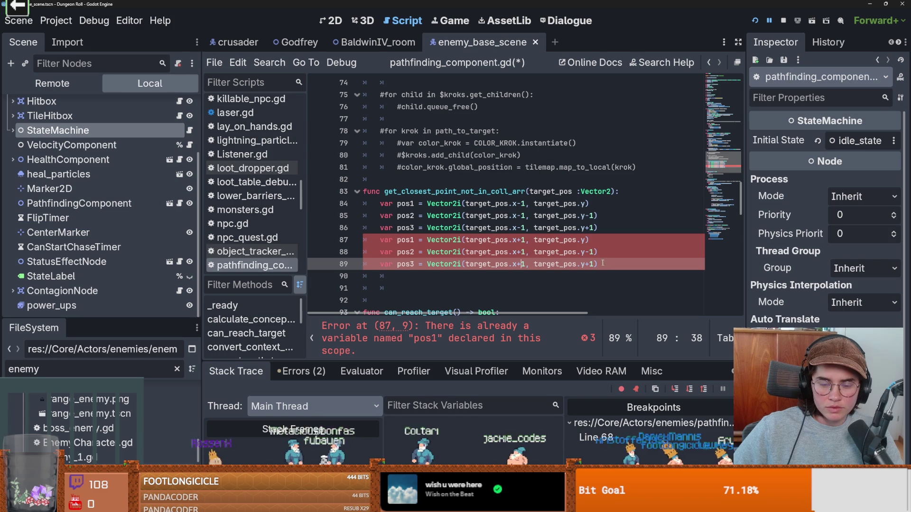
Rename the pasted copies to pos4–pos6.
{"action": "left_click", "coordinate": [586, 241]}
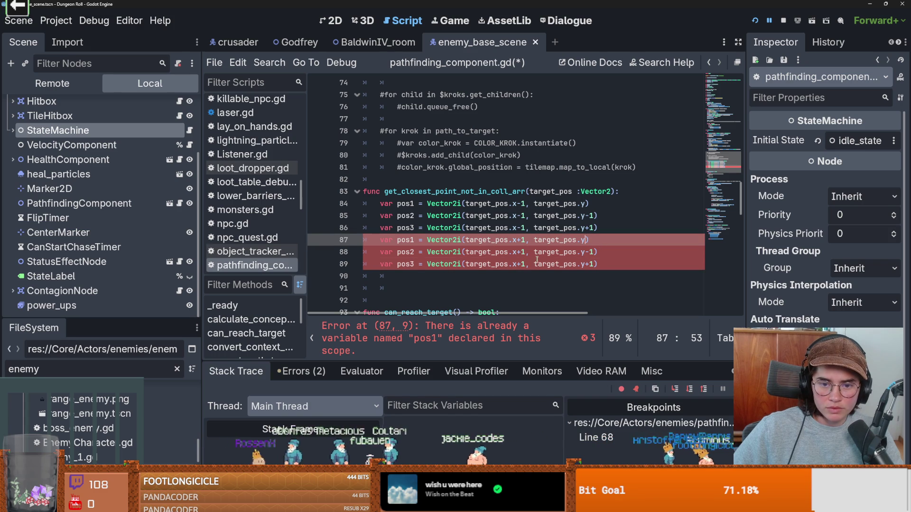
{"action": "key", "text": "BackSpace"}
{"action": "type", "text": "4"}
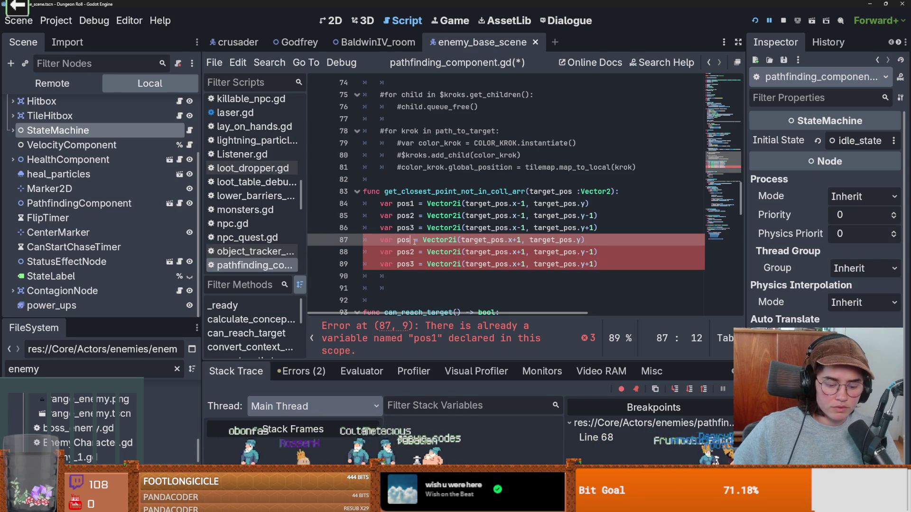
{"action": "left_click", "coordinate": [419, 255]}
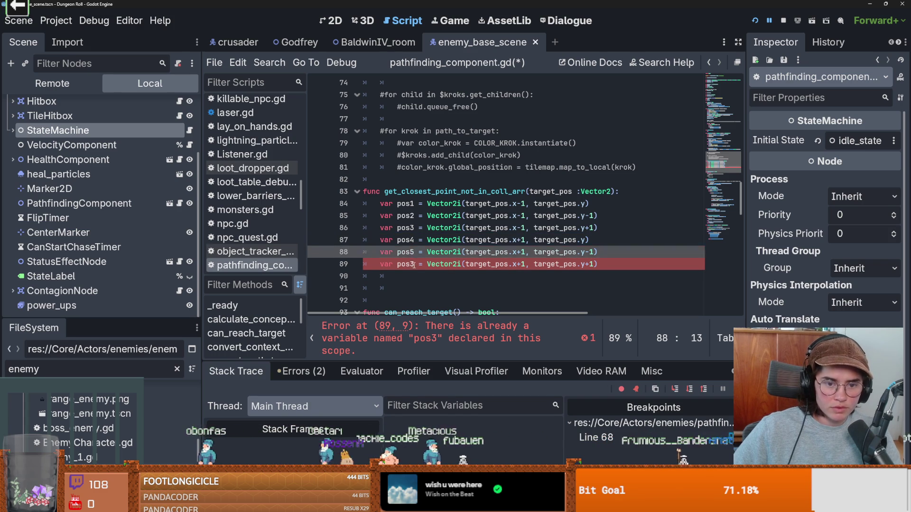
{"action": "key", "text": "Down"}
{"action": "key", "text": "BackSpace"}
{"action": "type", "text": "6"}
{"action": "scroll", "coordinate": [570, 264], "scroll_direction": "down", "scroll_amount": 1}
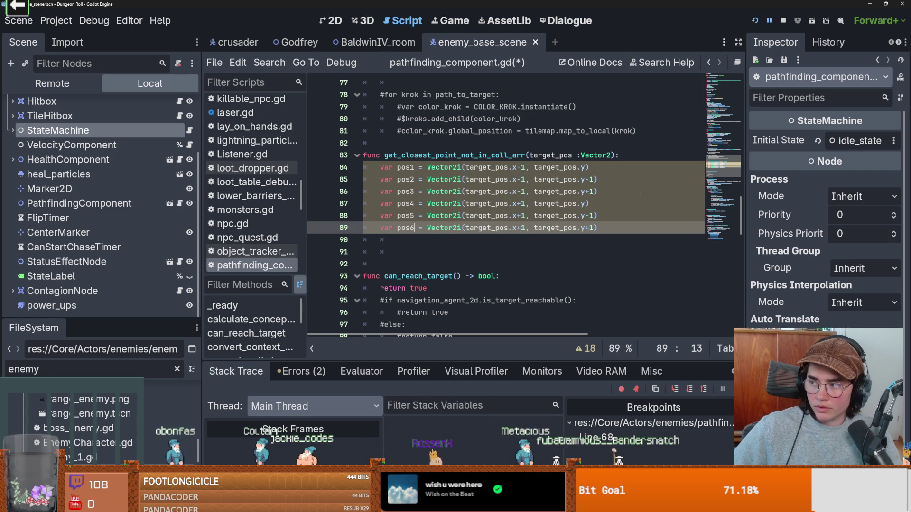
{"action": "left_click", "coordinate": [590, 204]}
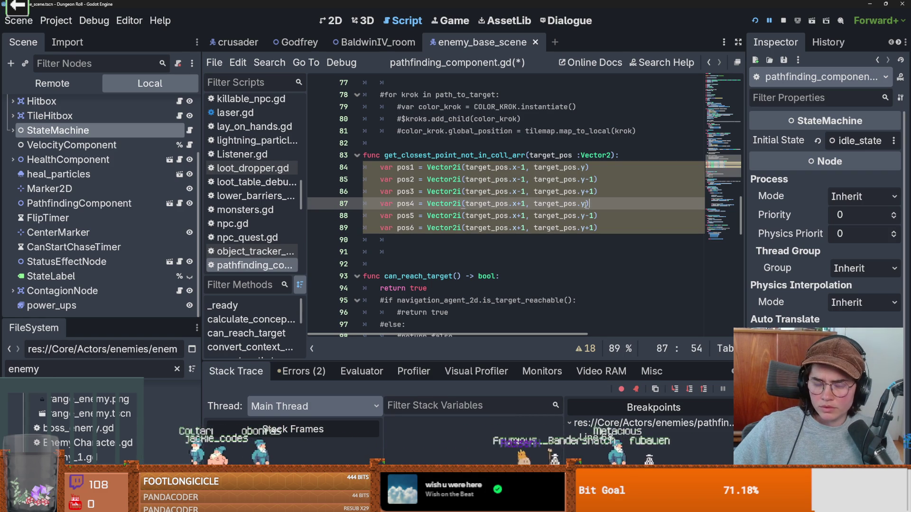
{"action": "left_click", "coordinate": [523, 216]}
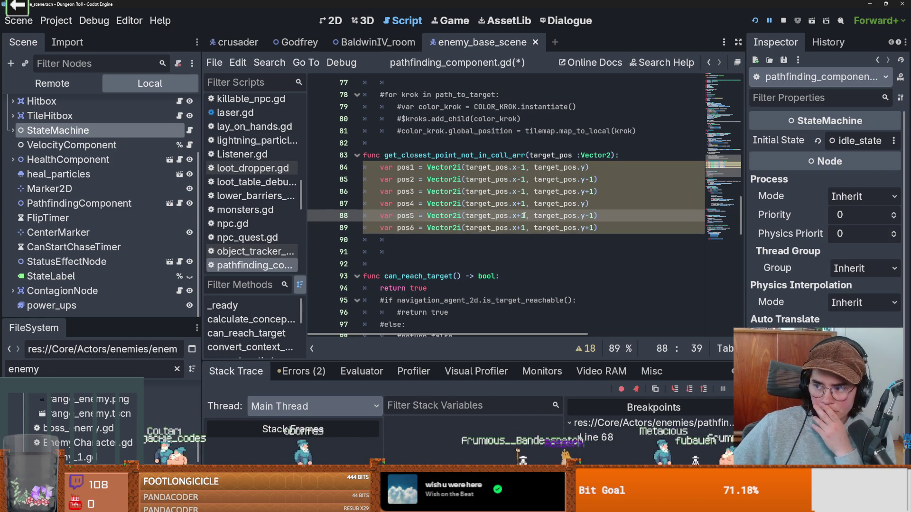
Add pos7 and pos8 using target_pos.x with y-1 and y+1, and save the script.
{"action": "mouse_move", "coordinate": [614, 229]}
{"action": "left_mouse_down"}
{"action": "mouse_move", "coordinate": [380, 228]}
{"action": "mouse_move", "coordinate": [374, 216]}
{"action": "left_mouse_up"}
{"action": "key", "text": "ctrl+c"}
{"action": "left_click", "coordinate": [518, 240]}
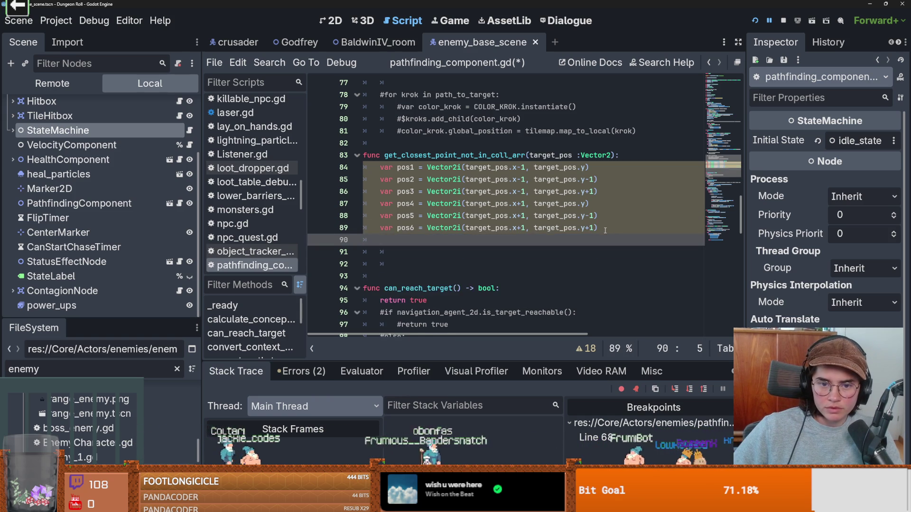
{"action": "key", "text": "ctrl+v"}
{"action": "left_click", "coordinate": [525, 243]}
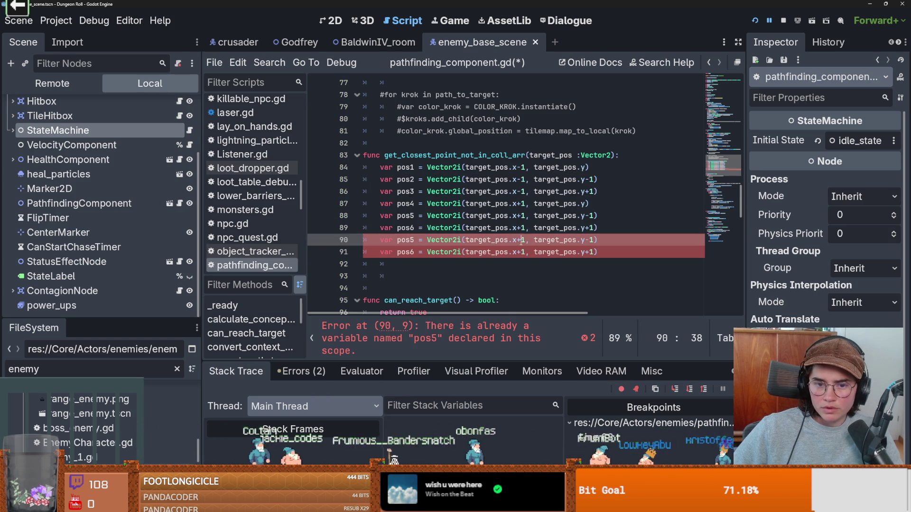
{"action": "key", "text": "BackSpace"}
{"action": "key", "text": "BackSpace"}
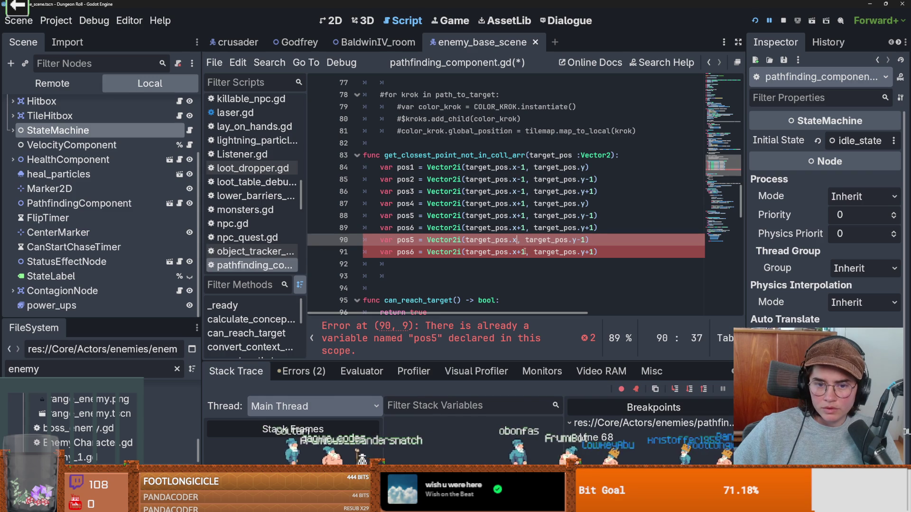
{"action": "left_click", "coordinate": [526, 252]}
{"action": "key", "text": "BackSpace"}
{"action": "key", "text": "BackSpace"}
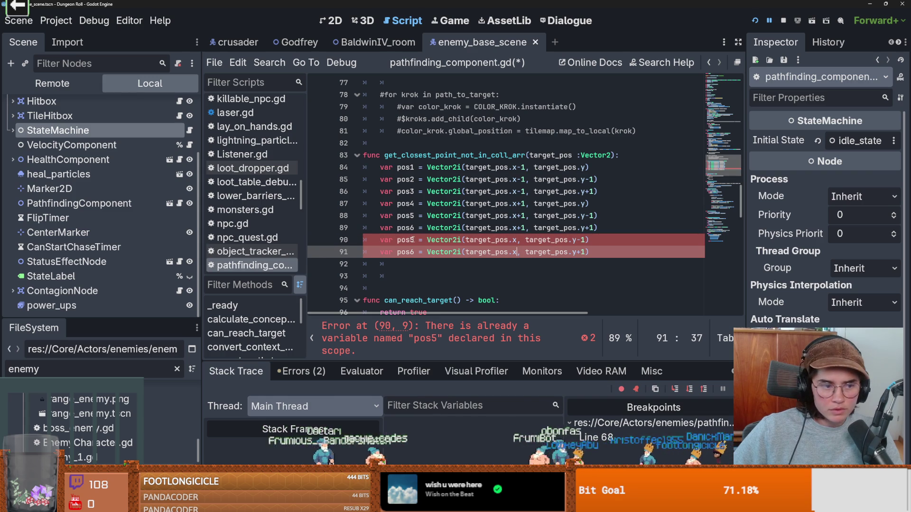
{"action": "left_click", "coordinate": [414, 240]}
{"action": "key", "text": "BackSpace"}
{"action": "type", "text": "7"}
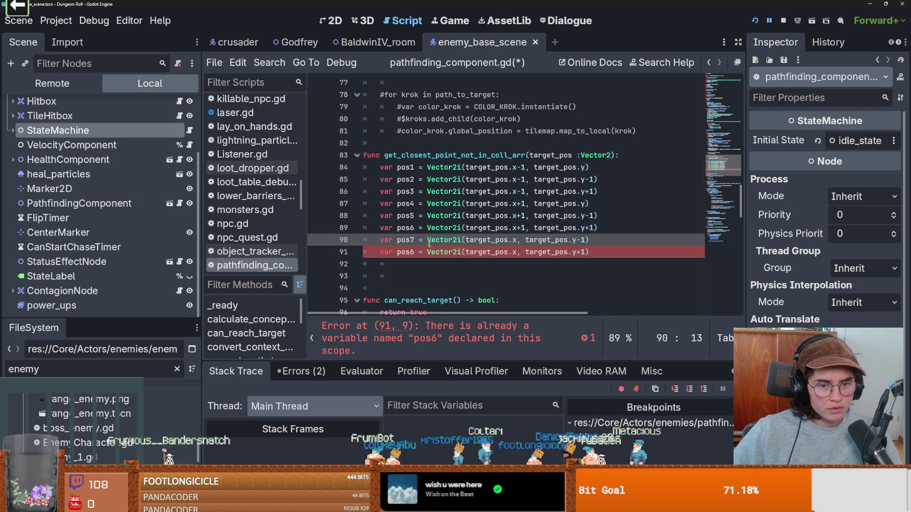
{"action": "key", "text": "Down"}
{"action": "key", "text": "BackSpace"}
{"action": "type", "text": "8"}
{"action": "key", "text": "ctrl+s"}
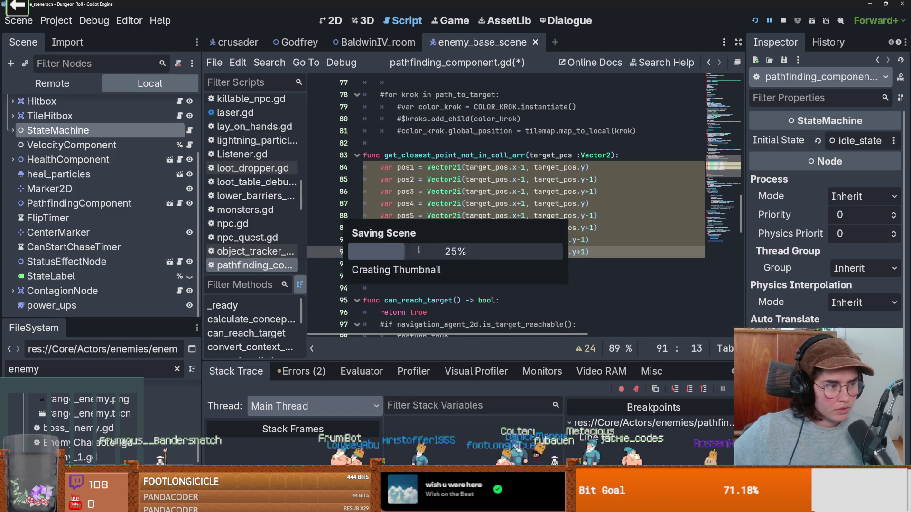
{"action": "left_click", "coordinate": [597, 252]}
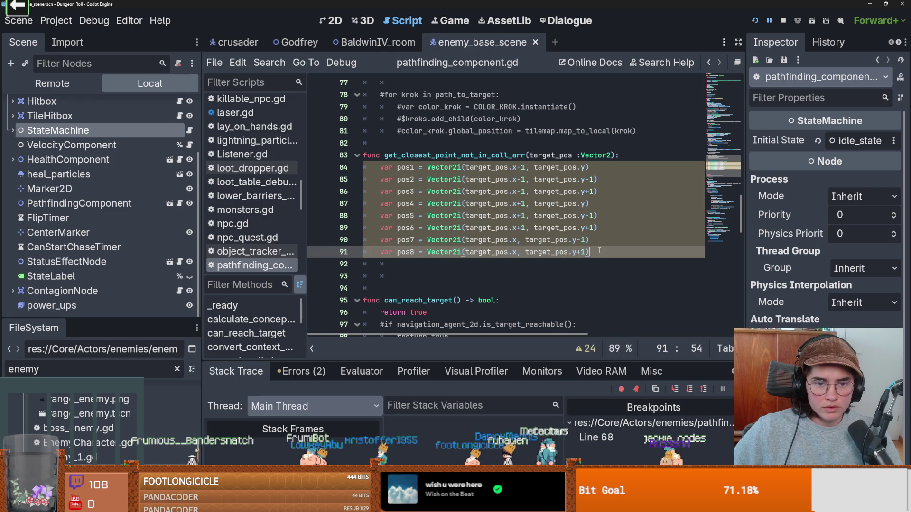
{"action": "key", "text": "Return"}
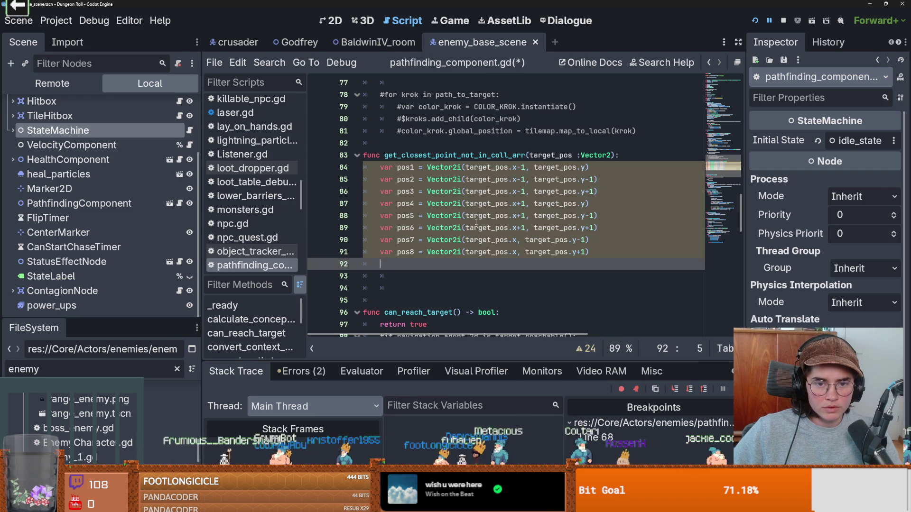
Insert a positions = [] line above the pos1 declaration.
{"action": "left_click_drag", "start_coordinate": [428, 168], "coordinate": [380, 167]}
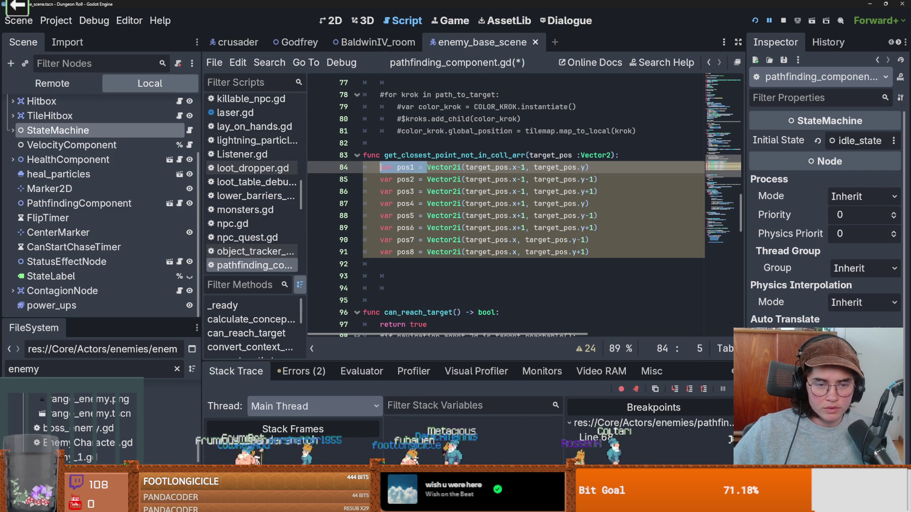
{"action": "key", "text": "ctrl+shift+Return"}
{"action": "type", "text": "var pos"}
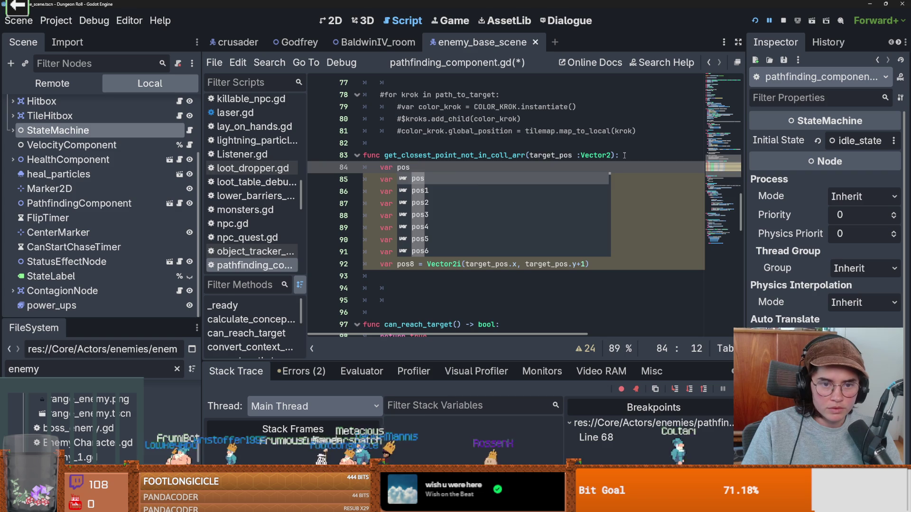
{"action": "type", "text": "itions "}
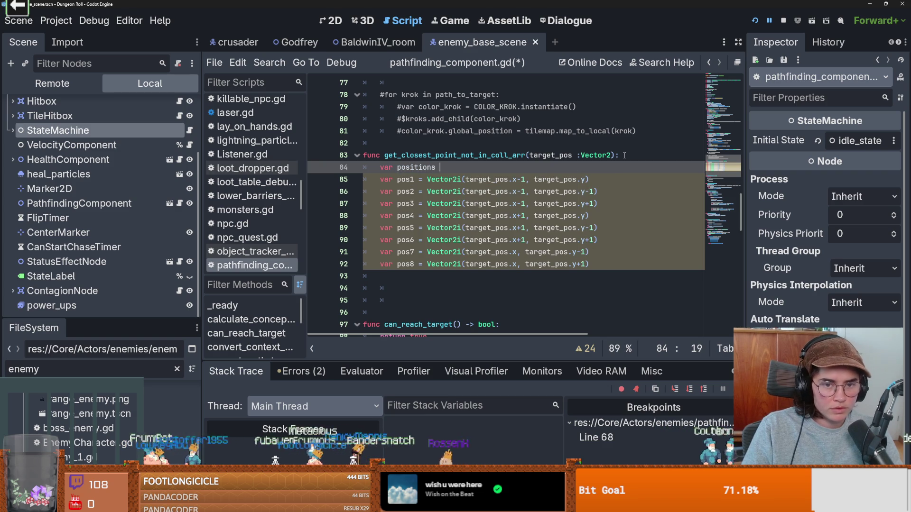
{"action": "type", "text": "= []"}
{"action": "left_click", "coordinate": [593, 107]}
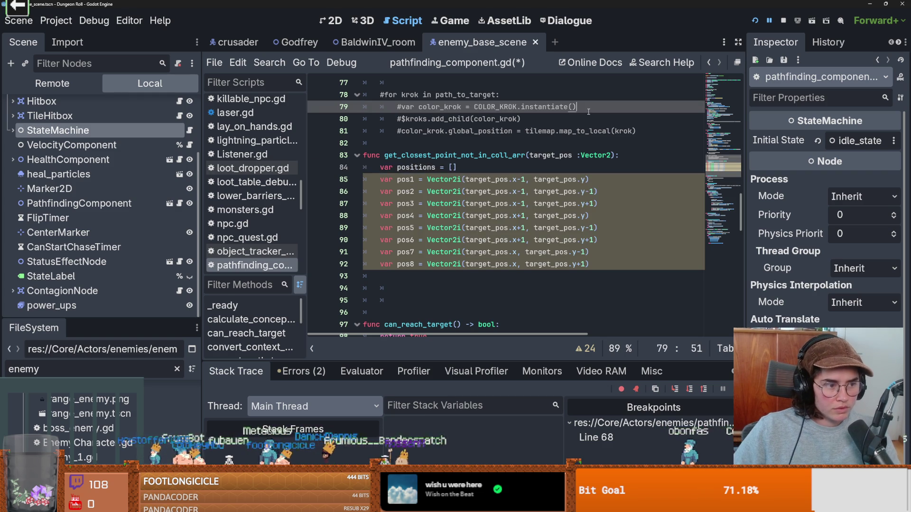
Replace each 'var posN =' prefix with positions.append(.
{"action": "left_click", "coordinate": [510, 165]}
{"action": "left_click_drag", "start_coordinate": [427, 179], "coordinate": [386, 178]}
{"action": "key", "text": "ctrl+v"}
{"action": "key", "text": "ctrl+z"}
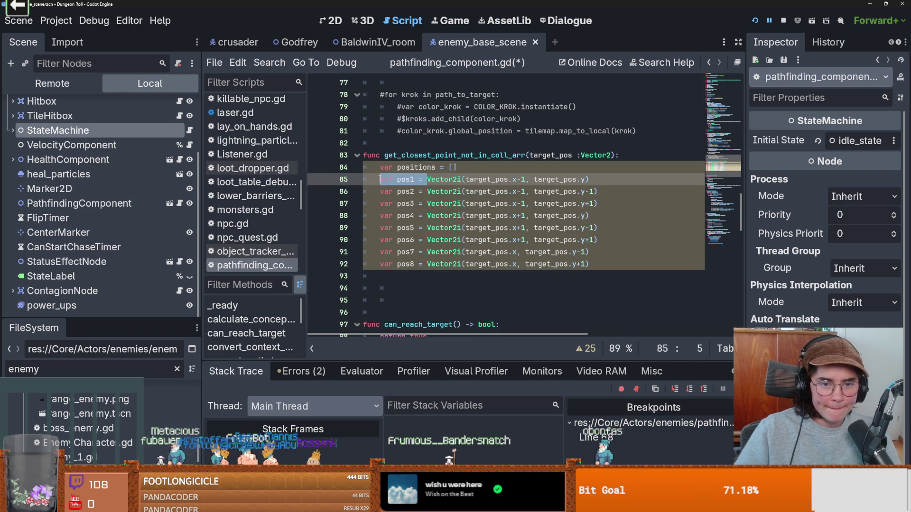
{"action": "double_click", "coordinate": [426, 168]}
{"action": "left_click_drag", "start_coordinate": [426, 178], "coordinate": [375, 178]}
{"action": "key", "text": "ctrl+v"}
{"action": "type", "text": ".ap"}
{"action": "type", "text": "pen9"}
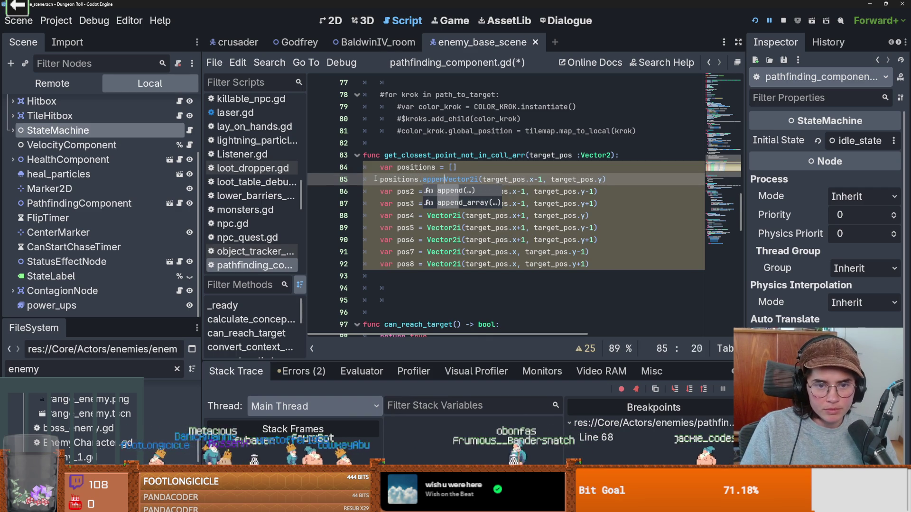
{"action": "type", "text": "("}
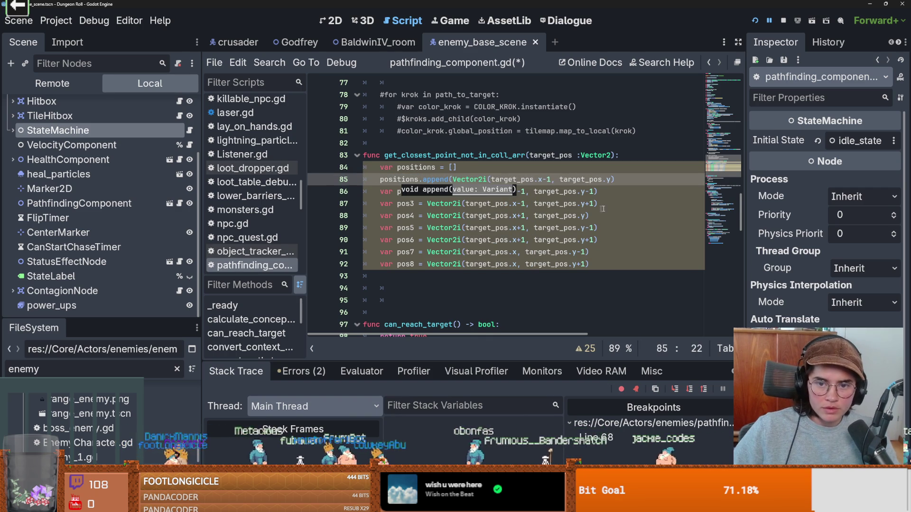
{"action": "left_click", "coordinate": [628, 182]}
{"action": "type", "text": ")"}
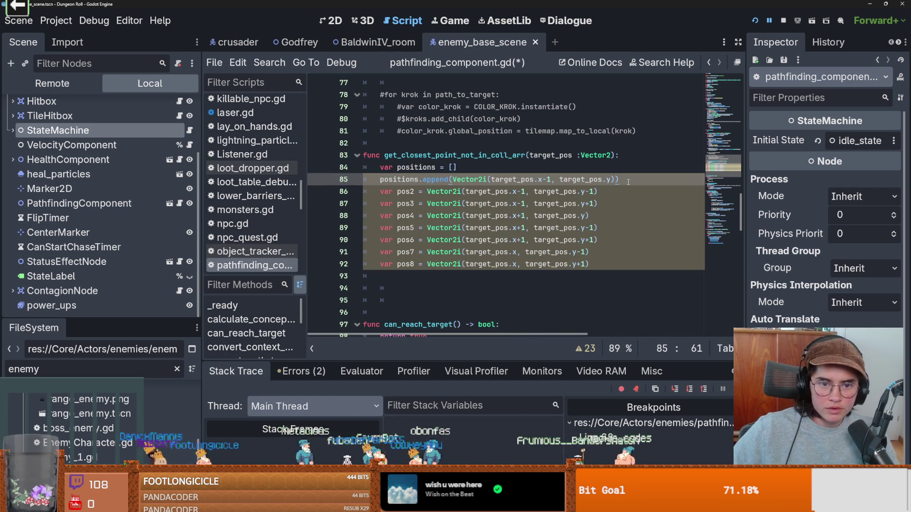
{"action": "mouse_move", "coordinate": [450, 182]}
{"action": "left_mouse_down"}
{"action": "mouse_move", "coordinate": [376, 182]}
{"action": "mouse_move", "coordinate": [426, 192]}
{"action": "mouse_move", "coordinate": [383, 192]}
{"action": "mouse_move", "coordinate": [392, 204]}
{"action": "mouse_move", "coordinate": [379, 204]}
{"action": "mouse_move", "coordinate": [425, 216]}
{"action": "mouse_move", "coordinate": [376, 216]}
{"action": "left_mouse_up"}
{"action": "key", "text": "ctrl+v"}
{"action": "key", "text": "ctrl+v"}
{"action": "key", "text": "ctrl+v"}
{"action": "mouse_move", "coordinate": [426, 228]}
{"action": "left_mouse_down"}
{"action": "mouse_move", "coordinate": [378, 227]}
{"action": "mouse_move", "coordinate": [378, 242]}
{"action": "mouse_move", "coordinate": [407, 252]}
{"action": "mouse_move", "coordinate": [379, 252]}
{"action": "mouse_move", "coordinate": [418, 264]}
{"action": "mouse_move", "coordinate": [378, 264]}
{"action": "left_mouse_up"}
{"action": "key", "text": "ctrl+v"}
{"action": "key", "text": "ctrl+v"}
{"action": "key", "text": "ctrl+v"}
{"action": "key", "text": "ctrl+v"}
Close every append line with a ')' through line 92.
{"action": "left_click", "coordinate": [627, 191]}
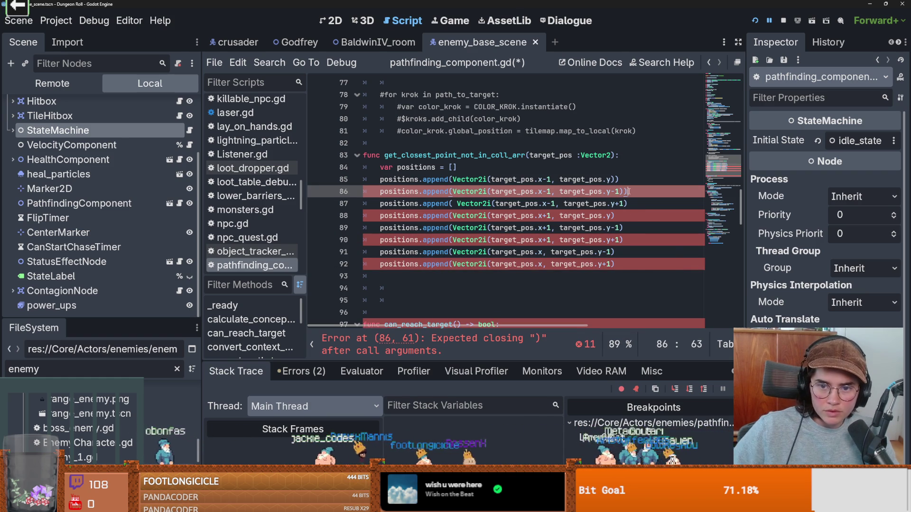
{"action": "type", "text": ")"}
{"action": "left_click", "coordinate": [636, 203]}
{"action": "left_click", "coordinate": [632, 216]}
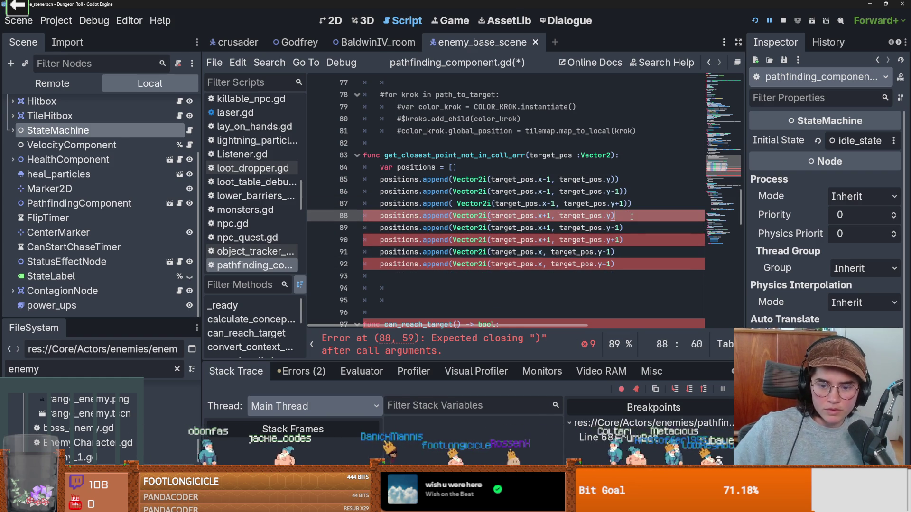
{"action": "type", "text": ")"}
{"action": "left_click", "coordinate": [625, 227]}
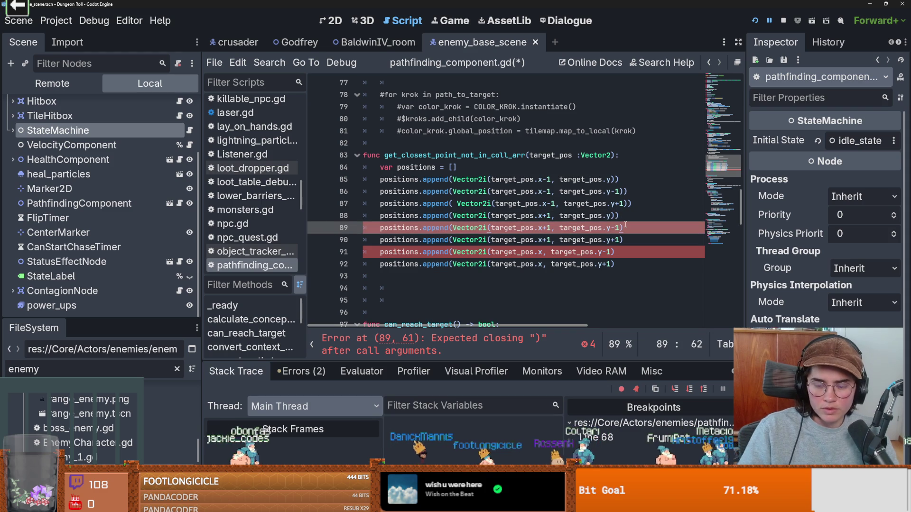
{"action": "type", "text": ")"}
{"action": "left_click", "coordinate": [625, 242]}
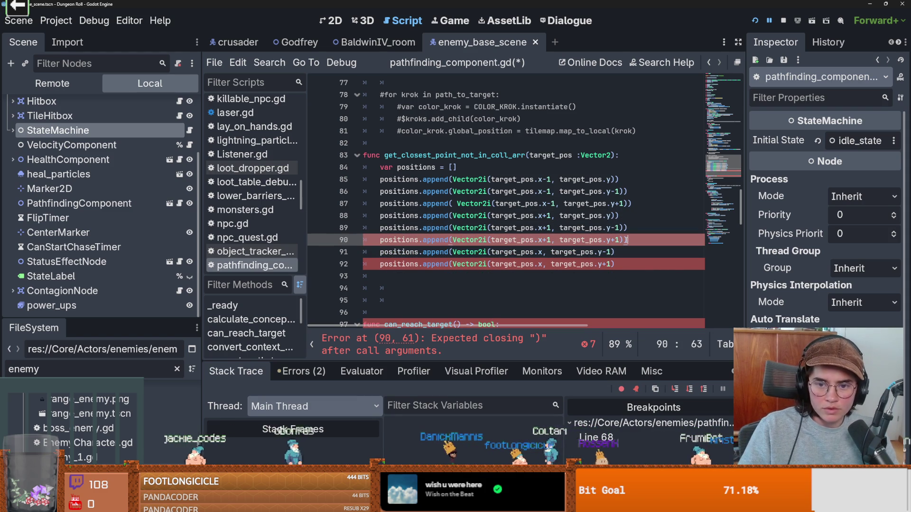
{"action": "type", "text": ")"}
{"action": "left_click", "coordinate": [619, 252]}
{"action": "type", "text": ")"}
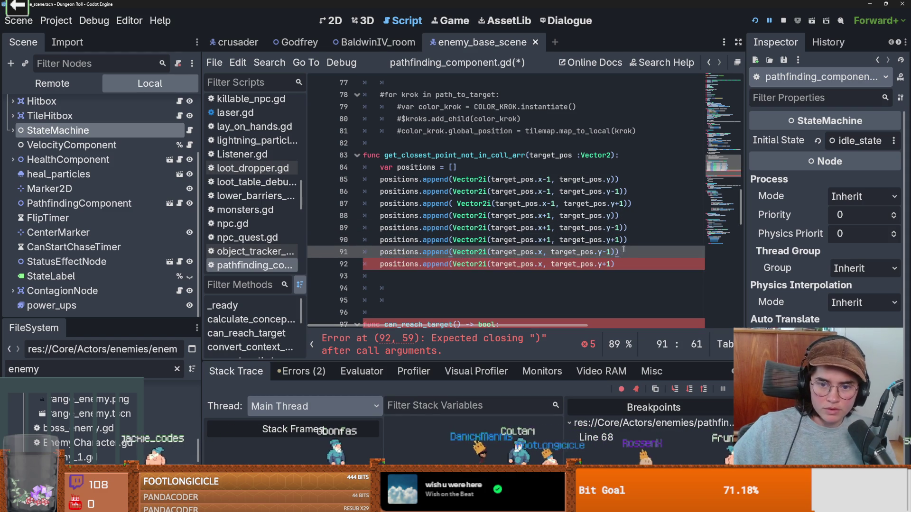
{"action": "left_click", "coordinate": [621, 263]}
{"action": "type", "text": ")"}
{"action": "key", "text": "Return"}
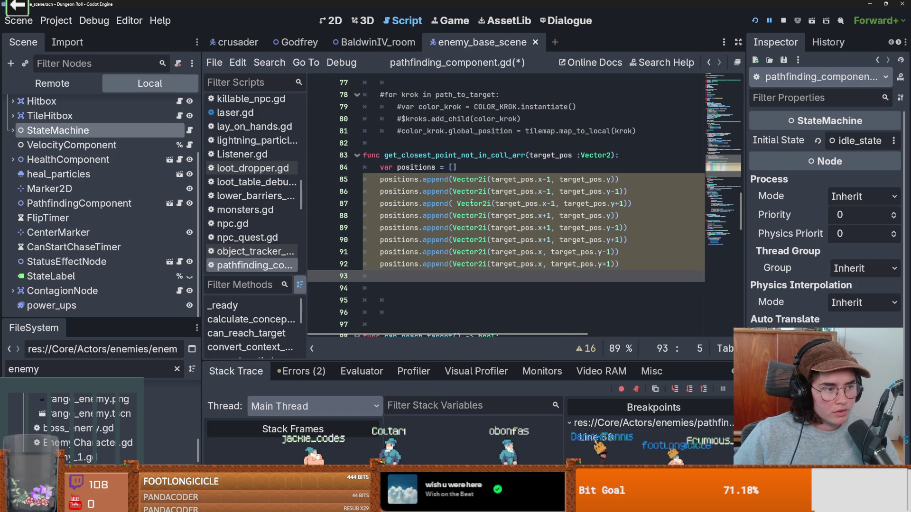
Save the script and delete the surplus blank lines above func can_reach_target().
{"action": "left_click", "coordinate": [476, 228]}
{"action": "key", "text": "ctrl+s"}
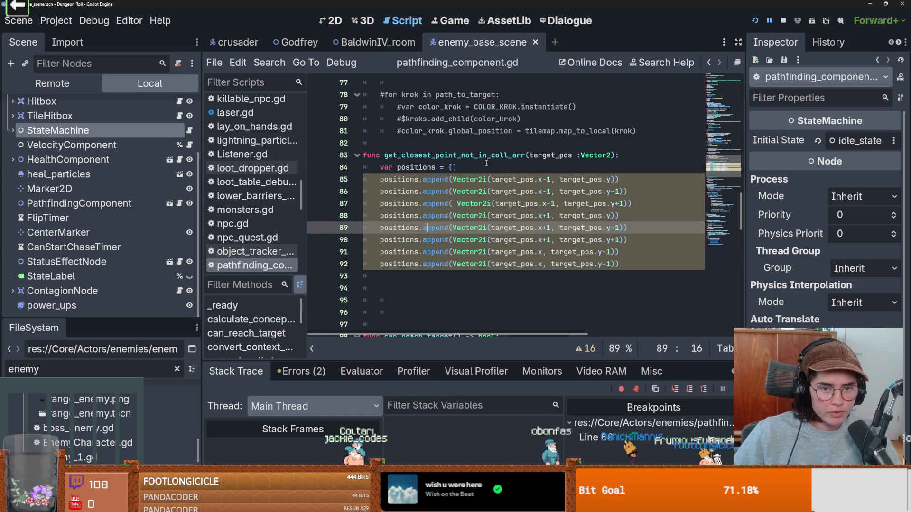
{"action": "key", "text": "Up"}
{"action": "key", "text": "Up"}
{"action": "key", "text": "Up"}
{"action": "key", "text": "Down"}
{"action": "key", "text": "Down"}
{"action": "key", "text": "Down"}
{"action": "scroll", "coordinate": [399, 238], "scroll_direction": "down", "scroll_amount": 3}
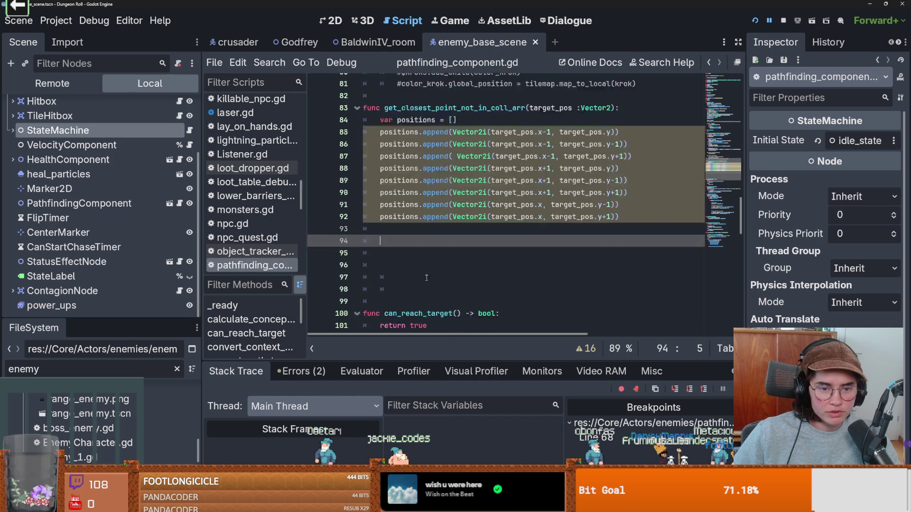
{"action": "left_click", "coordinate": [399, 238]}
{"action": "key", "text": "BackSpace"}
{"action": "key", "text": "BackSpace"}
{"action": "key", "text": "BackSpace"}
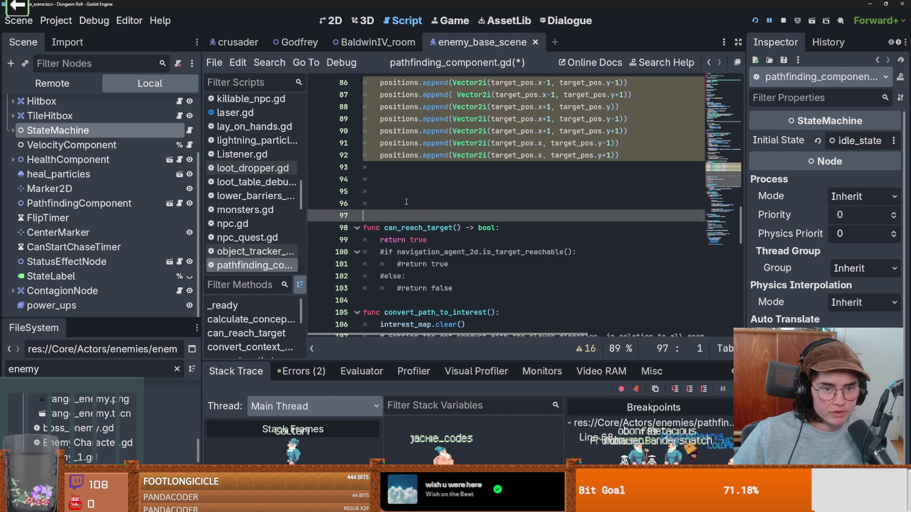
{"action": "key", "text": "BackSpace"}
{"action": "key", "text": "BackSpace"}
Scroll through get_closest_point_not_in_coll_arr to review the eight positions.append calls.
{"action": "scroll", "coordinate": [466, 252], "scroll_direction": "up", "scroll_amount": 2}
{"action": "scroll", "coordinate": [522, 218], "scroll_direction": "up", "scroll_amount": 1}
{"action": "scroll", "coordinate": [545, 204], "scroll_direction": "down", "scroll_amount": 1}
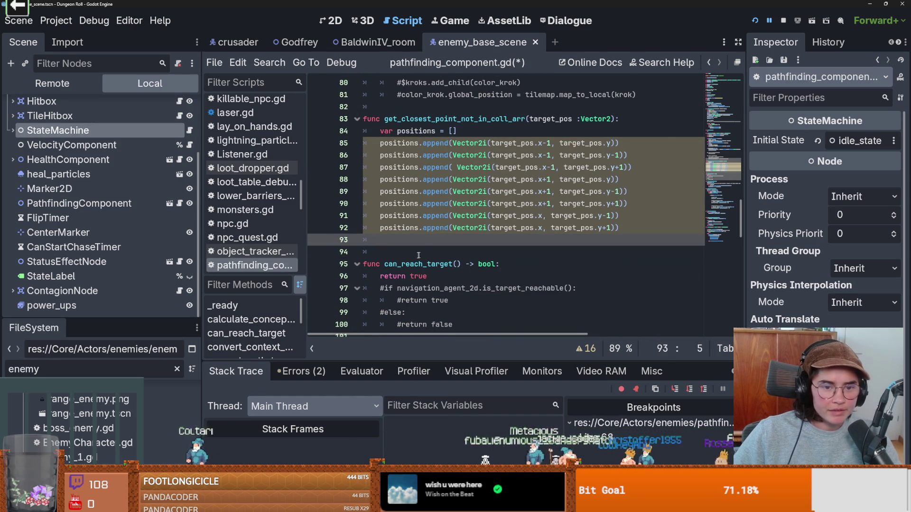
{"action": "mouse_move", "coordinate": [443, 231]}
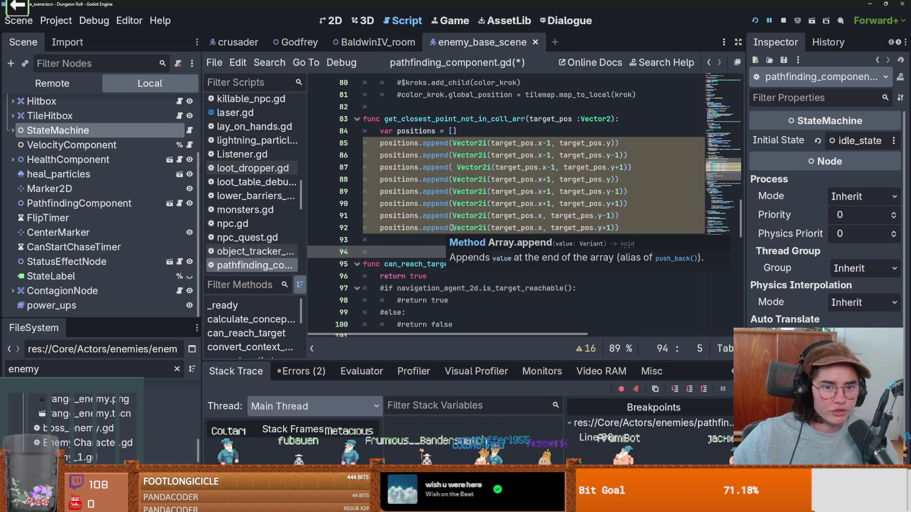
{"action": "scroll", "coordinate": [455, 228], "scroll_direction": "down", "scroll_amount": 3}
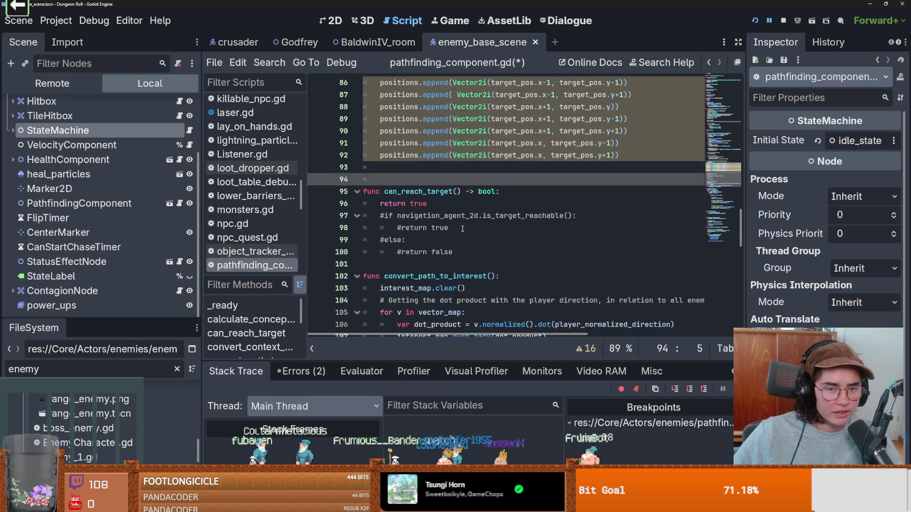
{"action": "scroll", "coordinate": [463, 229], "scroll_direction": "up", "scroll_amount": 3}
{"action": "left_click", "coordinate": [453, 136]}
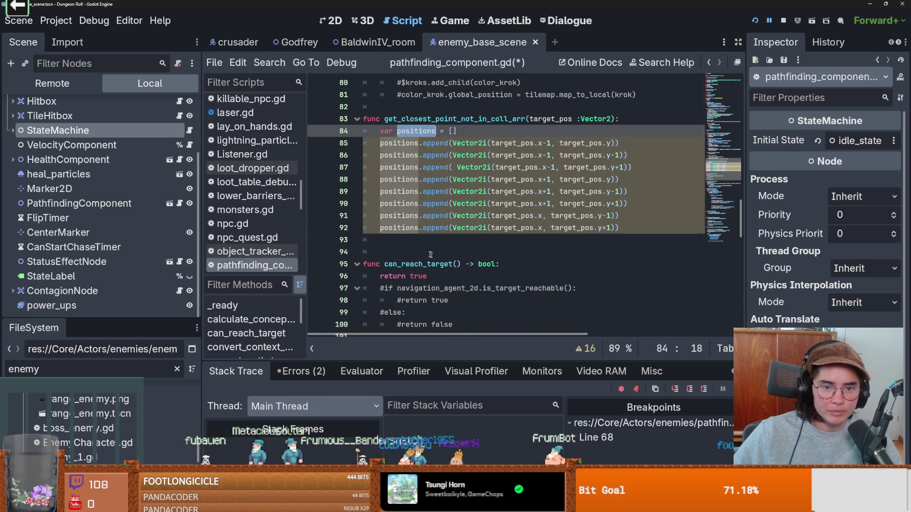
{"action": "left_click", "coordinate": [414, 247]}
{"action": "scroll", "coordinate": [540, 240], "scroll_direction": "up", "scroll_amount": 1}
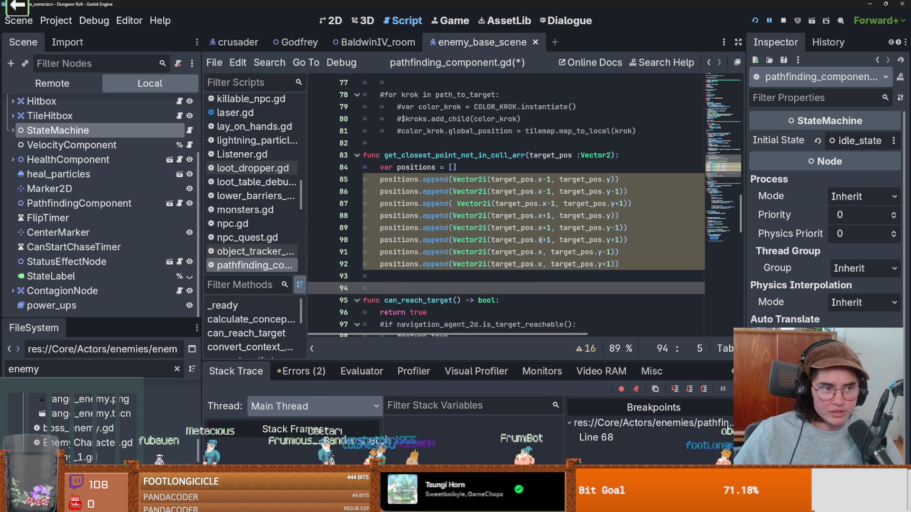
{"action": "scroll", "coordinate": [502, 248], "scroll_direction": "down", "scroll_amount": 1}
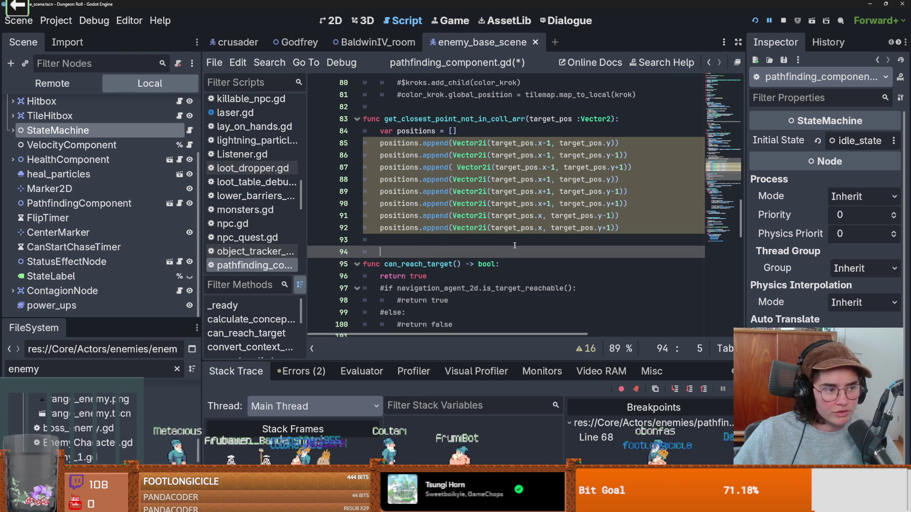
{"action": "scroll", "coordinate": [528, 238], "scroll_direction": "down", "scroll_amount": 1}
{"action": "scroll", "coordinate": [517, 244], "scroll_direction": "up", "scroll_amount": 1}
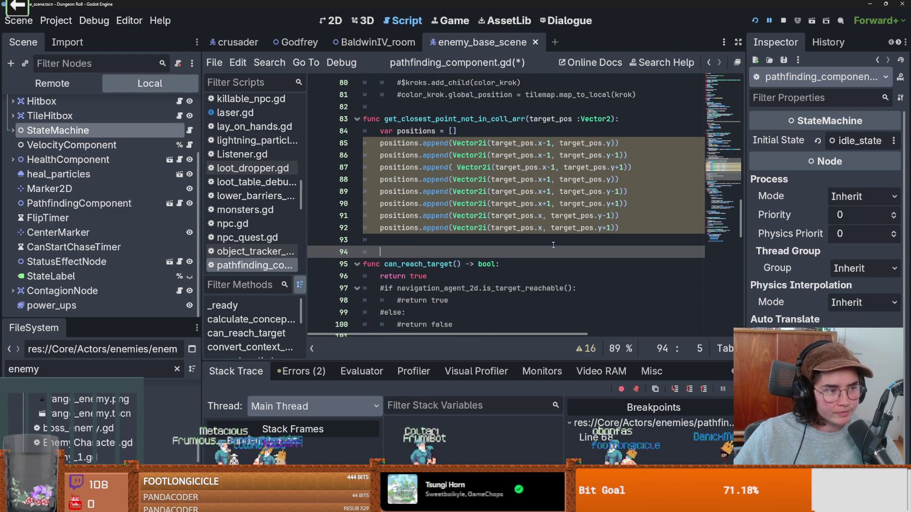
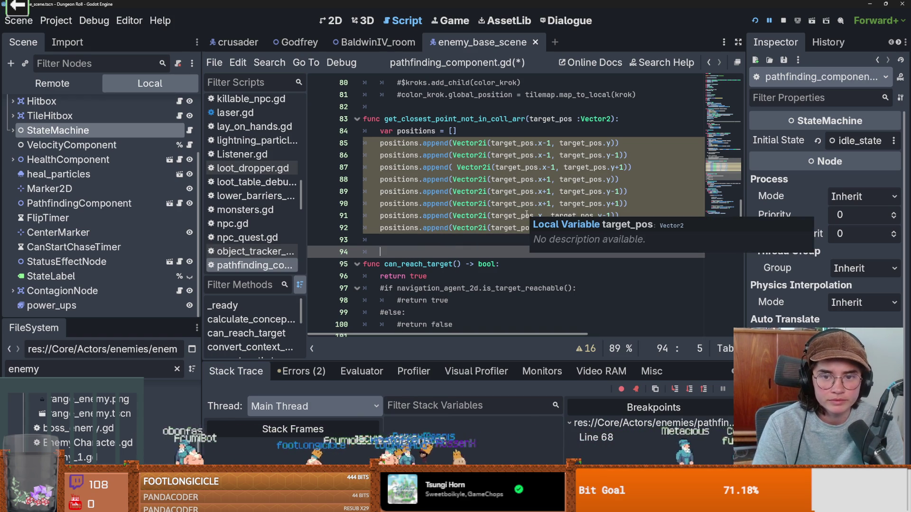
Start a 'for pos in positions:' loop on line 94 and paste line 62's is_point_solid check into its if.
{"action": "type", "text": "for pos in pos"}
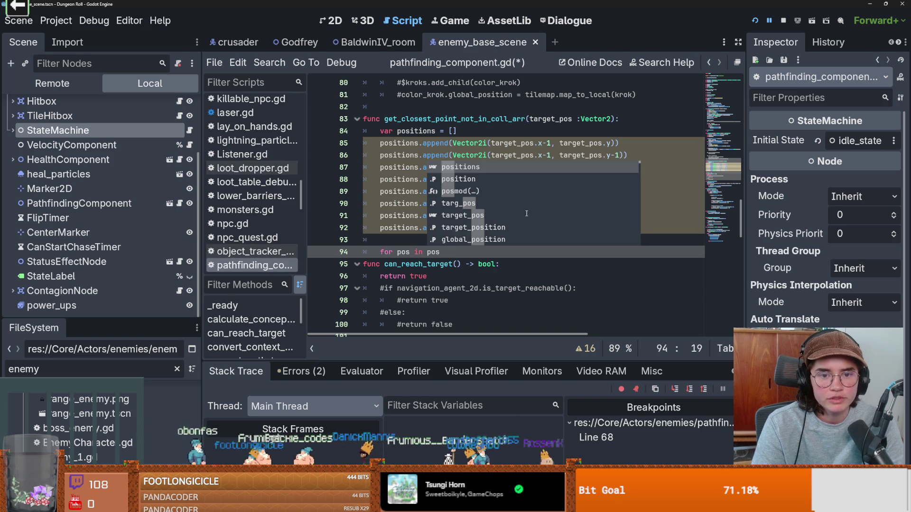
{"action": "key", "text": "Return"}
{"action": "key", "text": "Return"}
{"action": "type", "text": "if"}
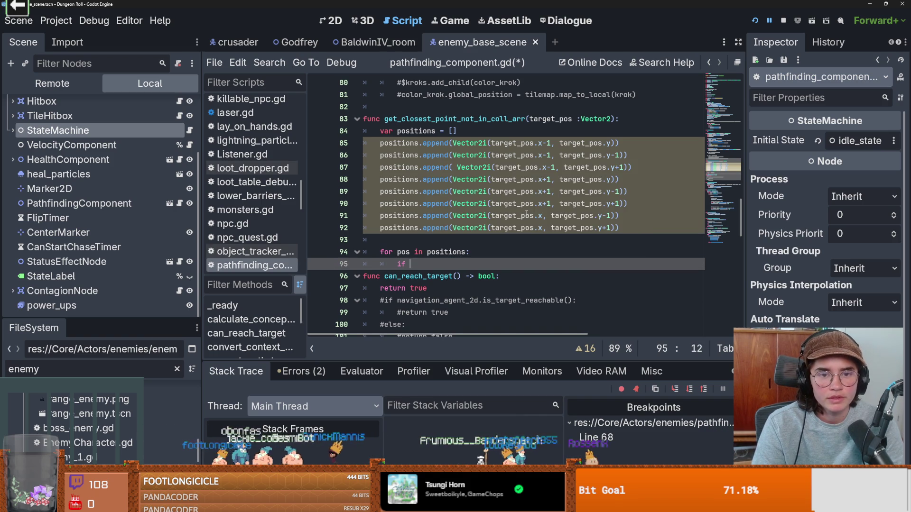
{"action": "scroll", "coordinate": [525, 212], "scroll_direction": "up", "scroll_amount": 8}
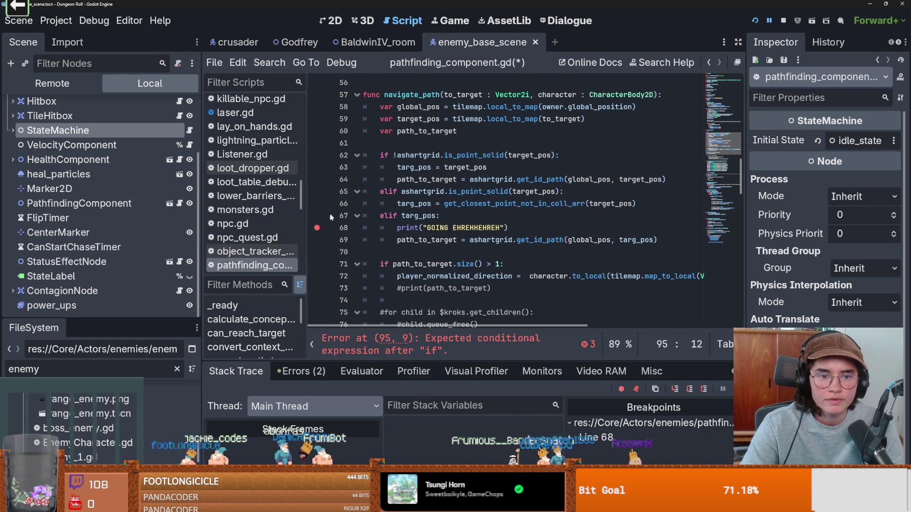
{"action": "double_click", "coordinate": [474, 155]}
{"action": "left_click_drag", "start_coordinate": [555, 155], "coordinate": [398, 158]}
{"action": "key", "text": "ctrl+c"}
{"action": "scroll", "coordinate": [437, 192], "scroll_direction": "down", "scroll_amount": 9}
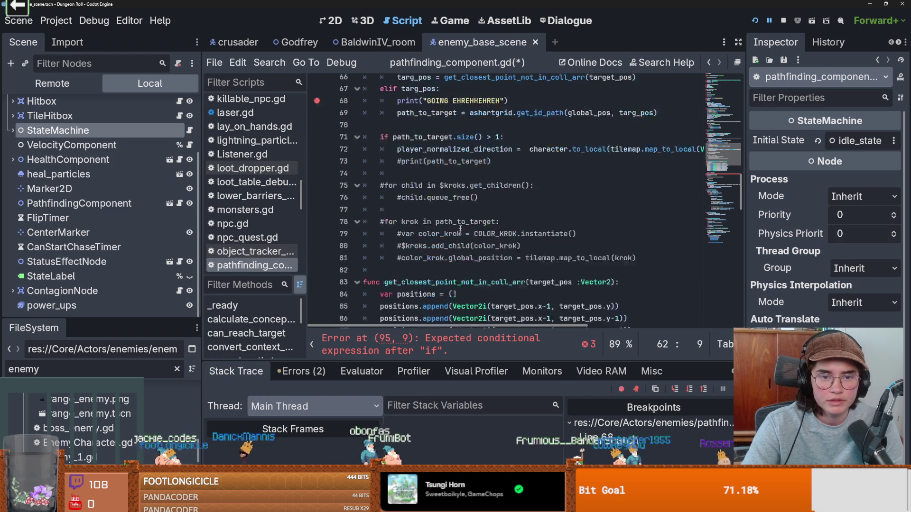
{"action": "left_click", "coordinate": [419, 228]}
{"action": "key", "text": "ctrl+v"}
Turn the condition into 'if !ashartgrid.is_point_solid(pos):' with a pass body, save, and return to Obsidian.
{"action": "double_click", "coordinate": [541, 227]}
{"action": "type", "text": "pos"}
{"action": "left_click", "coordinate": [431, 228]}
{"action": "left_click", "coordinate": [407, 228]}
{"action": "type", "text": "!"}
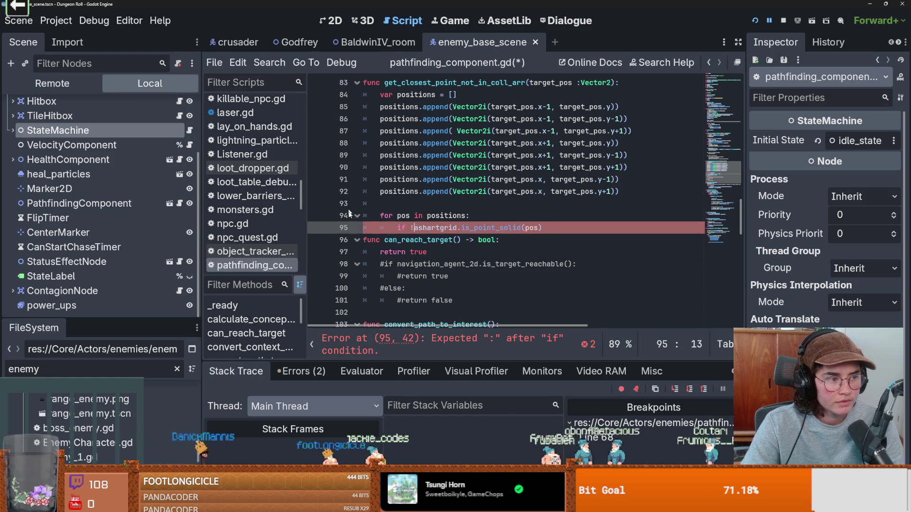
{"action": "left_click", "coordinate": [561, 228]}
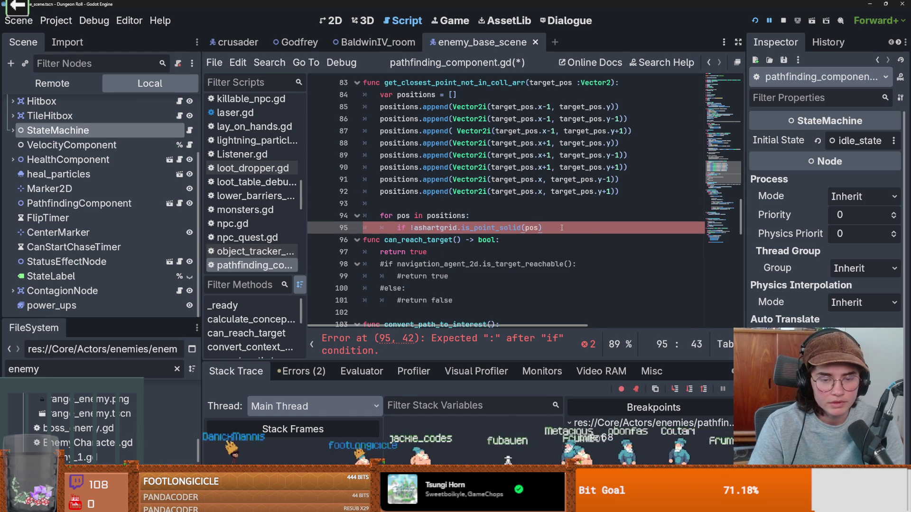
{"action": "type", "text": ":"}
{"action": "key", "text": "Return"}
{"action": "type", "text": "pass"}
{"action": "key", "text": "ctrl+s"}
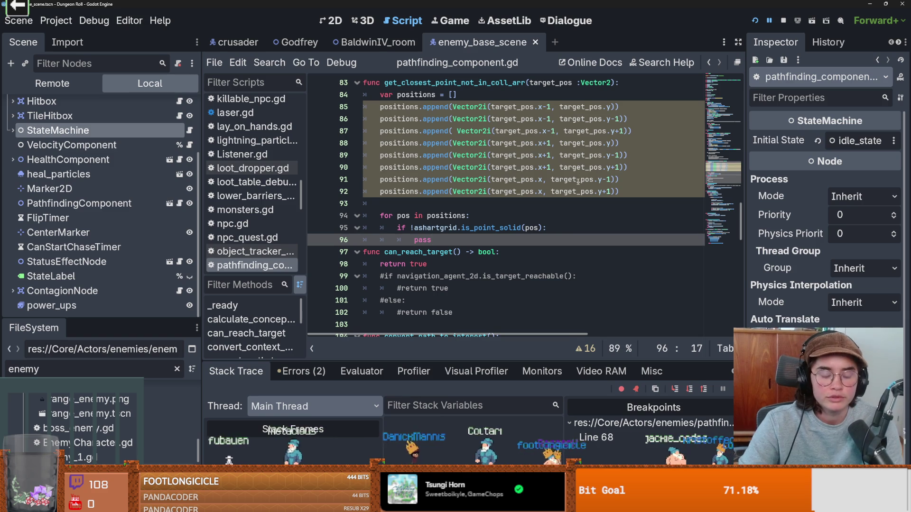
{"action": "key", "text": "alt+Tab"}
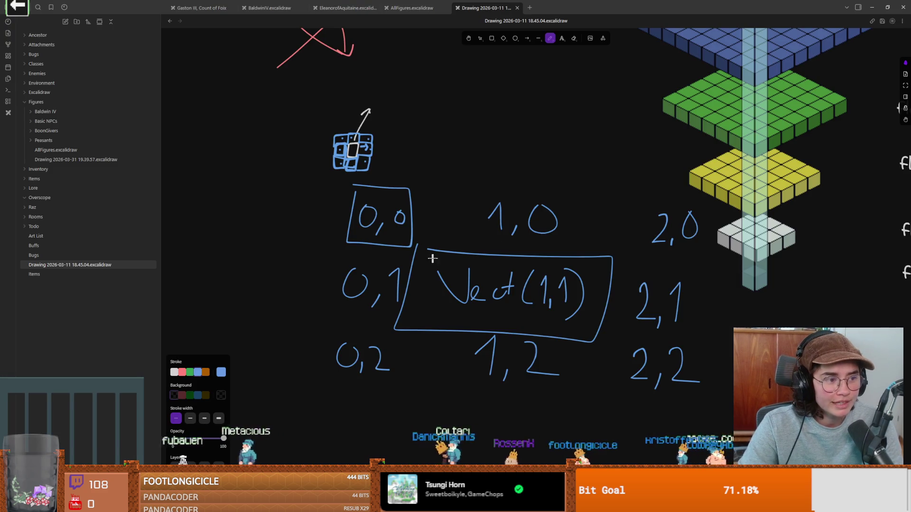
Draw a large blue freehand rectangle in an empty area of the canvas.
{"action": "scroll", "coordinate": [522, 238], "scroll_direction": "down", "scroll_amount": 8}
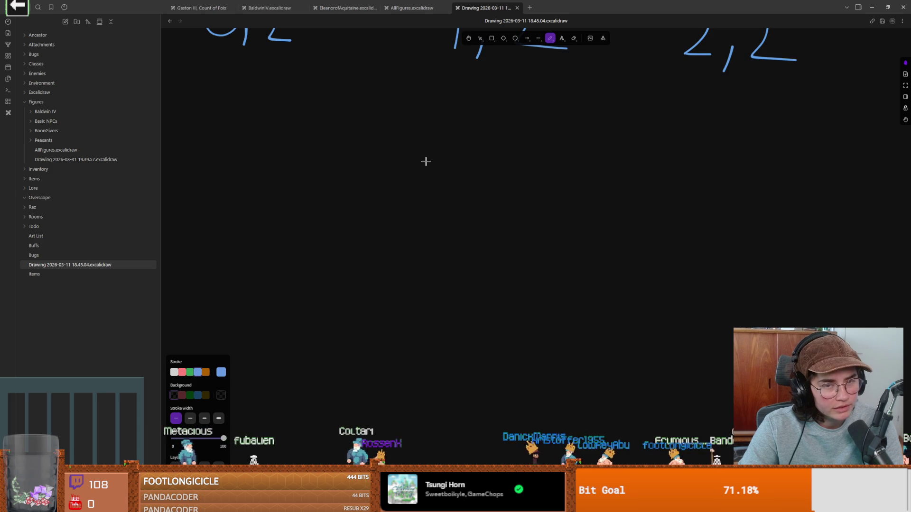
{"action": "scroll", "coordinate": [425, 139], "scroll_direction": "right", "scroll_amount": 1}
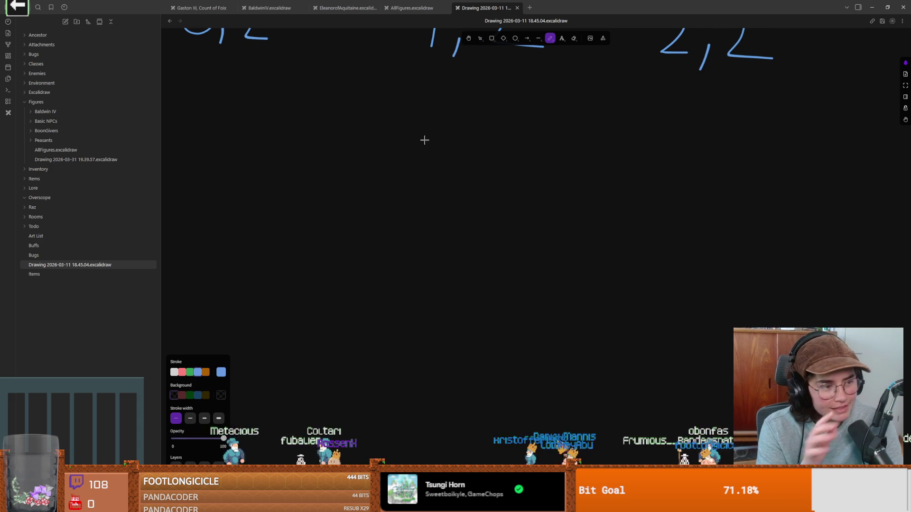
{"action": "left_click", "coordinate": [538, 39]}
{"action": "left_click", "coordinate": [550, 38]}
{"action": "mouse_move", "coordinate": [338, 130]}
{"action": "left_mouse_down"}
{"action": "mouse_move", "coordinate": [309, 278]}
{"action": "mouse_move", "coordinate": [537, 216]}
{"action": "mouse_move", "coordinate": [326, 124]}
{"action": "left_mouse_up"}
{"action": "scroll", "coordinate": [439, 221], "scroll_direction": "down", "scroll_amount": 1}
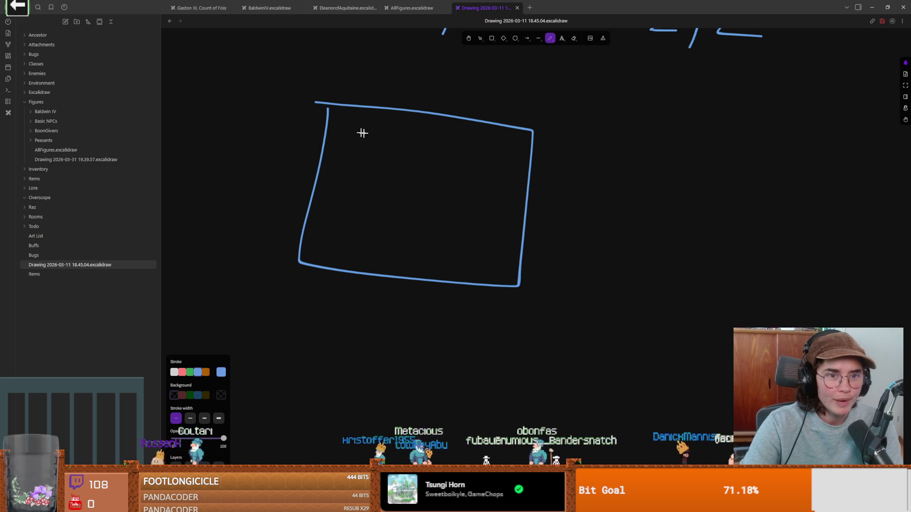
{"action": "left_click_drag", "start_coordinate": [326, 105], "coordinate": [300, 260]}
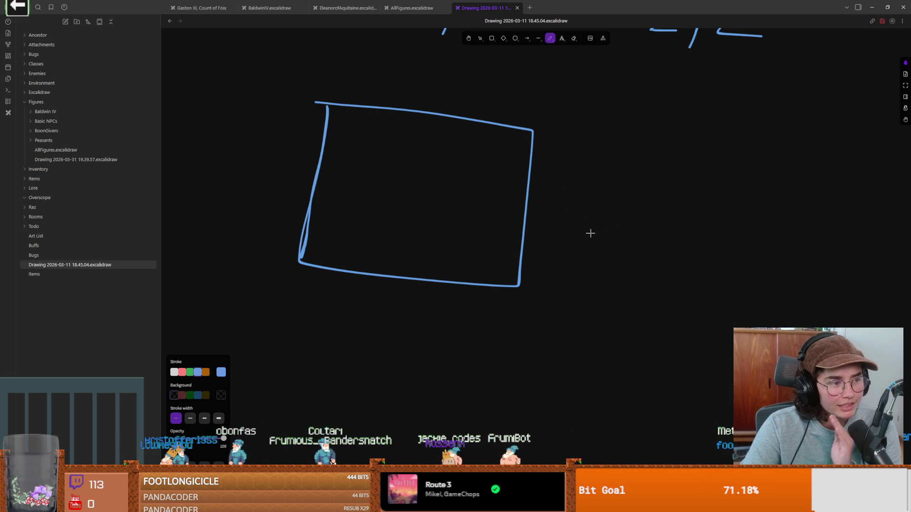
Sketch a trunk with spreading roots beside it and trace the roots' outline in orange.
{"action": "mouse_move", "coordinate": [600, 152]}
{"action": "left_mouse_down"}
{"action": "mouse_move", "coordinate": [588, 223]}
{"action": "mouse_move", "coordinate": [566, 247]}
{"action": "mouse_move", "coordinate": [618, 252]}
{"action": "mouse_move", "coordinate": [633, 237]}
{"action": "mouse_move", "coordinate": [659, 255]}
{"action": "mouse_move", "coordinate": [632, 228]}
{"action": "mouse_move", "coordinate": [627, 153]}
{"action": "left_mouse_up"}
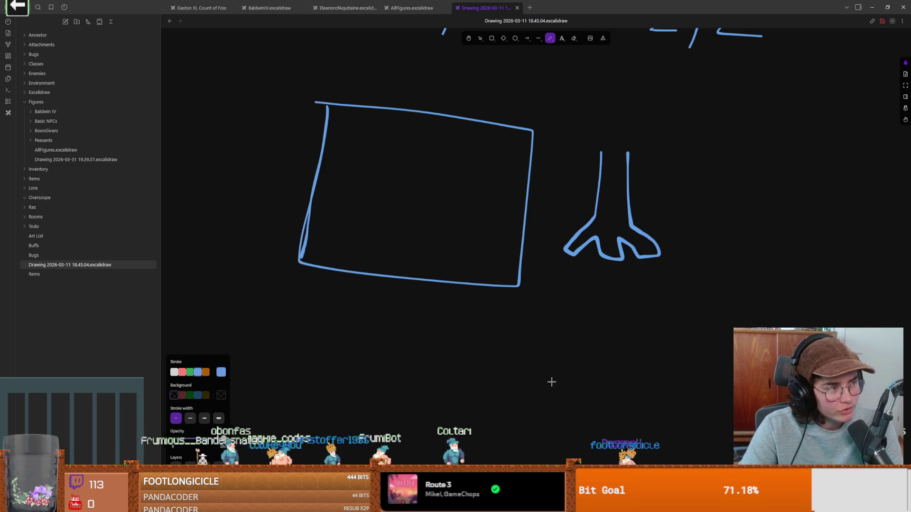
{"action": "scroll", "coordinate": [600, 346], "scroll_direction": "up", "scroll_amount": 2}
{"action": "scroll", "coordinate": [605, 331], "scroll_direction": "down", "scroll_amount": 1}
{"action": "scroll", "coordinate": [605, 335], "scroll_direction": "up", "scroll_amount": 3, "text": "ctrl"}
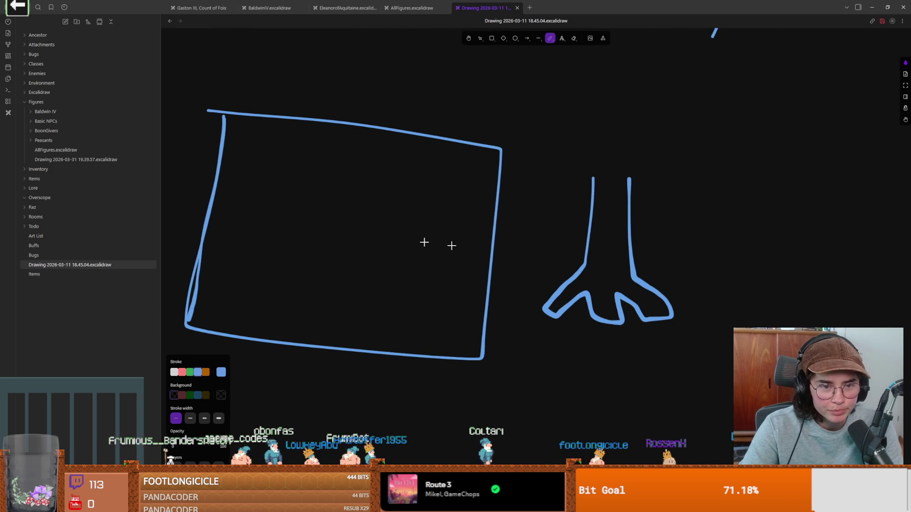
{"action": "left_click", "coordinate": [207, 373]}
{"action": "mouse_move", "coordinate": [586, 259]}
{"action": "left_mouse_down"}
{"action": "mouse_move", "coordinate": [544, 309]}
{"action": "mouse_move", "coordinate": [626, 322]}
{"action": "mouse_move", "coordinate": [672, 305]}
{"action": "mouse_move", "coordinate": [629, 268]}
{"action": "mouse_move", "coordinate": [587, 260]}
{"action": "left_mouse_up"}
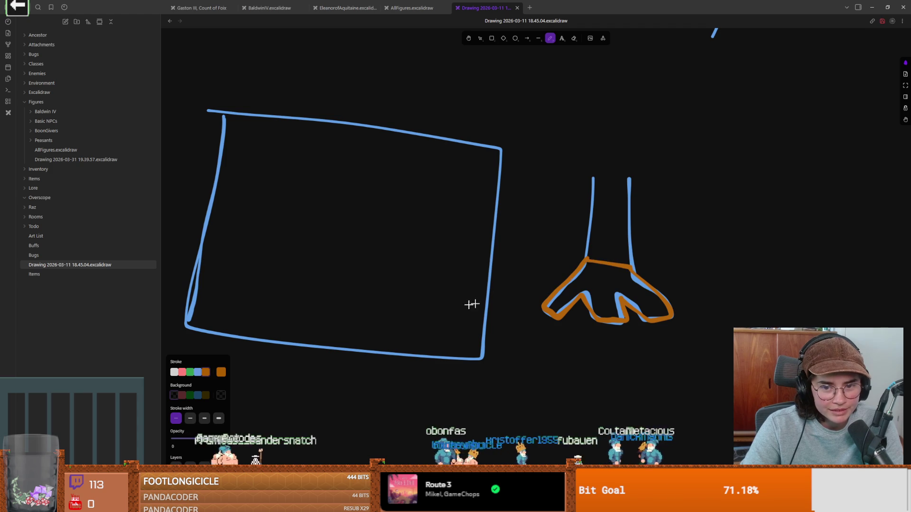
Draw an orange root shape inside the rectangle with blue lines from it to every edge.
{"action": "scroll", "coordinate": [523, 296], "scroll_direction": "left", "scroll_amount": 3}
{"action": "mouse_move", "coordinate": [450, 193]}
{"action": "left_mouse_down"}
{"action": "mouse_move", "coordinate": [384, 244]}
{"action": "mouse_move", "coordinate": [440, 233]}
{"action": "mouse_move", "coordinate": [469, 255]}
{"action": "mouse_move", "coordinate": [496, 256]}
{"action": "mouse_move", "coordinate": [490, 216]}
{"action": "mouse_move", "coordinate": [474, 195]}
{"action": "mouse_move", "coordinate": [439, 195]}
{"action": "left_mouse_up"}
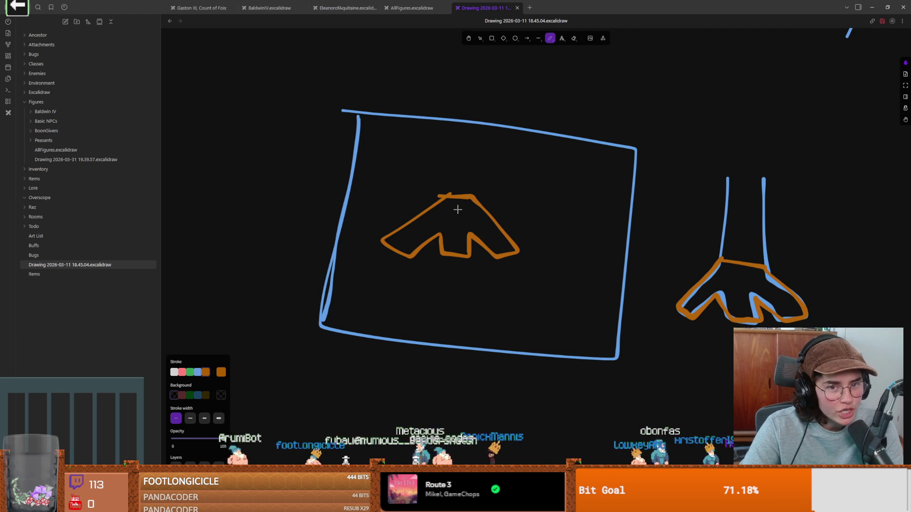
{"action": "left_click", "coordinate": [198, 372]}
{"action": "left_click_drag", "start_coordinate": [410, 256], "coordinate": [413, 341]}
{"action": "left_click_drag", "start_coordinate": [409, 256], "coordinate": [323, 289]}
{"action": "left_click_drag", "start_coordinate": [384, 241], "coordinate": [329, 252]}
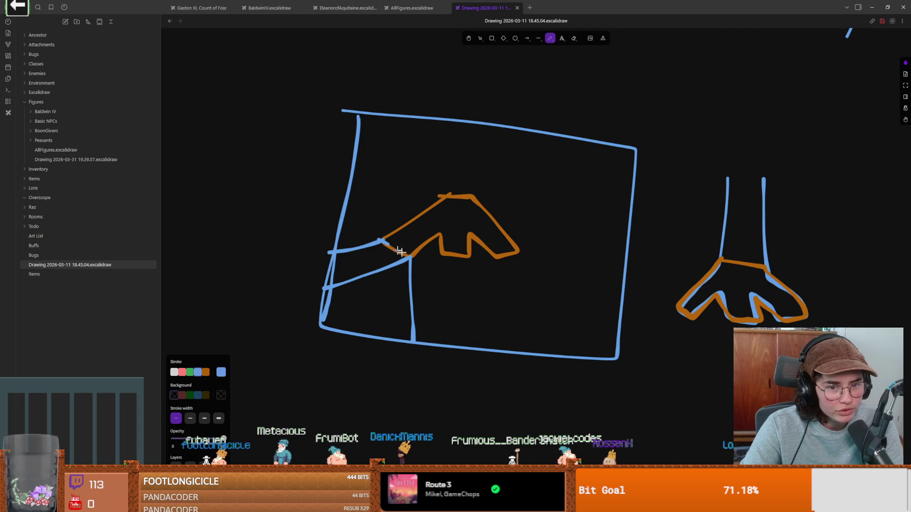
{"action": "left_click_drag", "start_coordinate": [380, 240], "coordinate": [388, 125]}
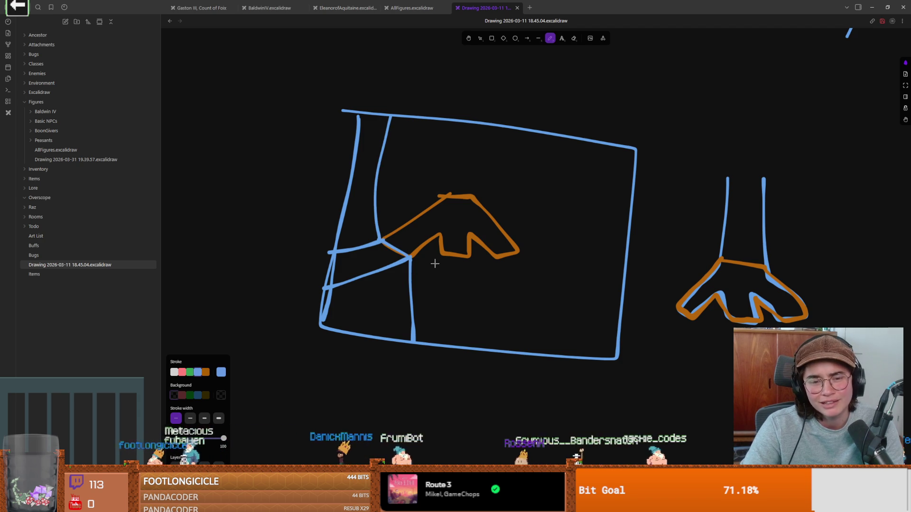
{"action": "left_click_drag", "start_coordinate": [442, 256], "coordinate": [414, 335]}
{"action": "mouse_move", "coordinate": [470, 259]}
{"action": "left_mouse_down"}
{"action": "mouse_move", "coordinate": [468, 348]}
{"action": "mouse_move", "coordinate": [494, 338]}
{"action": "left_mouse_up"}
{"action": "left_click_drag", "start_coordinate": [518, 253], "coordinate": [626, 274]}
{"action": "left_click_drag", "start_coordinate": [467, 196], "coordinate": [524, 127]}
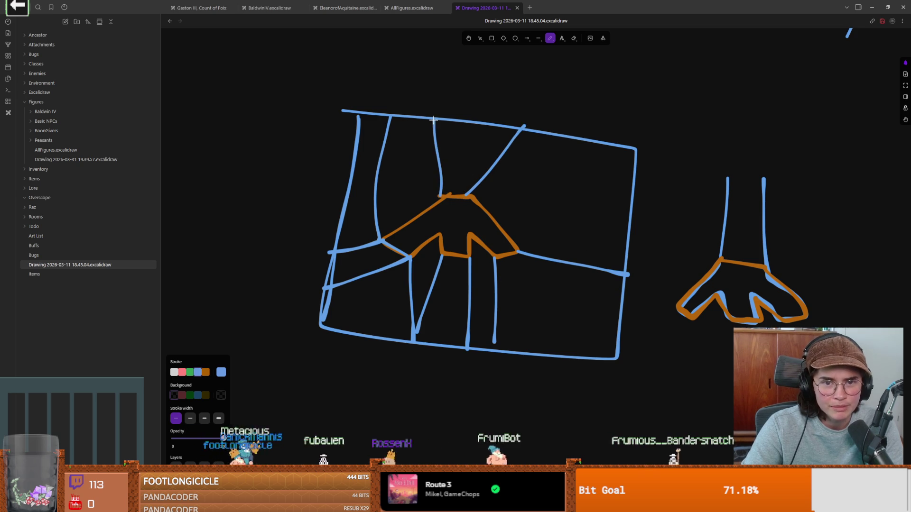
Retrace the bottom of the right-hand roots.
{"action": "scroll", "coordinate": [404, 332], "scroll_direction": "right", "scroll_amount": 4}
{"action": "scroll", "coordinate": [404, 332], "scroll_direction": "down", "scroll_amount": 1}
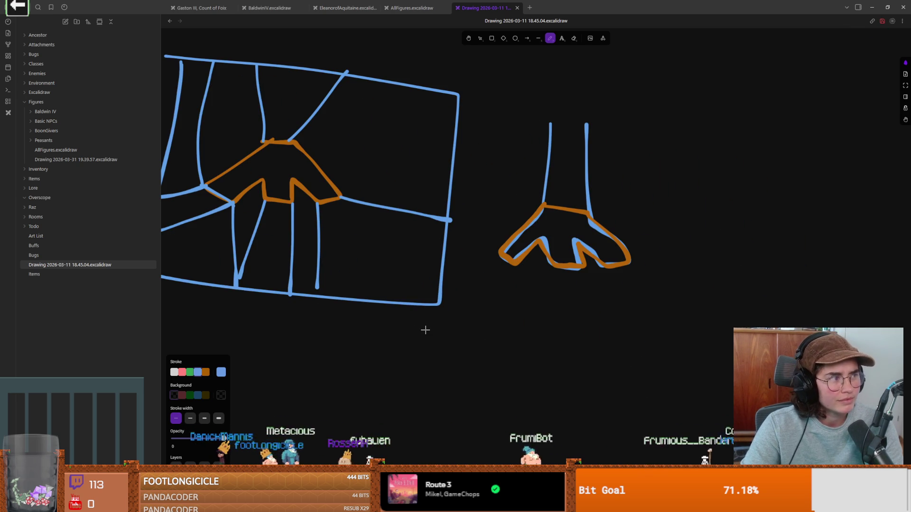
{"action": "scroll", "coordinate": [419, 272], "scroll_direction": "left", "scroll_amount": 2}
{"action": "scroll", "coordinate": [419, 272], "scroll_direction": "up", "scroll_amount": 1}
{"action": "mouse_move", "coordinate": [385, 232]}
{"action": "left_mouse_down"}
{"action": "mouse_move", "coordinate": [361, 233]}
{"action": "mouse_move", "coordinate": [436, 234]}
{"action": "left_mouse_up"}
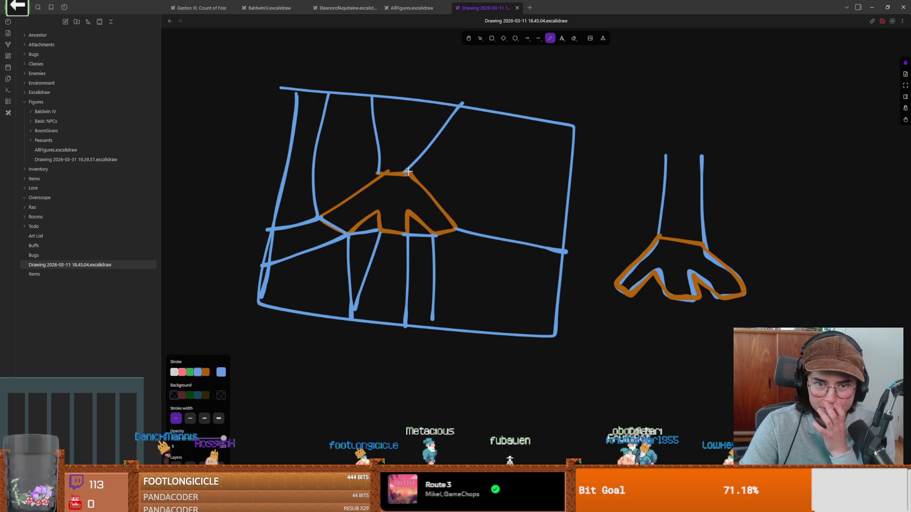
Add an arrow under the right-hand roots, undo a stray hook, and circle the roots in orange.
{"action": "scroll", "coordinate": [486, 219], "scroll_direction": "down", "scroll_amount": 2}
{"action": "scroll", "coordinate": [486, 220], "scroll_direction": "right", "scroll_amount": 2}
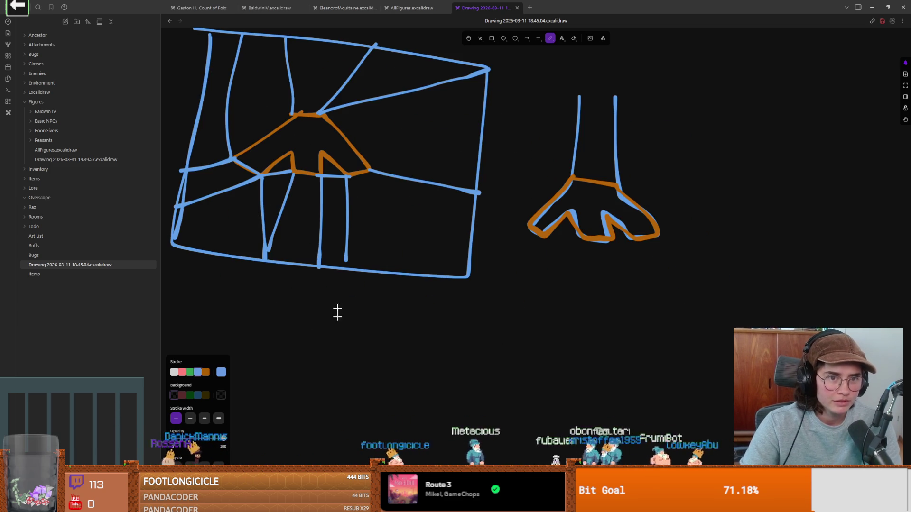
{"action": "scroll", "coordinate": [338, 329], "scroll_direction": "right", "scroll_amount": 3}
{"action": "scroll", "coordinate": [338, 329], "scroll_direction": "up", "scroll_amount": 1}
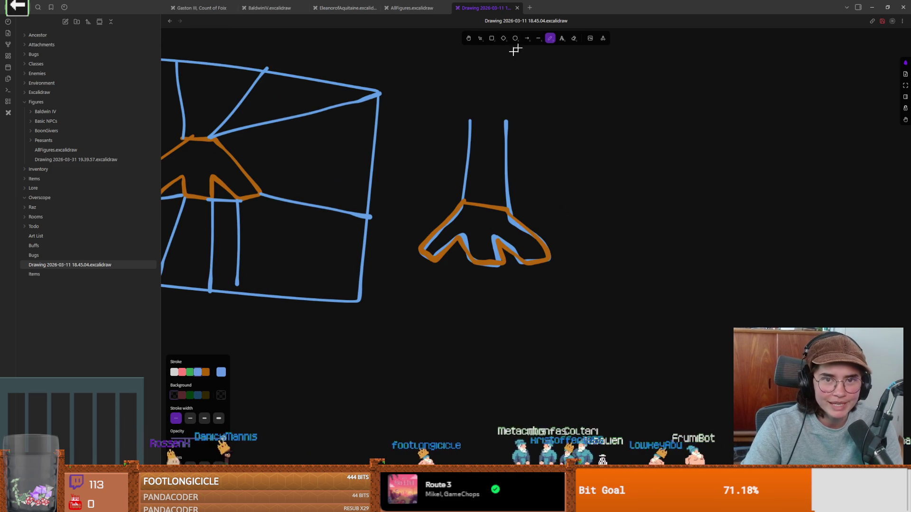
{"action": "scroll", "coordinate": [418, 237], "scroll_direction": "left", "scroll_amount": 2}
{"action": "left_click_drag", "start_coordinate": [590, 286], "coordinate": [578, 261]}
{"action": "left_click_drag", "start_coordinate": [513, 279], "coordinate": [517, 265]}
{"action": "key", "text": "ctrl+z"}
{"action": "key", "text": "ctrl+z"}
{"action": "left_click", "coordinate": [206, 372]}
{"action": "mouse_move", "coordinate": [595, 230]}
{"action": "left_mouse_down"}
{"action": "mouse_move", "coordinate": [484, 215]}
{"action": "mouse_move", "coordinate": [610, 247]}
{"action": "mouse_move", "coordinate": [531, 207]}
{"action": "left_mouse_up"}
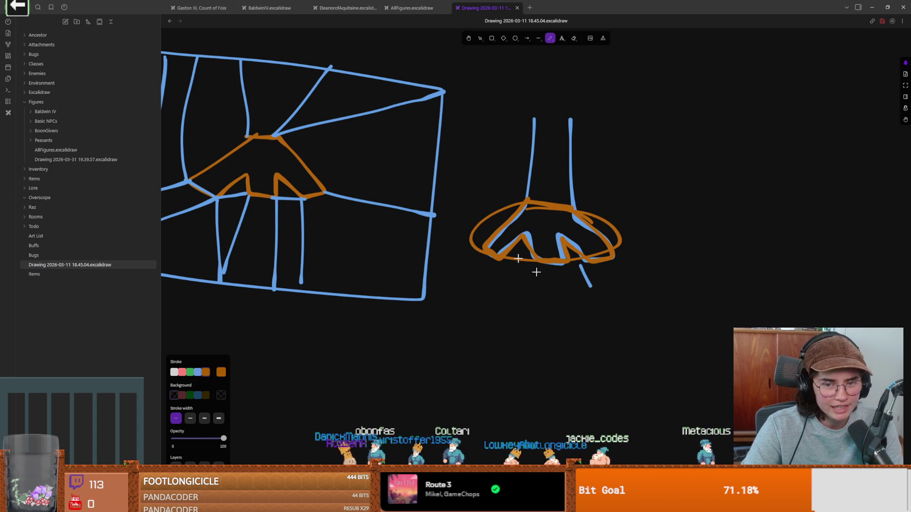
Replace the messy orange loops around the roots with one cleaner orange loop.
{"action": "mouse_move", "coordinate": [568, 214]}
{"action": "left_mouse_down"}
{"action": "mouse_move", "coordinate": [471, 211]}
{"action": "mouse_move", "coordinate": [546, 256]}
{"action": "mouse_move", "coordinate": [528, 218]}
{"action": "mouse_move", "coordinate": [593, 264]}
{"action": "mouse_move", "coordinate": [603, 217]}
{"action": "mouse_move", "coordinate": [610, 222]}
{"action": "left_mouse_up"}
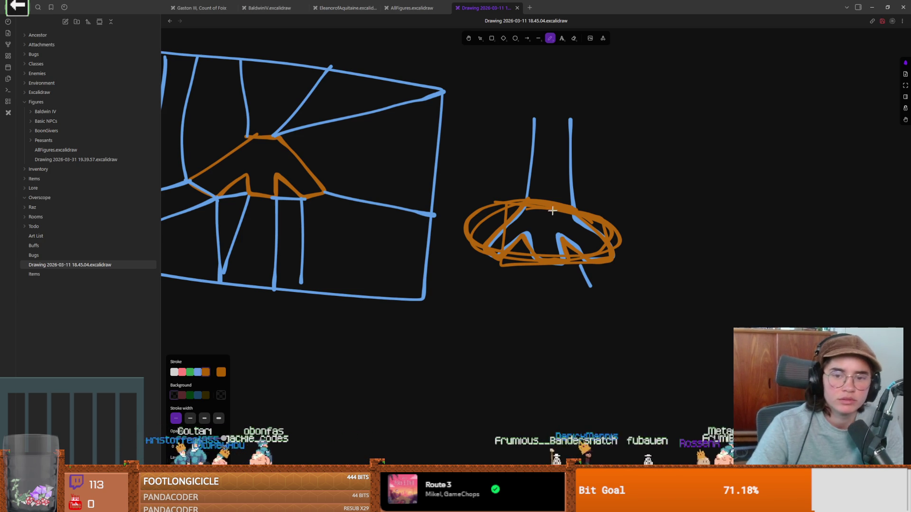
{"action": "scroll", "coordinate": [565, 240], "scroll_direction": "right", "scroll_amount": 2}
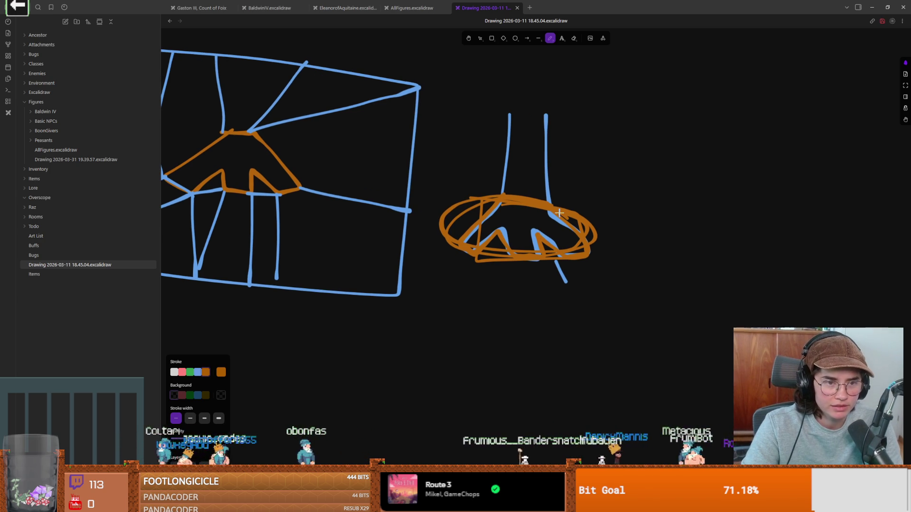
{"action": "left_click_drag", "start_coordinate": [560, 213], "coordinate": [562, 215]}
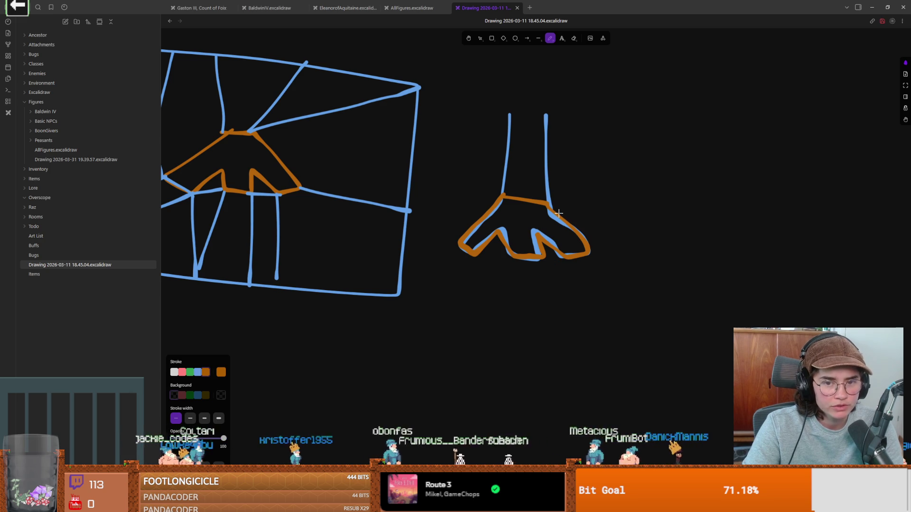
{"action": "mouse_move", "coordinate": [557, 214]}
{"action": "left_mouse_down"}
{"action": "mouse_move", "coordinate": [493, 209]}
{"action": "mouse_move", "coordinate": [472, 240]}
{"action": "mouse_move", "coordinate": [586, 245]}
{"action": "mouse_move", "coordinate": [484, 214]}
{"action": "left_mouse_up"}
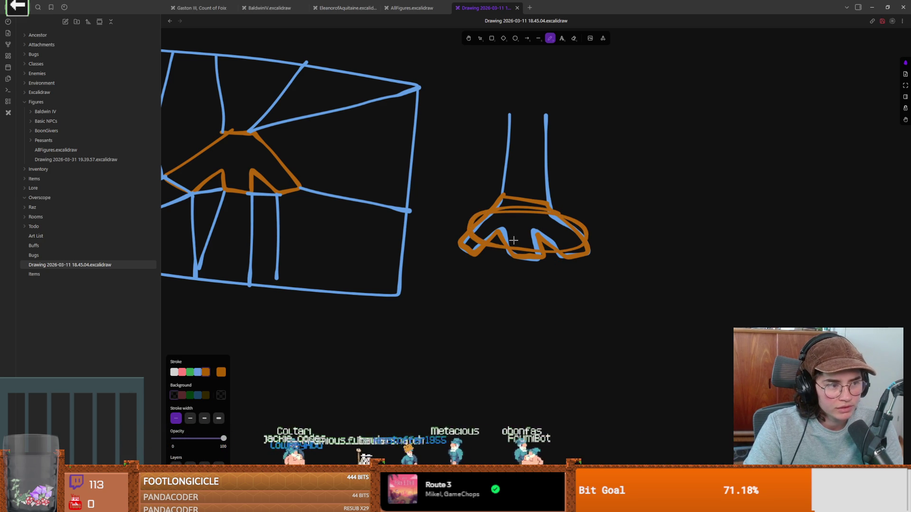
Undo stray crossing strokes and draw a rough orange box around the right figure's skirt base.
{"action": "scroll", "coordinate": [376, 206], "scroll_direction": "left", "scroll_amount": 3}
{"action": "left_click_drag", "start_coordinate": [282, 122], "coordinate": [351, 165]}
{"action": "left_click_drag", "start_coordinate": [407, 186], "coordinate": [418, 187]}
{"action": "left_click_drag", "start_coordinate": [390, 135], "coordinate": [243, 224]}
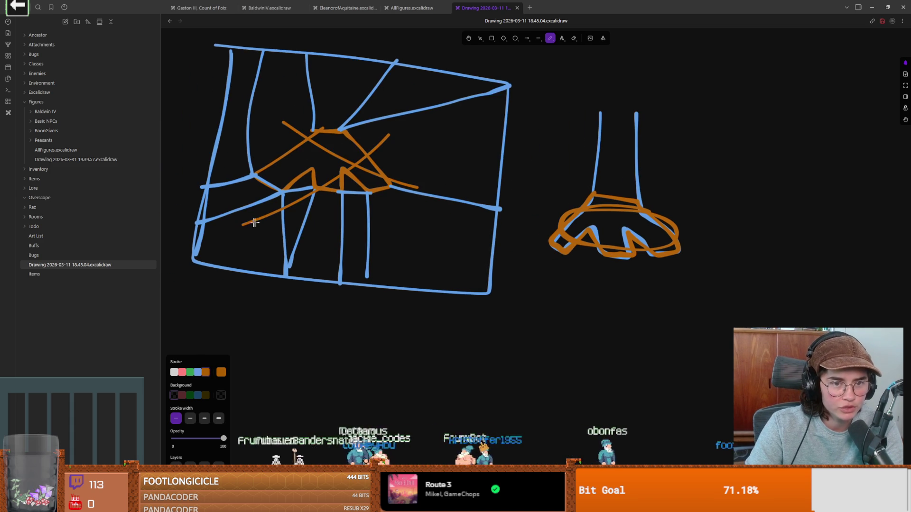
{"action": "key", "text": "ctrl+z"}
{"action": "key", "text": "ctrl+z"}
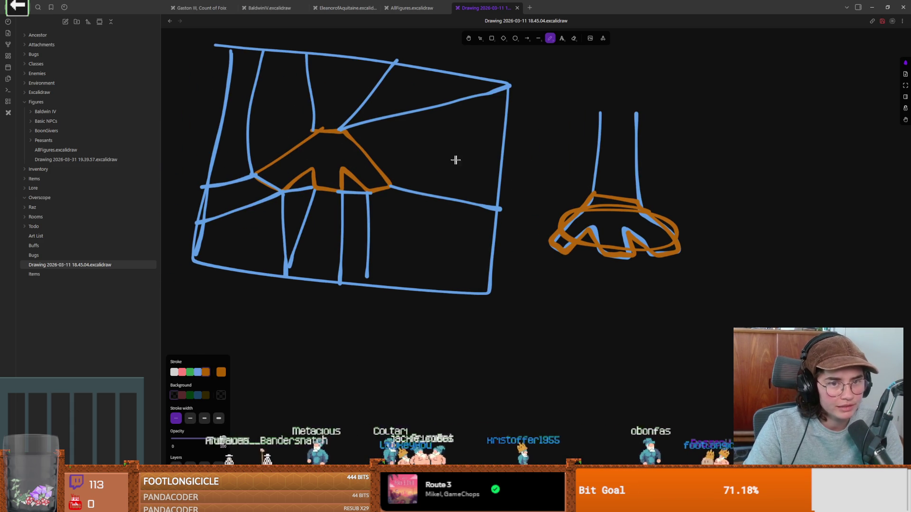
{"action": "scroll", "coordinate": [515, 193], "scroll_direction": "right", "scroll_amount": 3}
{"action": "scroll", "coordinate": [535, 231], "scroll_direction": "left", "scroll_amount": 3}
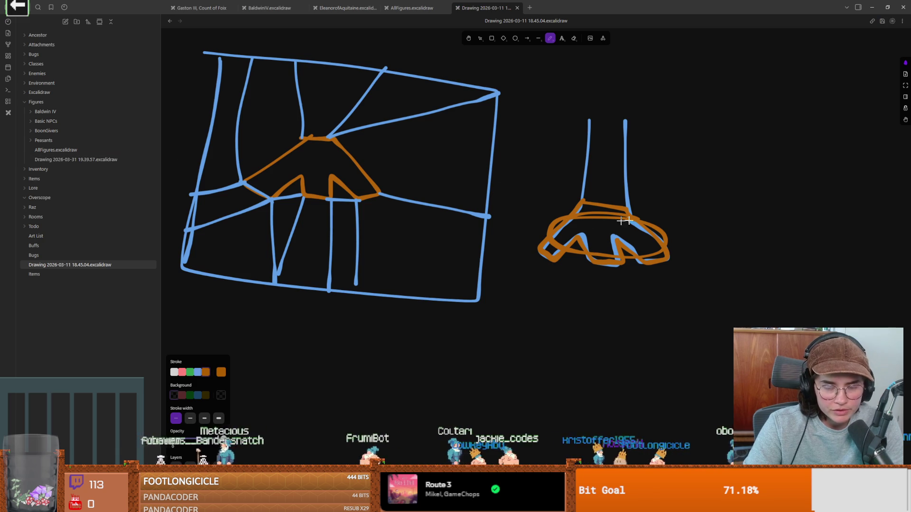
{"action": "left_click_drag", "start_coordinate": [640, 223], "coordinate": [543, 203]}
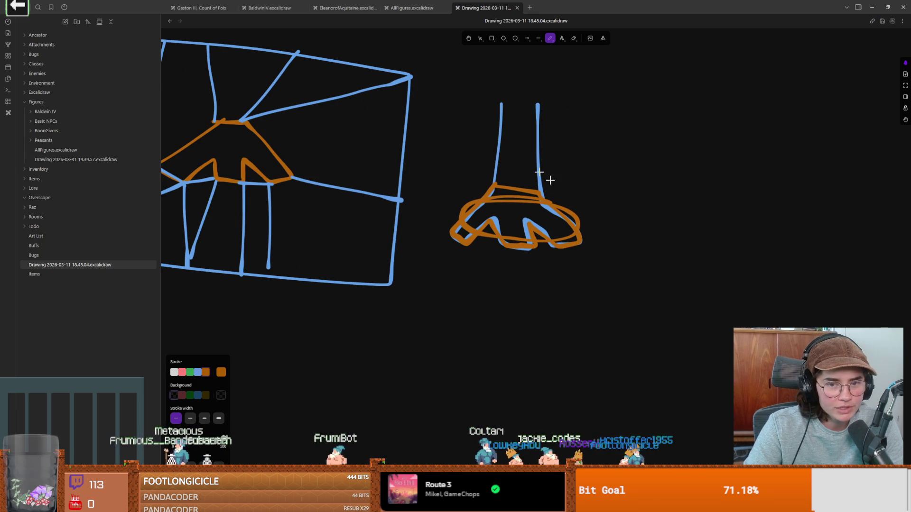
{"action": "mouse_move", "coordinate": [459, 186]}
{"action": "left_mouse_down"}
{"action": "mouse_move", "coordinate": [503, 188]}
{"action": "mouse_move", "coordinate": [569, 251]}
{"action": "mouse_move", "coordinate": [456, 174]}
{"action": "left_mouse_up"}
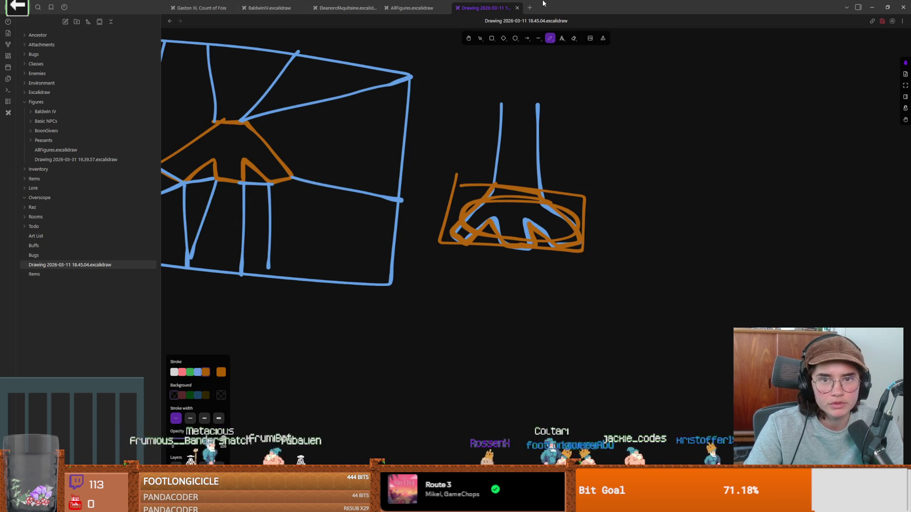
{"action": "key", "text": "alt+Tab"}
Replace pass on line 96 with 'return pos' and save the script.
{"action": "left_click", "coordinate": [470, 215]}
{"action": "key", "text": "ctrl+s"}
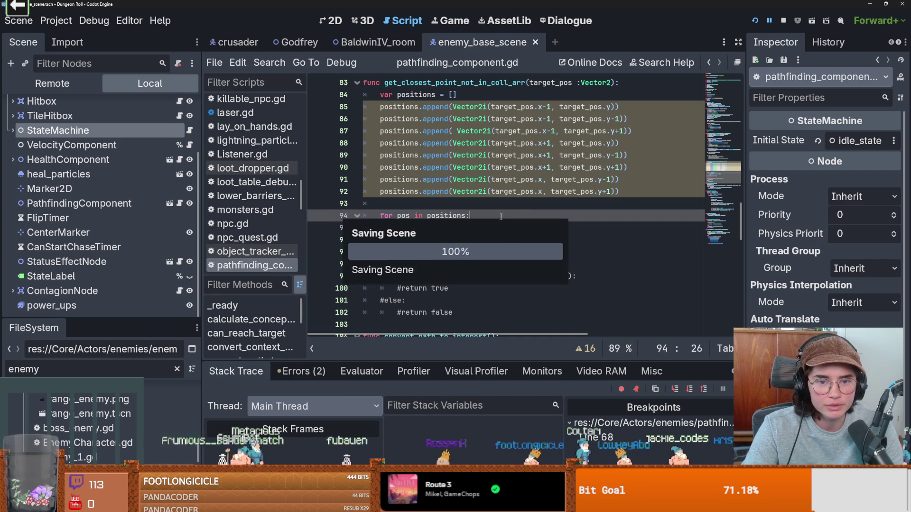
{"action": "double_click", "coordinate": [427, 239]}
{"action": "type", "text": "re"}
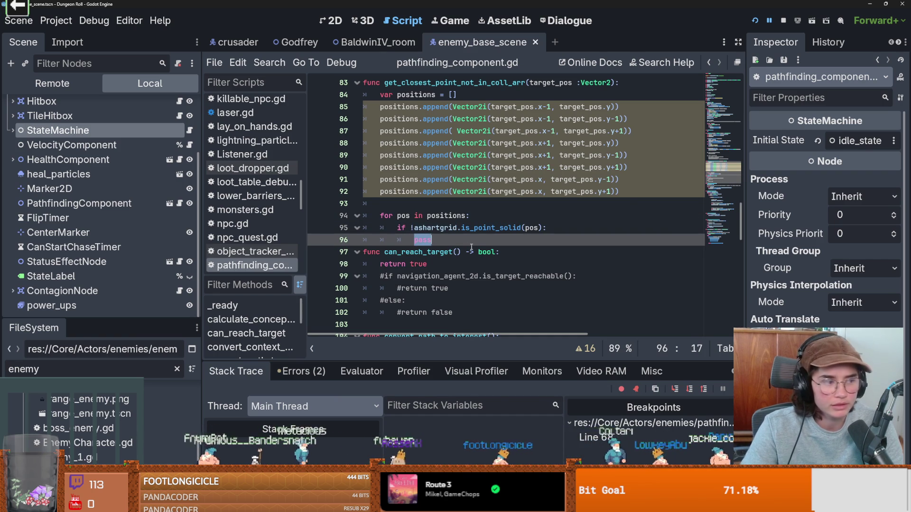
{"action": "type", "text": "turn"}
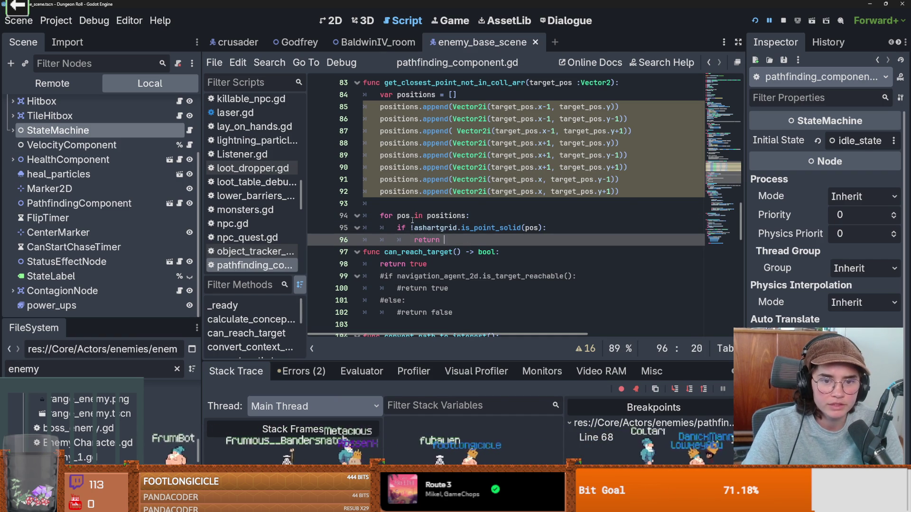
{"action": "left_click", "coordinate": [413, 228]}
{"action": "scroll", "coordinate": [447, 264], "scroll_direction": "up", "scroll_amount": 2}
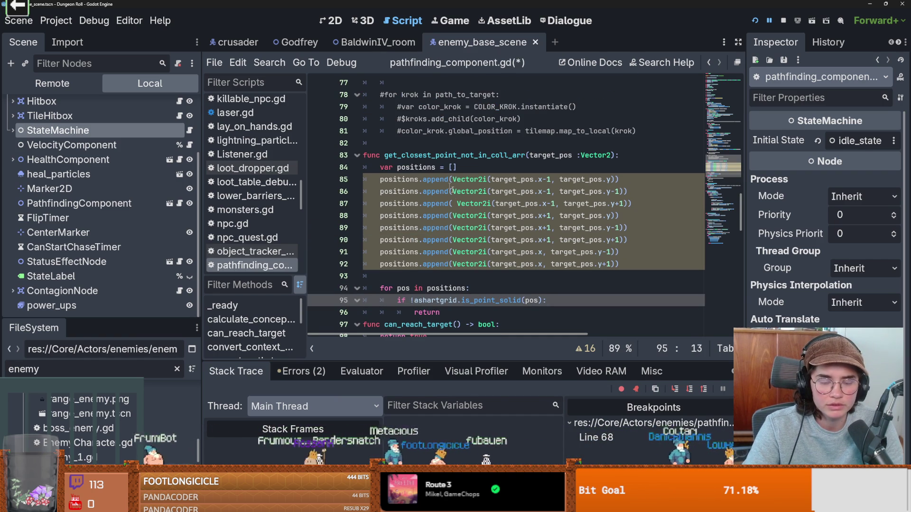
{"action": "scroll", "coordinate": [534, 156], "scroll_direction": "down", "scroll_amount": 2}
{"action": "left_click_drag", "start_coordinate": [414, 240], "coordinate": [498, 241]}
{"action": "type", "text": "pos"}
{"action": "key", "text": "ctrl+s"}
{"action": "left_click", "coordinate": [455, 131]}
{"action": "left_click", "coordinate": [414, 240]}
{"action": "type", "text": "return"}
{"action": "key", "text": "ctrl+s"}
Highlight positions on lines 94 and 85 to check where it is used, then return to Excalidraw.
{"action": "left_click", "coordinate": [453, 215]}
{"action": "double_click", "coordinate": [453, 215]}
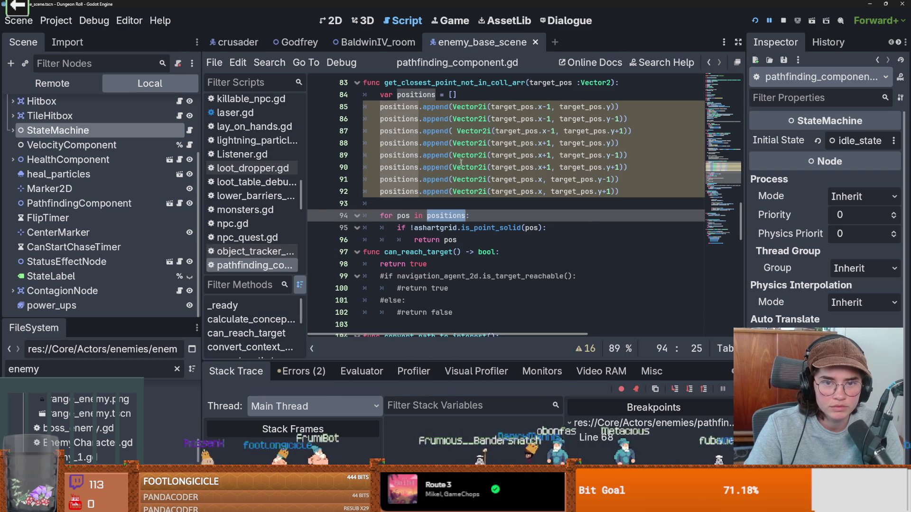
{"action": "scroll", "coordinate": [420, 164], "scroll_direction": "up", "scroll_amount": 1}
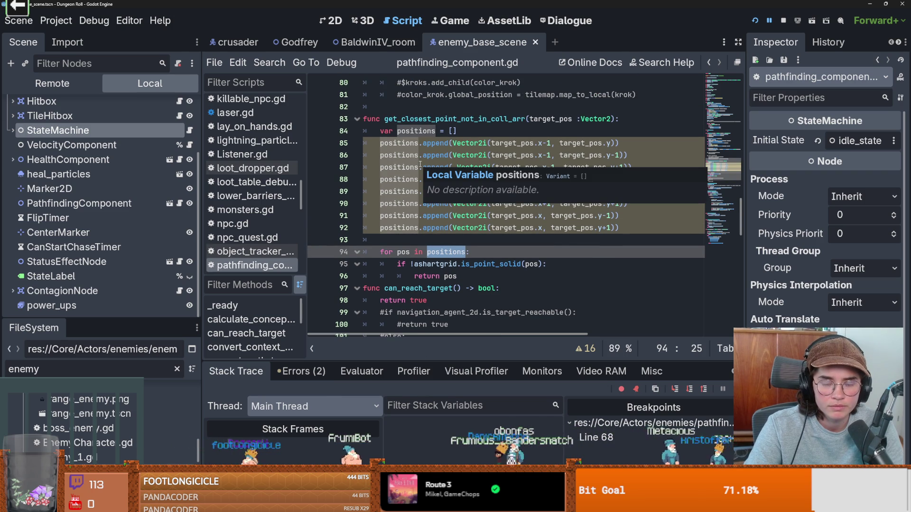
{"action": "double_click", "coordinate": [407, 143]}
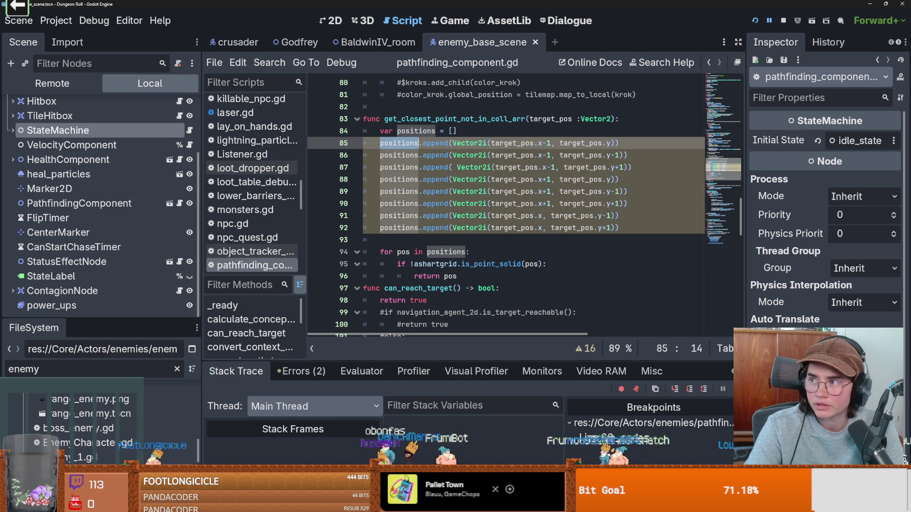
{"action": "key", "text": "alt+Tab"}
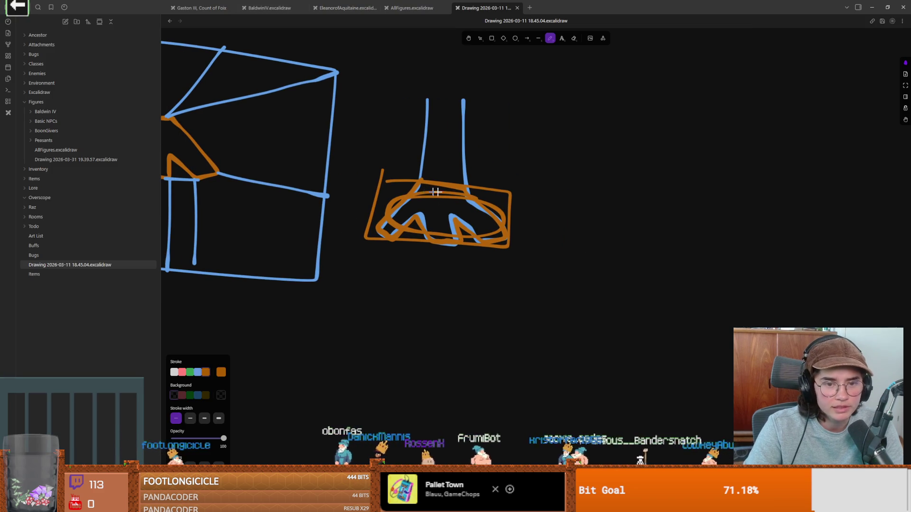
Draw a large orange rounded rectangle on the canvas.
{"action": "scroll", "coordinate": [475, 197], "scroll_direction": "right", "scroll_amount": 5}
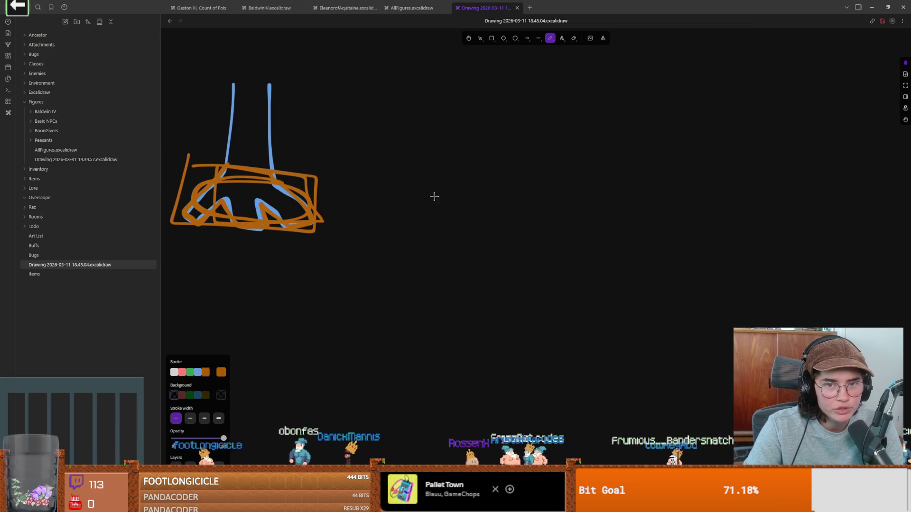
{"action": "left_click", "coordinate": [492, 38]}
{"action": "mouse_move", "coordinate": [382, 69]}
{"action": "left_mouse_down"}
{"action": "mouse_move", "coordinate": [610, 366]}
{"action": "mouse_move", "coordinate": [708, 362]}
{"action": "left_mouse_up"}
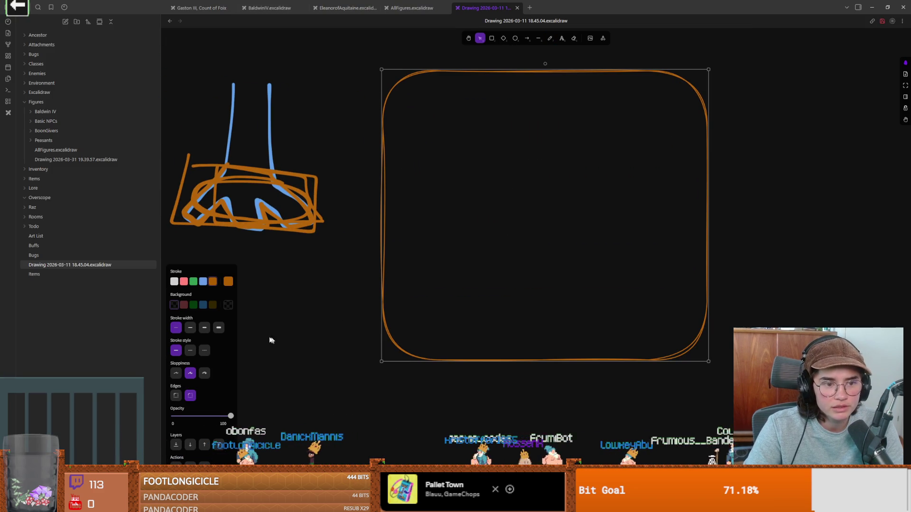
Add a small rounded square in its bottom-left corner and copy it rightward, deleting a misplaced copy.
{"action": "left_click", "coordinate": [492, 38]}
{"action": "mouse_move", "coordinate": [378, 288]}
{"action": "left_mouse_down"}
{"action": "mouse_move", "coordinate": [443, 358]}
{"action": "mouse_move", "coordinate": [435, 353]}
{"action": "left_mouse_up"}
{"action": "left_click_drag", "start_coordinate": [403, 312], "coordinate": [469, 325]}
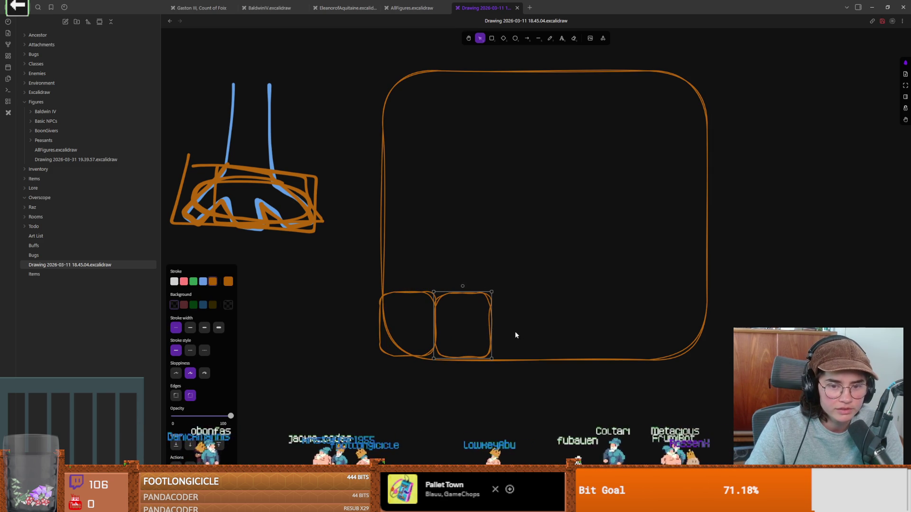
{"action": "key", "text": "Delete"}
{"action": "left_click_drag", "start_coordinate": [419, 321], "coordinate": [581, 325]}
{"action": "scroll", "coordinate": [458, 305], "scroll_direction": "down", "scroll_amount": 1}
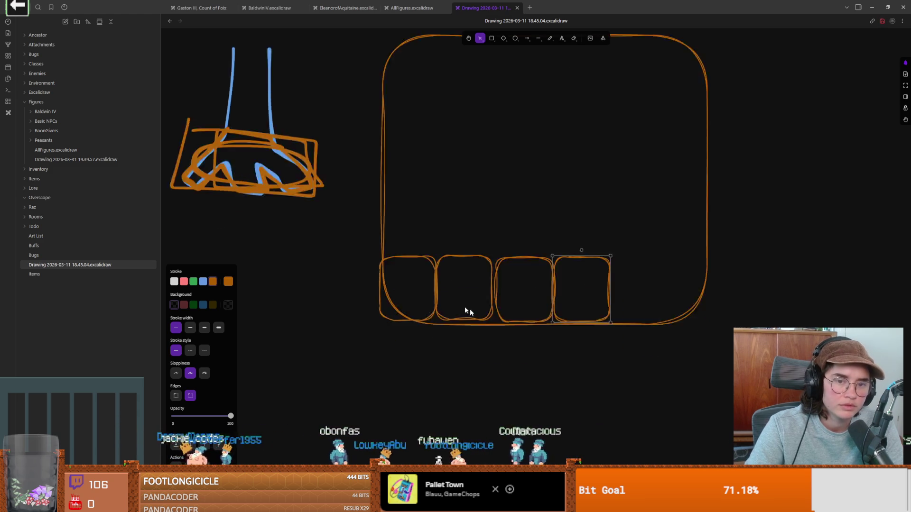
{"action": "scroll", "coordinate": [457, 305], "scroll_direction": "left", "scroll_amount": 3}
{"action": "scroll", "coordinate": [457, 305], "scroll_direction": "up", "scroll_amount": 2}
{"action": "key", "text": "alt+Tab"}
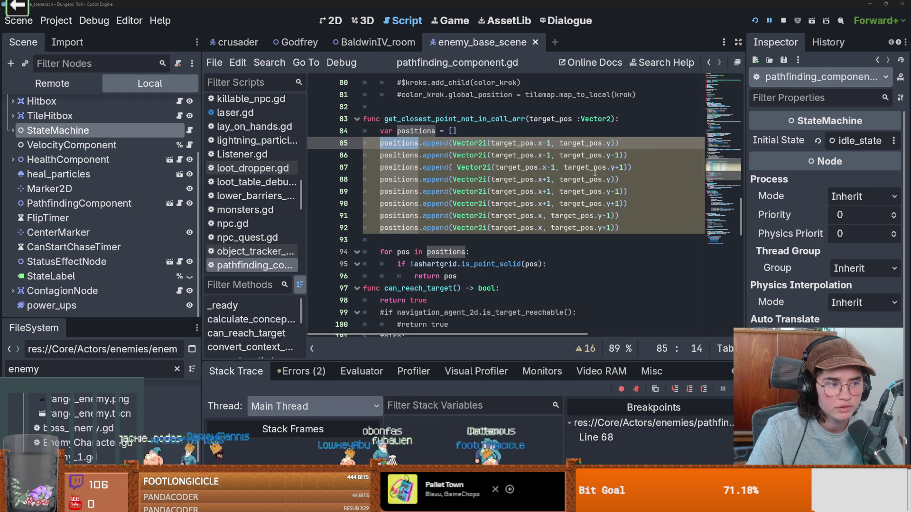
{"action": "key", "text": "ctrl+s"}
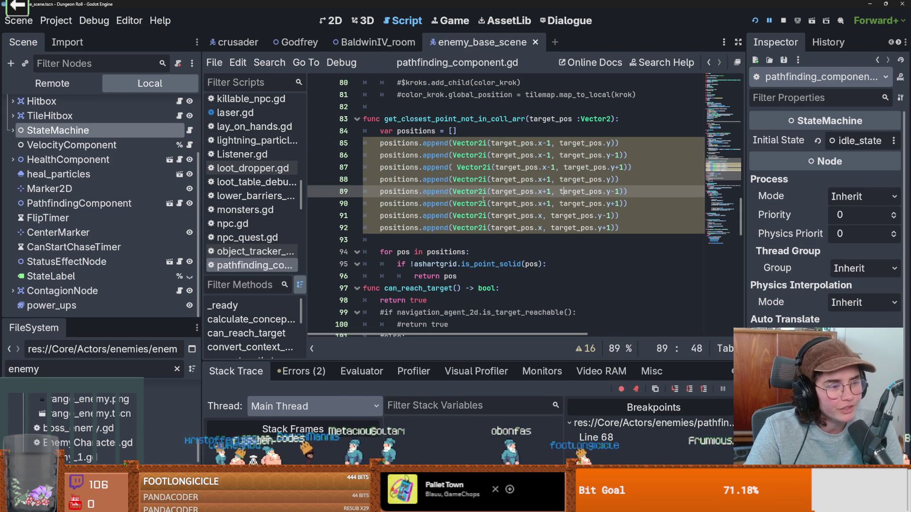
{"action": "left_click", "coordinate": [444, 215]}
{"action": "key", "text": "ctrl+s"}
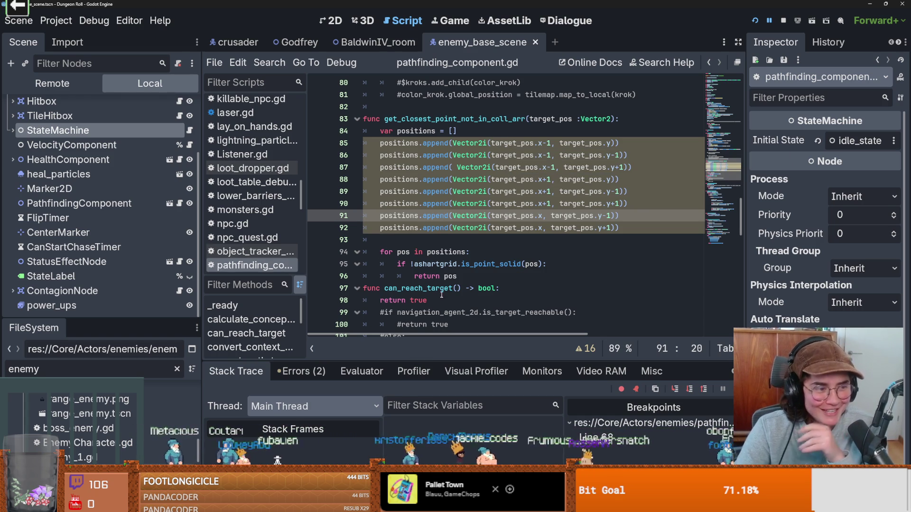
{"action": "left_click_drag", "start_coordinate": [508, 228], "coordinate": [504, 236]}
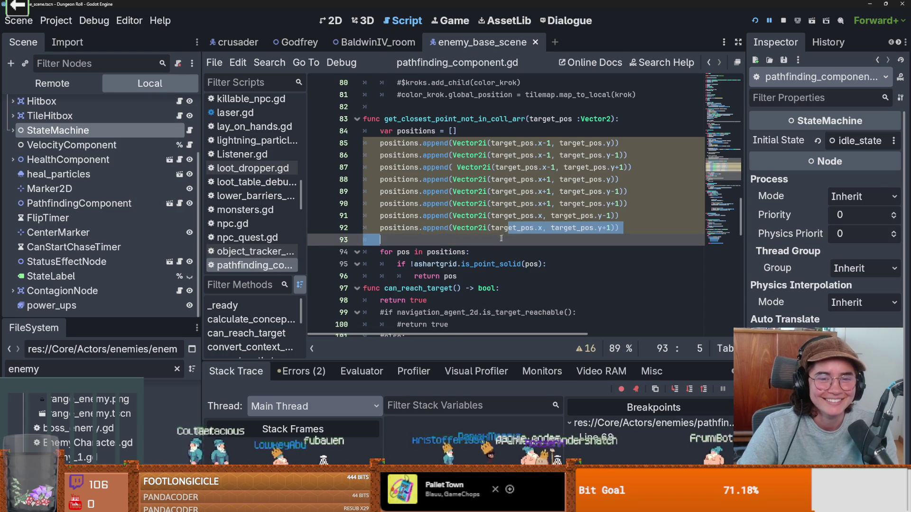
{"action": "left_click", "coordinate": [445, 236]}
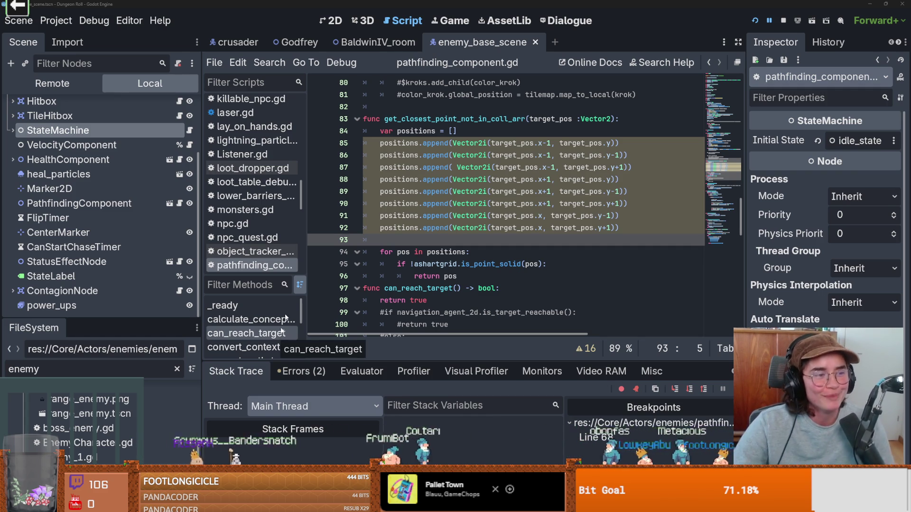
{"action": "left_click", "coordinate": [503, 216]}
{"action": "key", "text": "ctrl+s"}
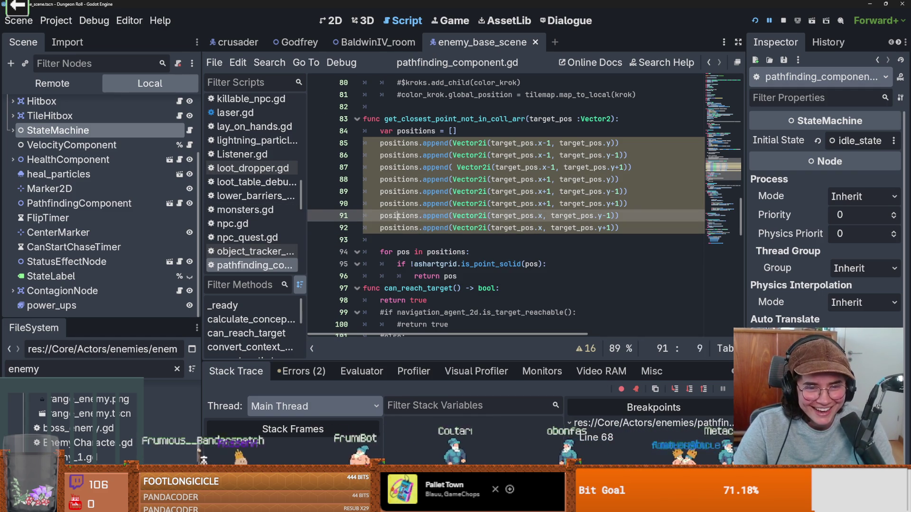
{"action": "double_click", "coordinate": [398, 217]}
{"action": "scroll", "coordinate": [466, 248], "scroll_direction": "down", "scroll_amount": 1}
{"action": "scroll", "coordinate": [466, 249], "scroll_direction": "up", "scroll_amount": 1}
{"action": "key", "text": "ctrl+s"}
{"action": "scroll", "coordinate": [490, 264], "scroll_direction": "up", "scroll_amount": 1}
{"action": "scroll", "coordinate": [489, 264], "scroll_direction": "up", "scroll_amount": 1}
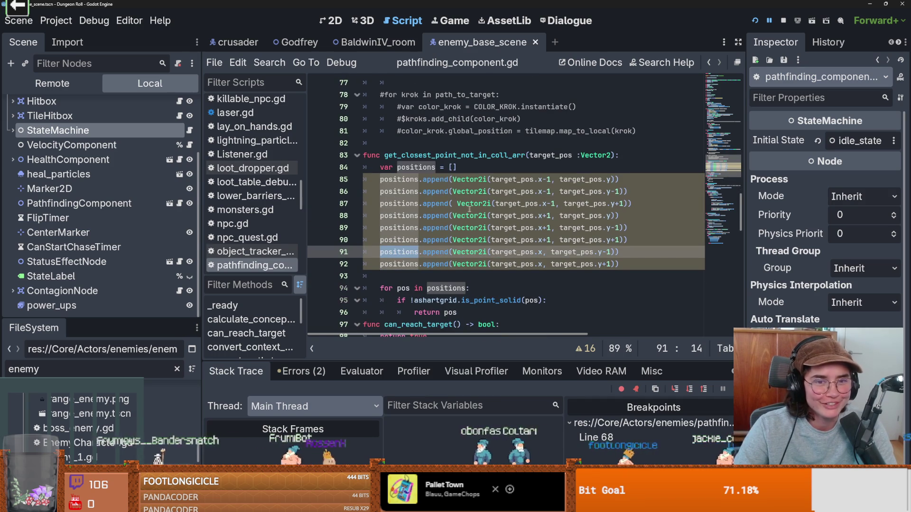
{"action": "scroll", "coordinate": [470, 225], "scroll_direction": "up", "scroll_amount": 1}
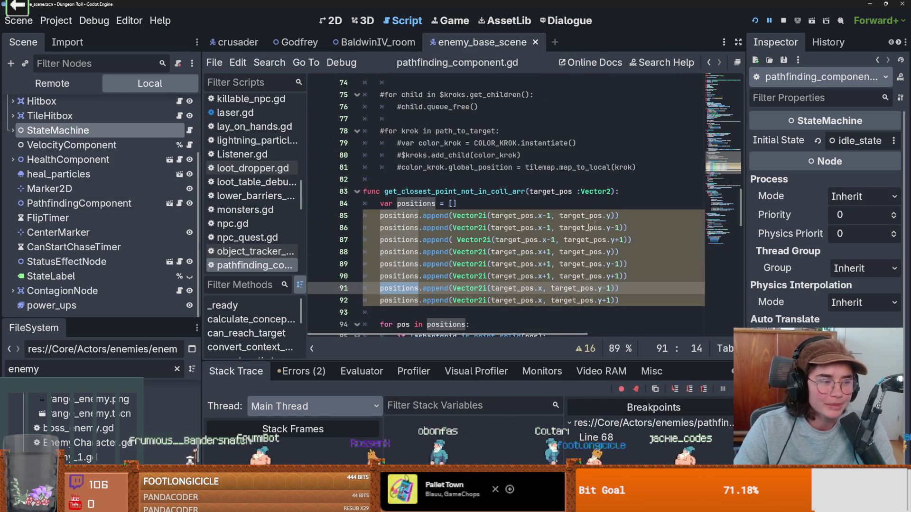
{"action": "scroll", "coordinate": [429, 242], "scroll_direction": "down", "scroll_amount": 1}
{"action": "mouse_move", "coordinate": [453, 233]}
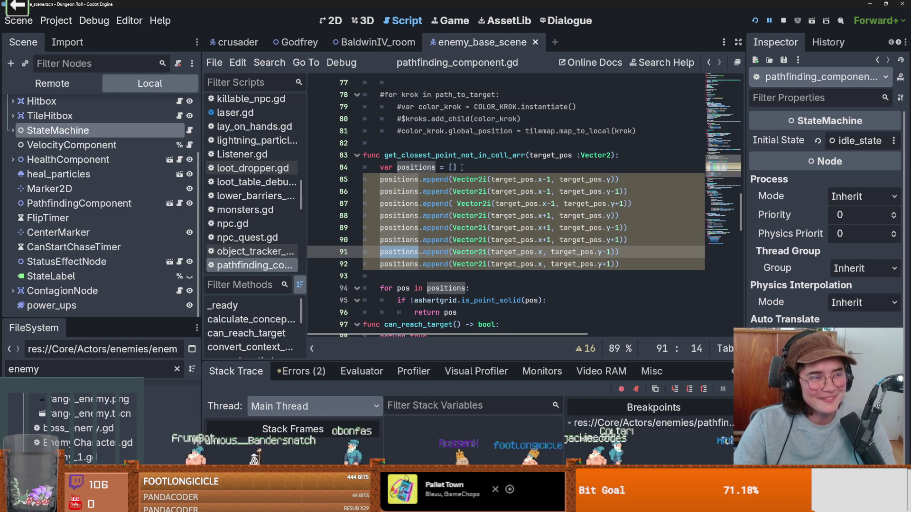
{"action": "scroll", "coordinate": [456, 276], "scroll_direction": "down", "scroll_amount": 1}
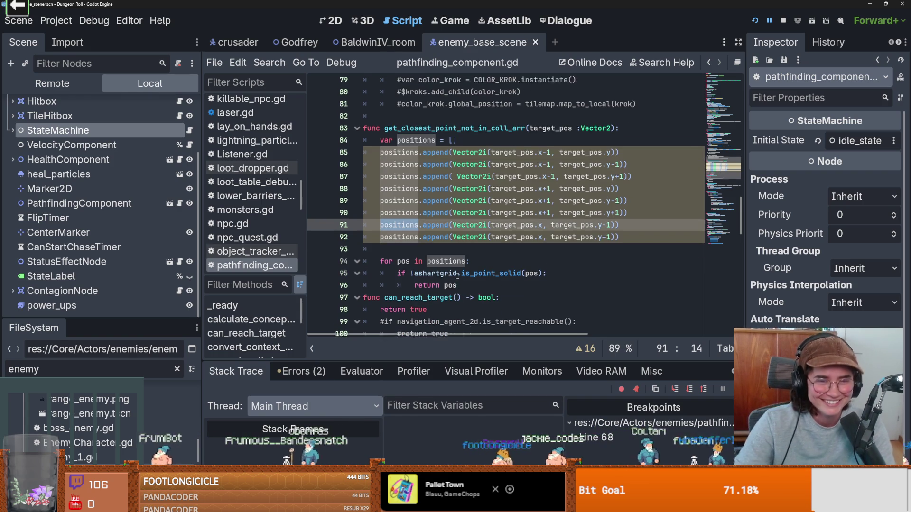
{"action": "mouse_move", "coordinate": [456, 276]}
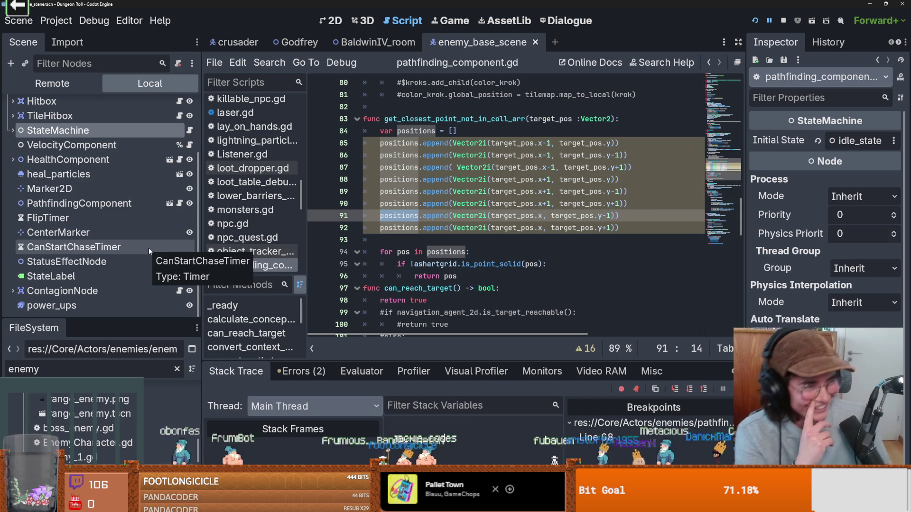
{"action": "key", "text": "ctrl+s"}
{"action": "left_click", "coordinate": [449, 241]}
{"action": "scroll", "coordinate": [449, 241], "scroll_direction": "up", "scroll_amount": 2}
{"action": "left_click", "coordinate": [620, 192]}
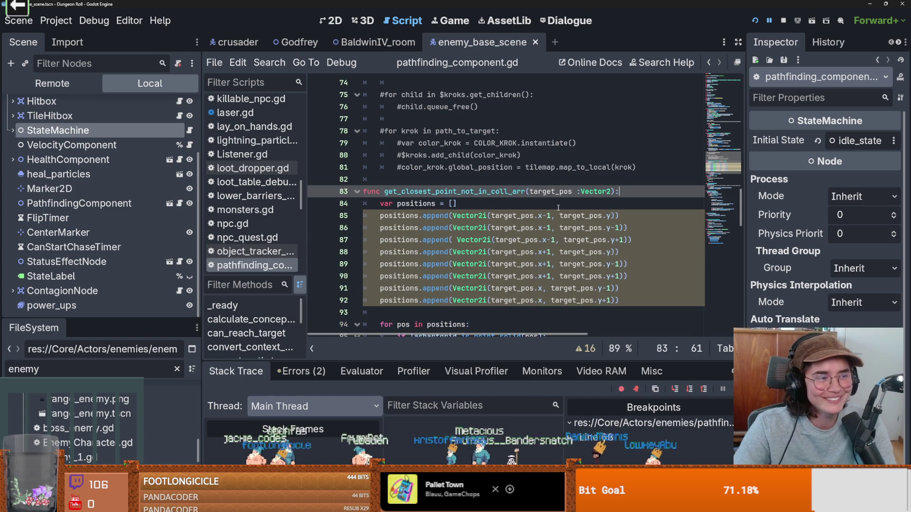
{"action": "scroll", "coordinate": [449, 236], "scroll_direction": "down", "scroll_amount": 2}
{"action": "double_click", "coordinate": [399, 203]}
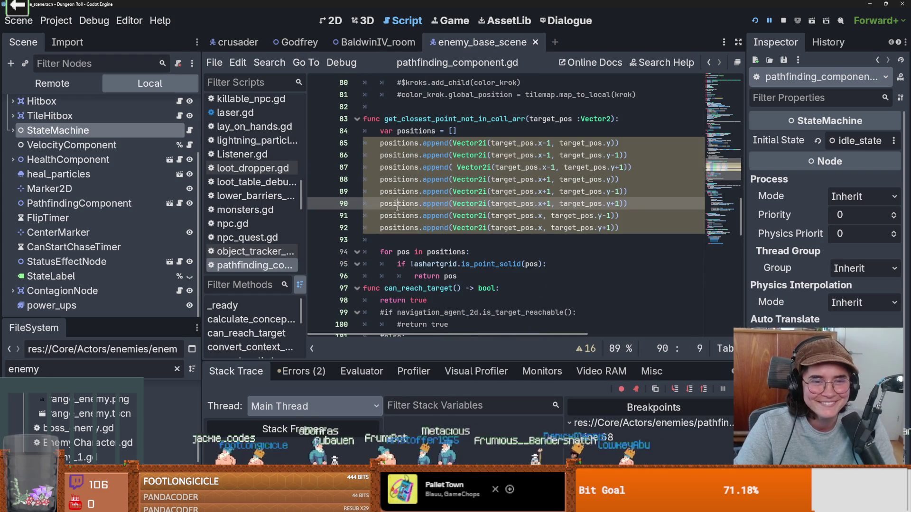
Highlight positions in the line 94 loop to check its uses and save the script.
{"action": "double_click", "coordinate": [458, 246]}
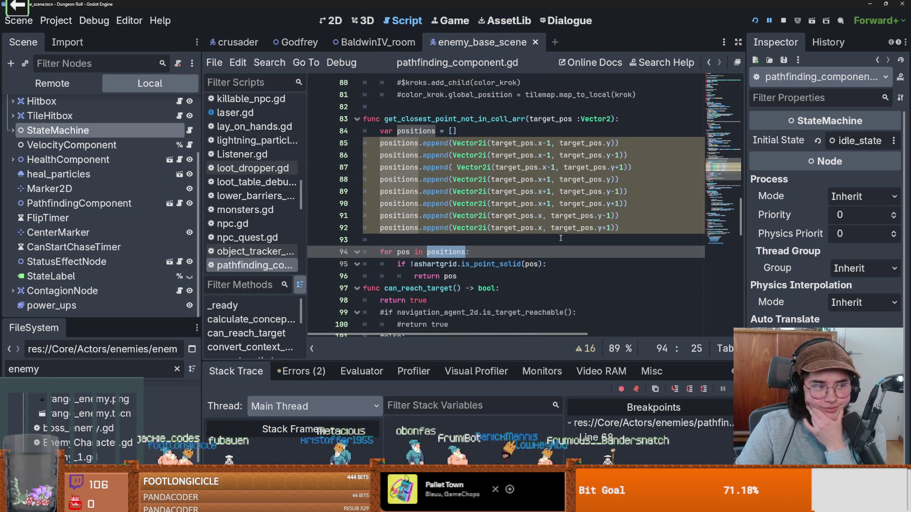
{"action": "scroll", "coordinate": [497, 240], "scroll_direction": "down", "scroll_amount": 1}
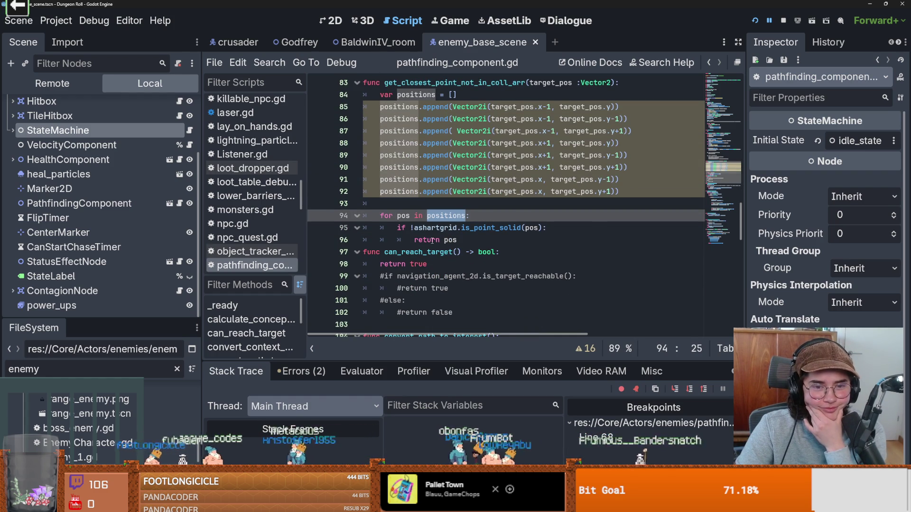
{"action": "scroll", "coordinate": [432, 240], "scroll_direction": "up", "scroll_amount": 2}
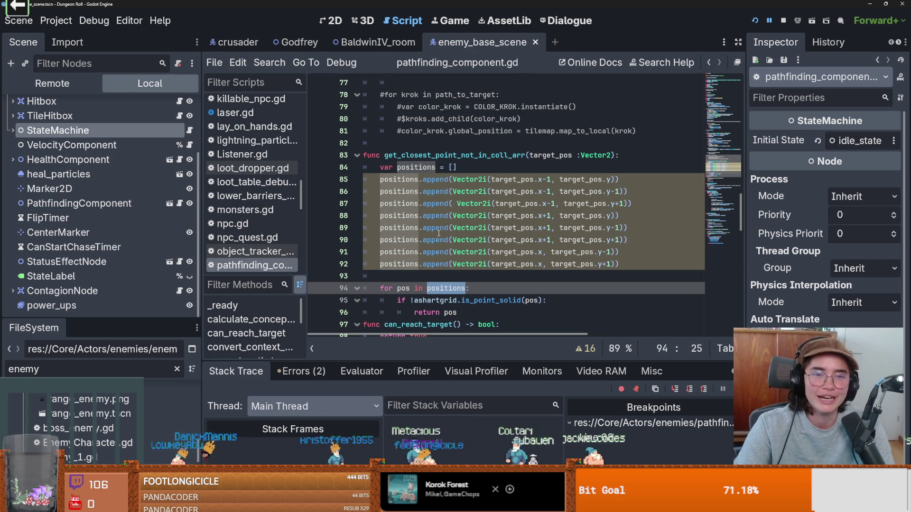
{"action": "scroll", "coordinate": [438, 233], "scroll_direction": "up", "scroll_amount": 1}
{"action": "key", "text": "ctrl+s"}
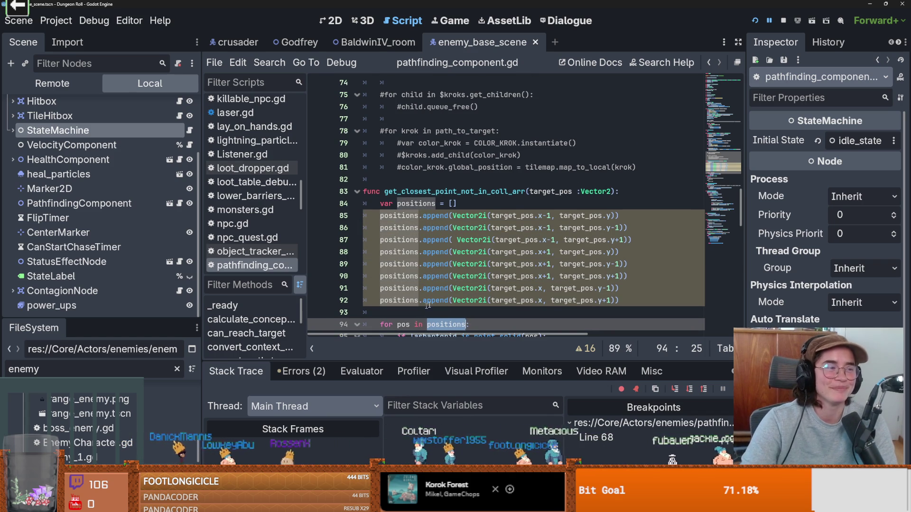
Insert an empty line right after the get_closest_point_not_in_coll_arr function header.
{"action": "scroll", "coordinate": [465, 241], "scroll_direction": "up", "scroll_amount": 1}
{"action": "scroll", "coordinate": [465, 240], "scroll_direction": "down", "scroll_amount": 1}
{"action": "key", "text": "ctrl+s"}
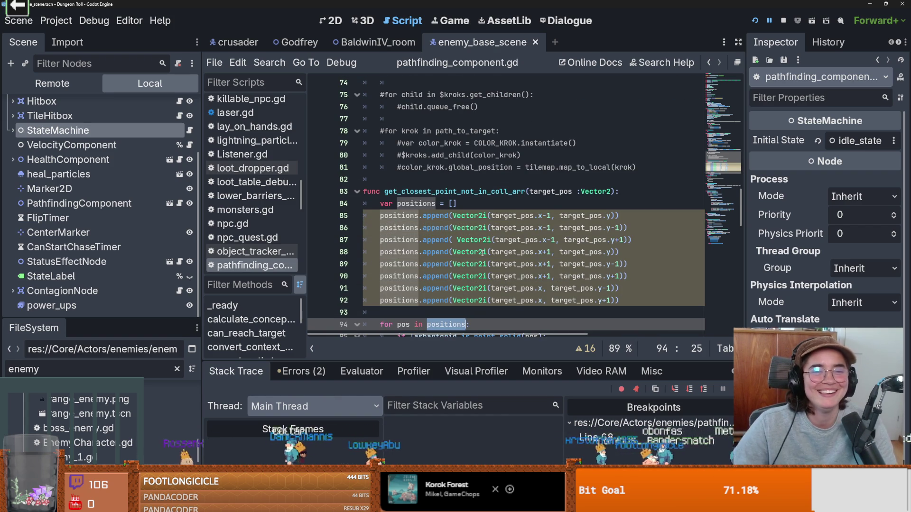
{"action": "scroll", "coordinate": [391, 258], "scroll_direction": "up", "scroll_amount": 1}
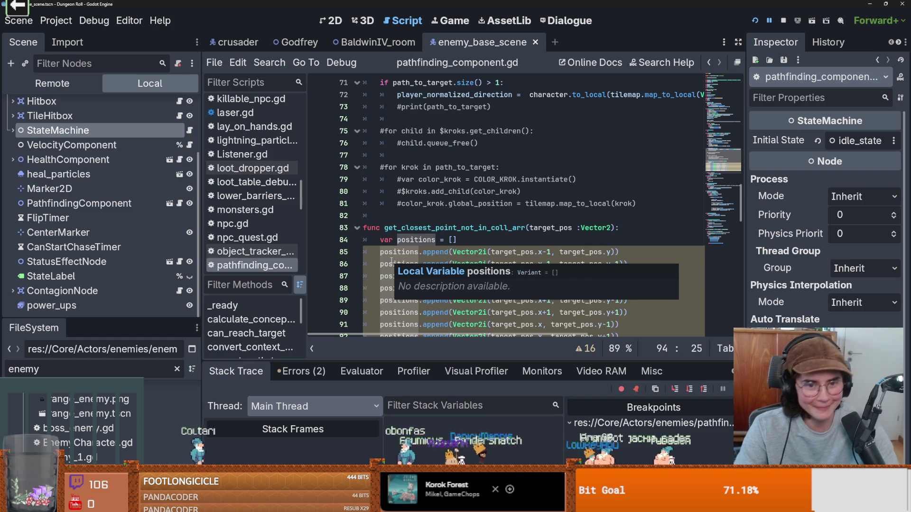
{"action": "left_click", "coordinate": [621, 228]}
{"action": "key", "text": "Return"}
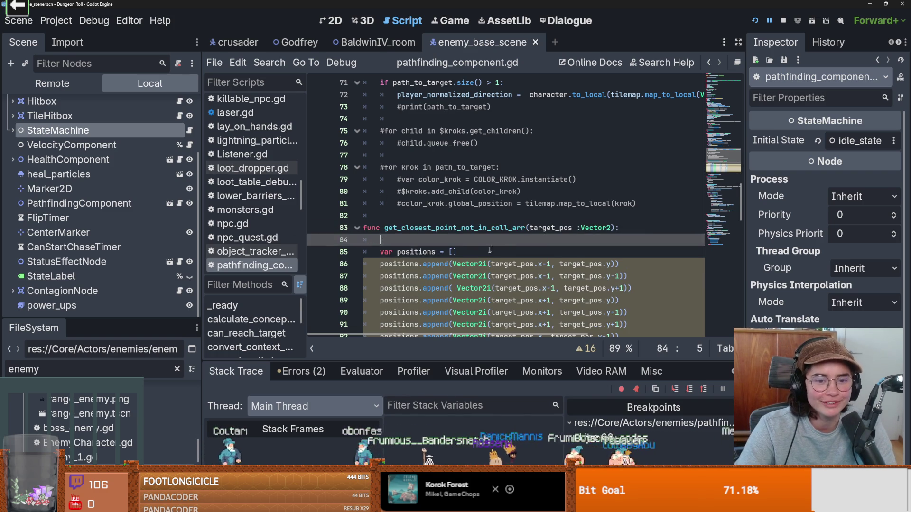
Save the script, look through navigate_path, and switch to the BaldwinIV_room scene.
{"action": "scroll", "coordinate": [507, 279], "scroll_direction": "down", "scroll_amount": 3}
{"action": "key", "text": "ctrl+s"}
{"action": "scroll", "coordinate": [506, 279], "scroll_direction": "up", "scroll_amount": 8}
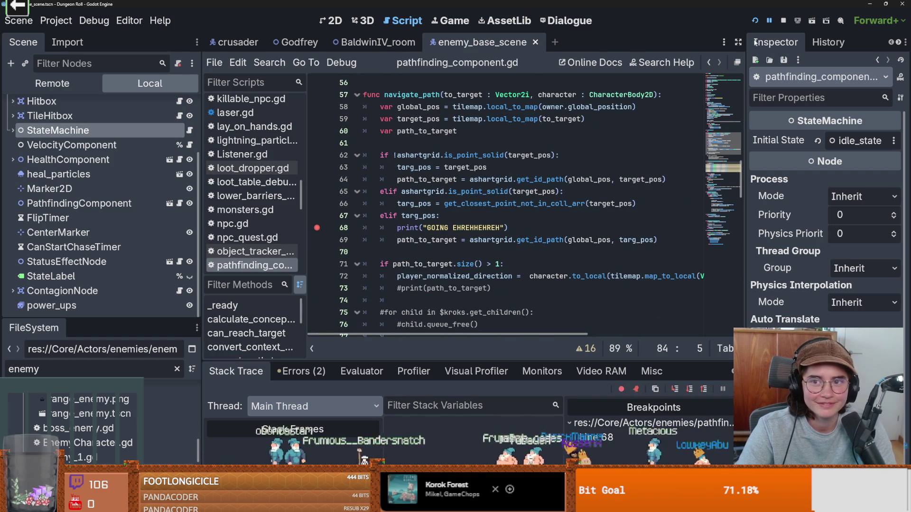
{"action": "scroll", "coordinate": [597, 202], "scroll_direction": "down", "scroll_amount": 2}
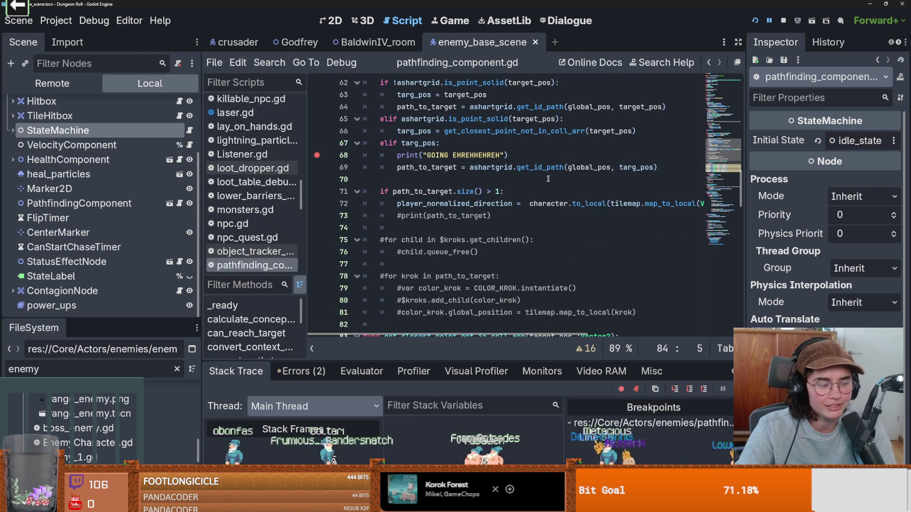
{"action": "scroll", "coordinate": [479, 234], "scroll_direction": "up", "scroll_amount": 1}
{"action": "scroll", "coordinate": [480, 234], "scroll_direction": "down", "scroll_amount": 3}
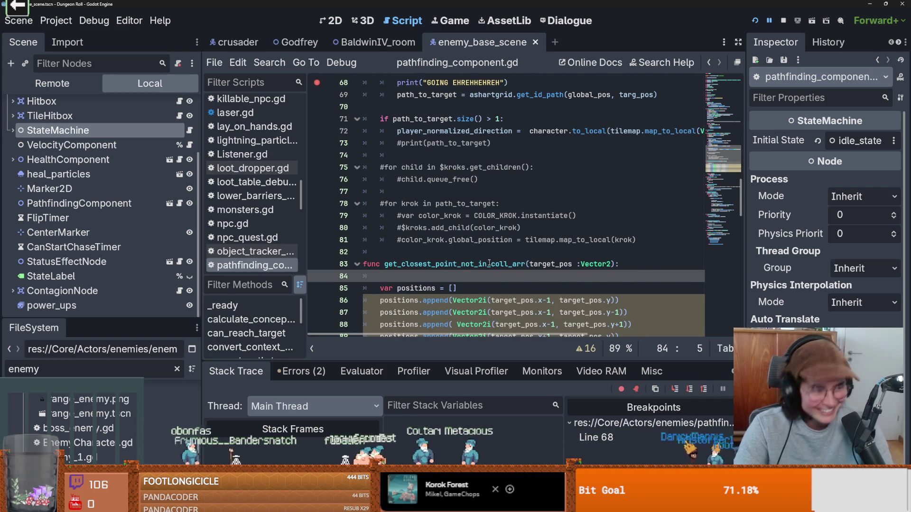
{"action": "scroll", "coordinate": [499, 244], "scroll_direction": "up", "scroll_amount": 1}
{"action": "scroll", "coordinate": [478, 283], "scroll_direction": "up", "scroll_amount": 3}
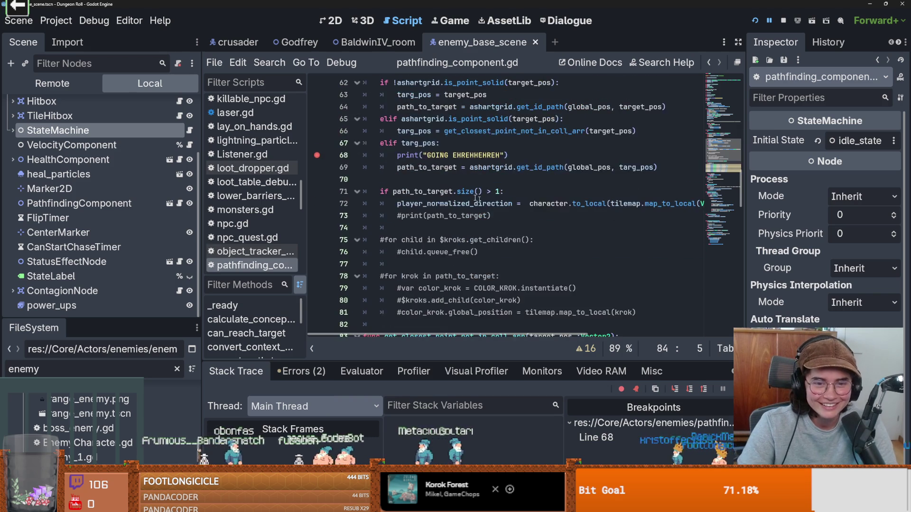
{"action": "left_click", "coordinate": [361, 43]}
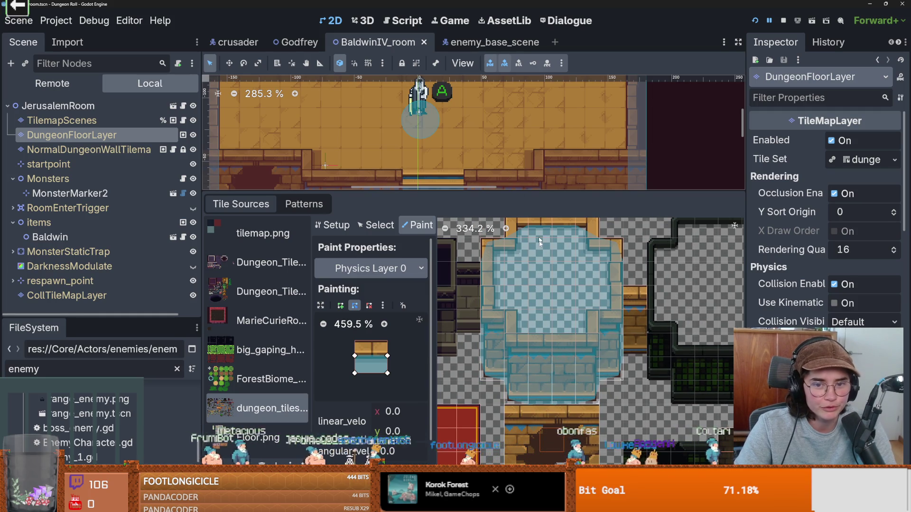
Select the 1x3 tile at atlas 29, 5 and clear Physics Layer 0 collision from the brick tiles.
{"action": "left_click", "coordinate": [382, 226]}
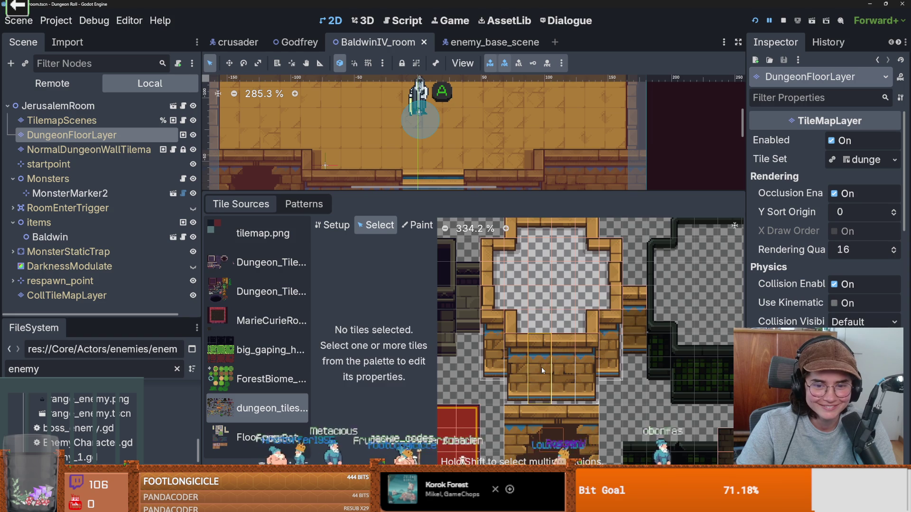
{"action": "left_click", "coordinate": [542, 367]}
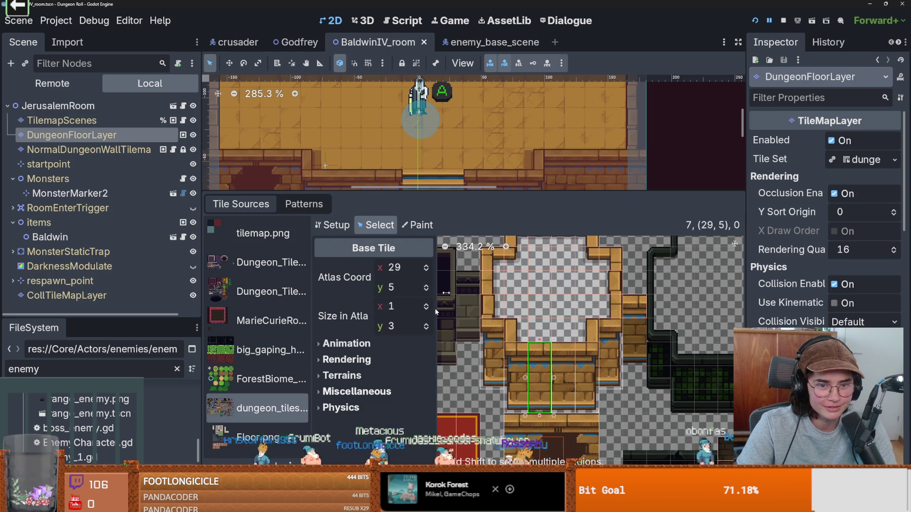
{"action": "left_click", "coordinate": [418, 225]}
{"action": "left_click", "coordinate": [443, 225]}
{"action": "scroll", "coordinate": [504, 290], "scroll_direction": "down", "scroll_amount": 1}
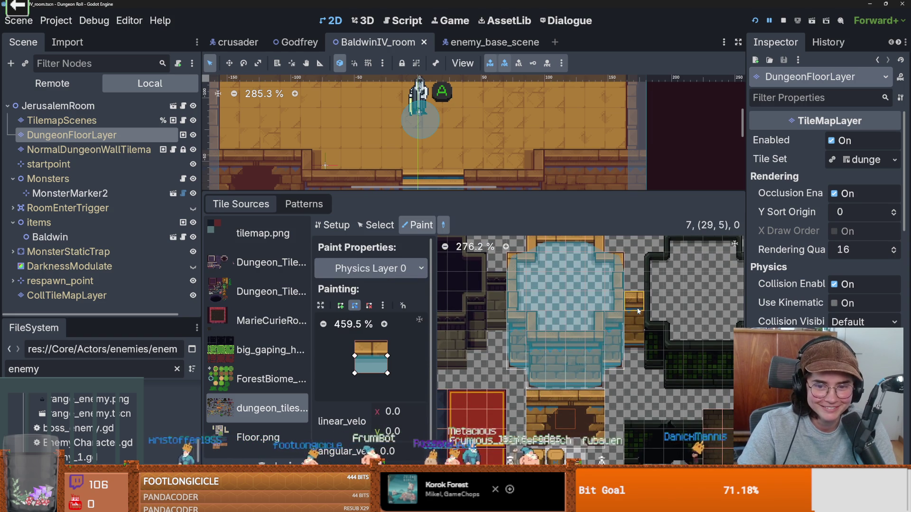
{"action": "left_click", "coordinate": [562, 359]}
{"action": "left_click", "coordinate": [559, 356]}
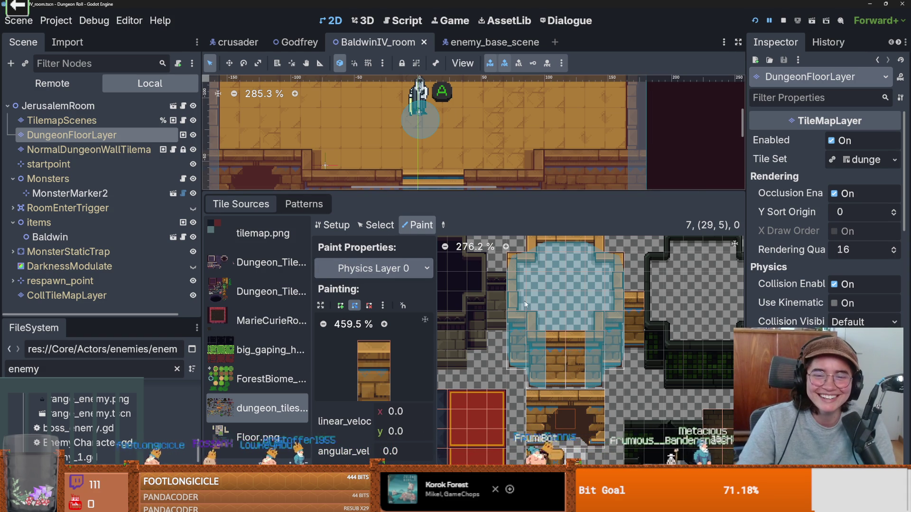
{"action": "left_click_drag", "start_coordinate": [565, 192], "coordinate": [565, 343]}
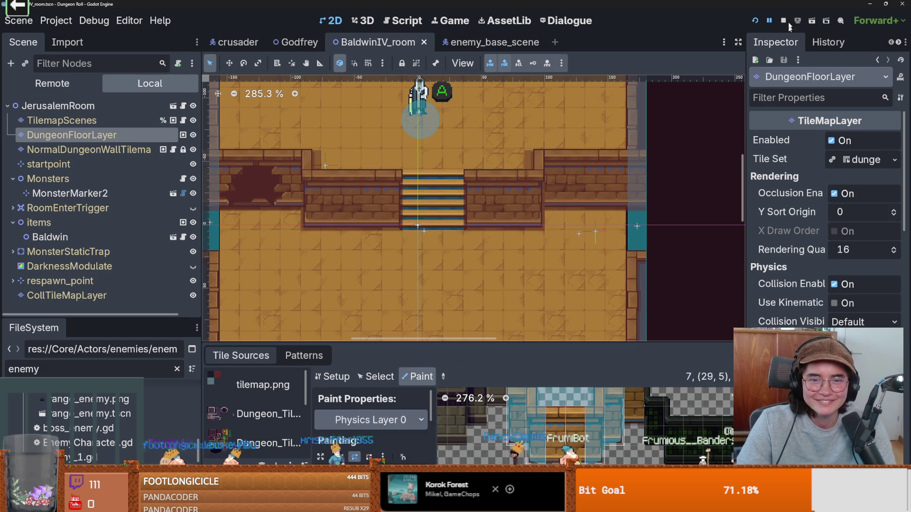
Run the project and enter the Jerusalem room, hitting the Nil 'size' error at line 71.
{"action": "left_click", "coordinate": [754, 21]}
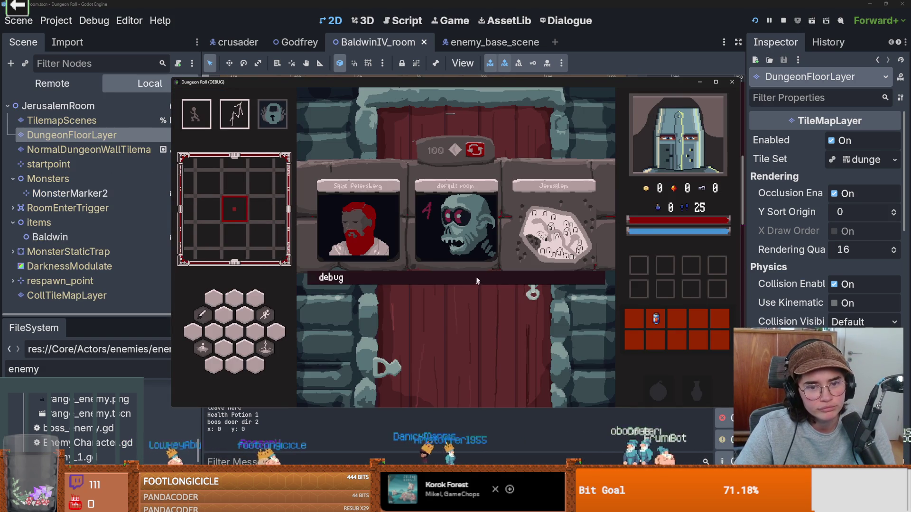
{"action": "left_click", "coordinate": [549, 243]}
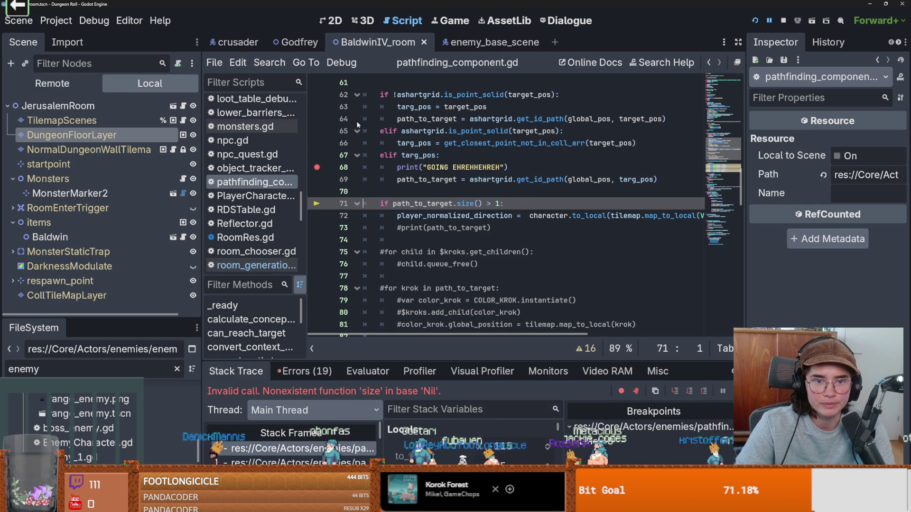
Inspect the dungeon wall tilemap layer in the room's 2D view.
{"action": "left_click", "coordinate": [334, 21]}
{"action": "scroll", "coordinate": [491, 208], "scroll_direction": "up", "scroll_amount": 3}
{"action": "left_click", "coordinate": [86, 149]}
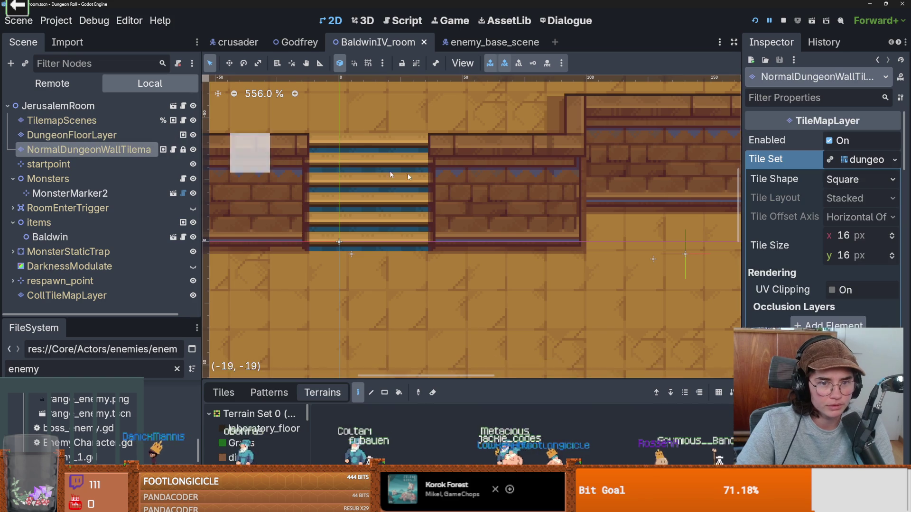
{"action": "scroll", "coordinate": [479, 196], "scroll_direction": "up", "scroll_amount": 2}
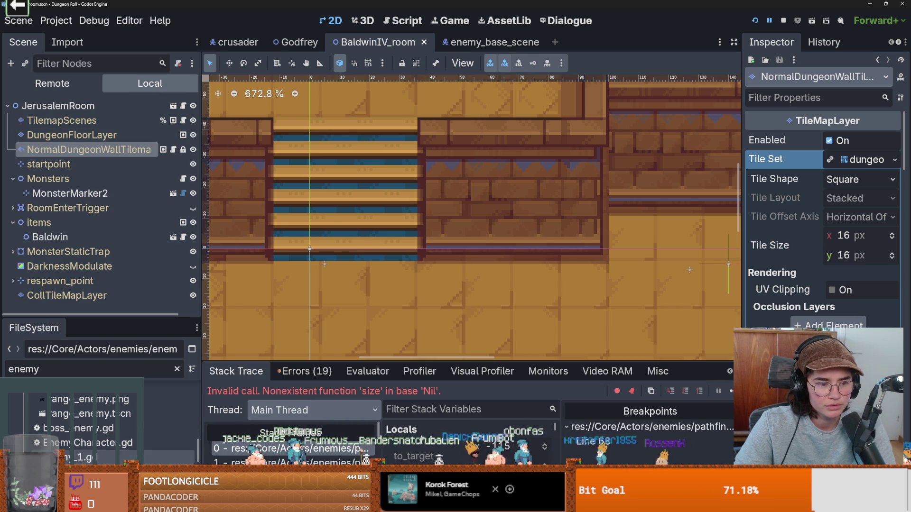
Switch to enemy_base_scene and return to pathfinding_component.gd at the failing line 71.
{"action": "key", "text": "ctrl+Tab"}
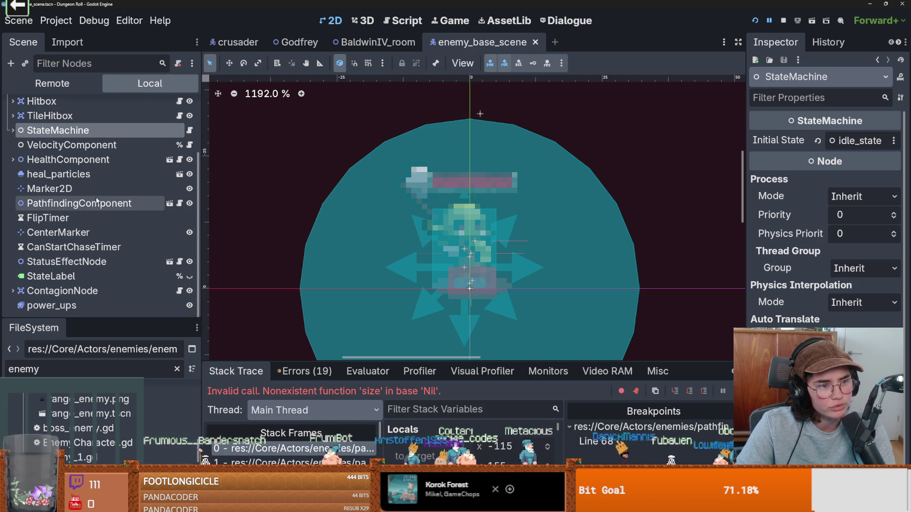
{"action": "scroll", "coordinate": [105, 204], "scroll_direction": "up", "scroll_amount": 3}
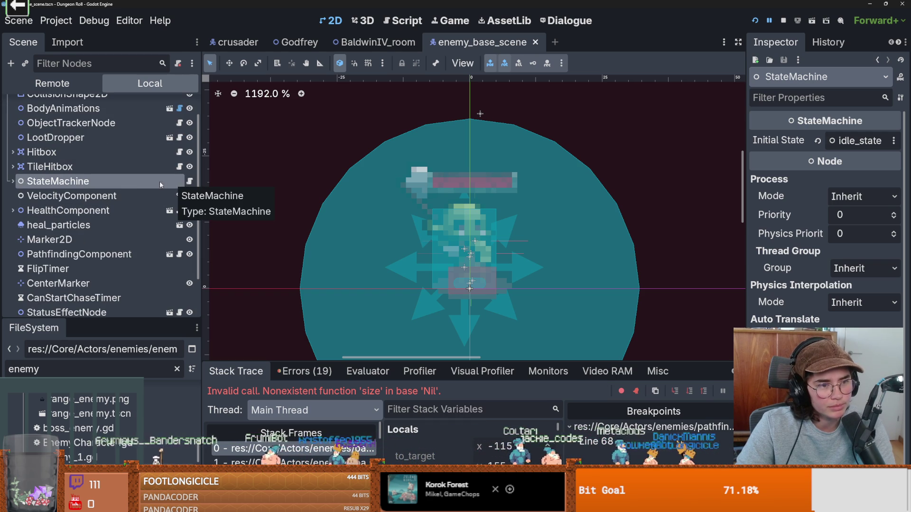
{"action": "scroll", "coordinate": [153, 199], "scroll_direction": "up", "scroll_amount": 2}
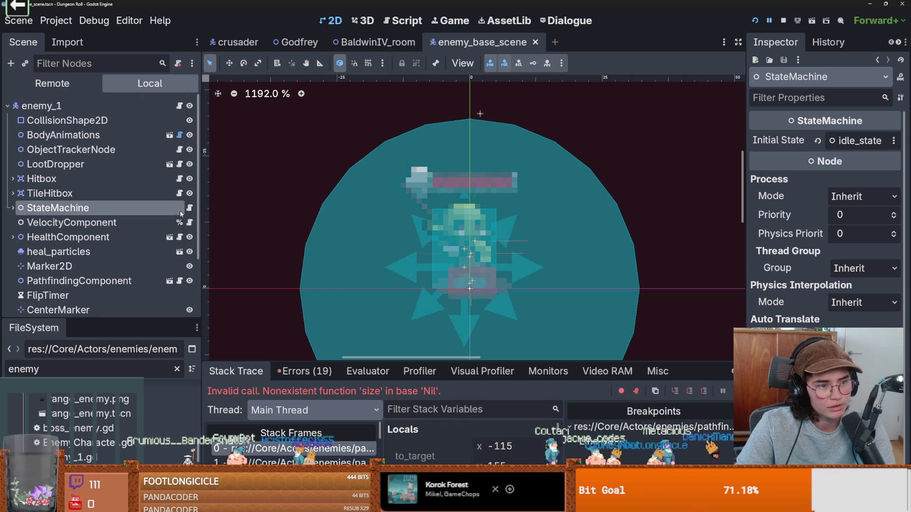
{"action": "scroll", "coordinate": [152, 236], "scroll_direction": "down", "scroll_amount": 5}
{"action": "left_click", "coordinate": [180, 203]}
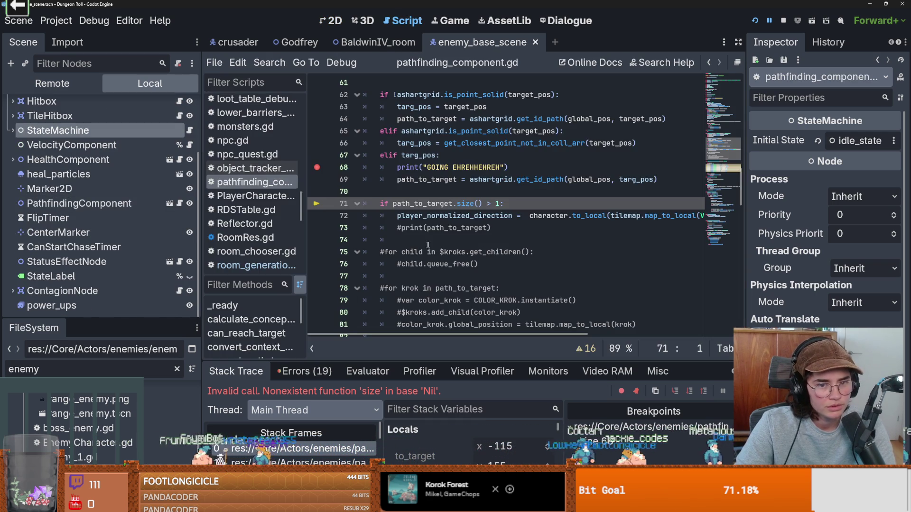
{"action": "left_click", "coordinate": [458, 228]}
{"action": "double_click", "coordinate": [458, 228]}
{"action": "key", "text": "ctrl+s"}
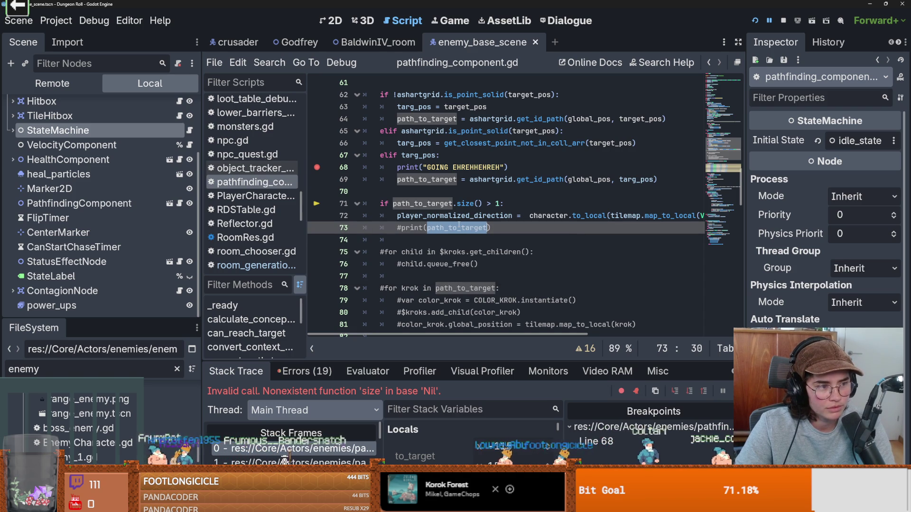
{"action": "left_click", "coordinate": [482, 221]}
{"action": "left_click", "coordinate": [490, 228]}
{"action": "left_click_drag", "start_coordinate": [490, 227], "coordinate": [396, 228]}
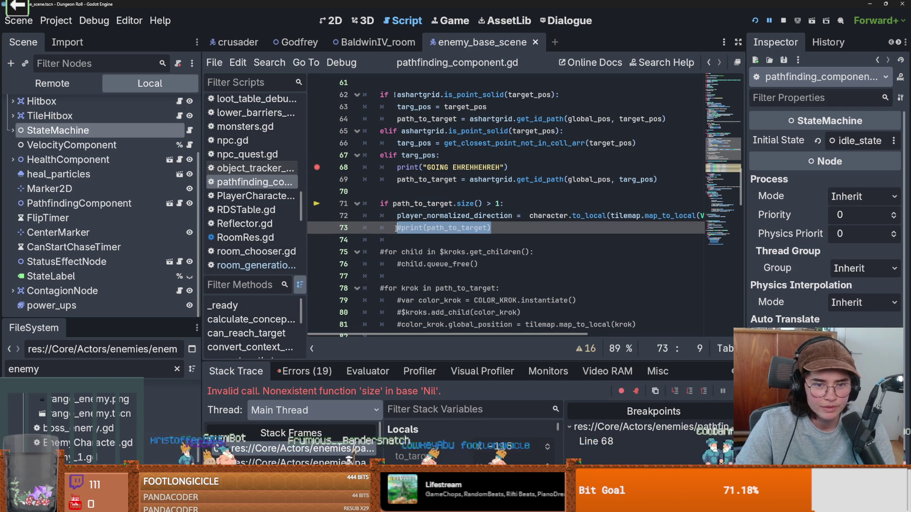
{"action": "mouse_move", "coordinate": [457, 220]}
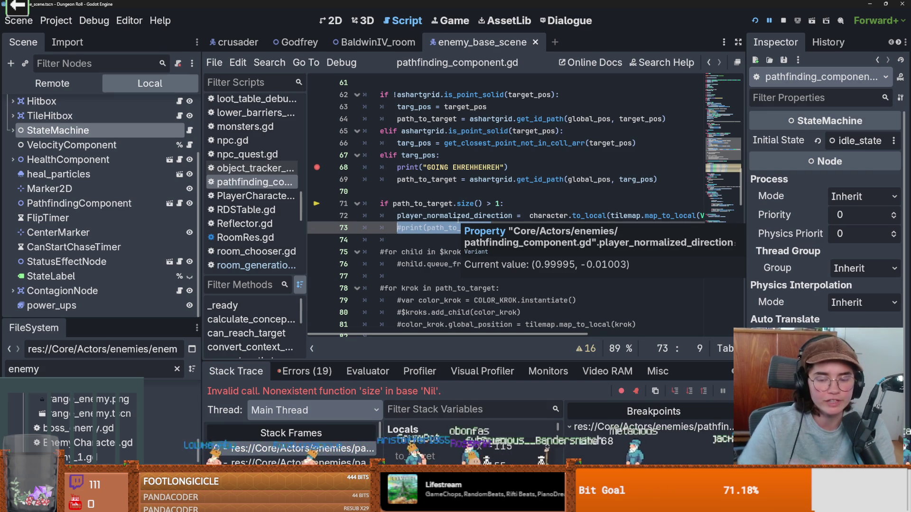
{"action": "key", "text": "alt+Tab"}
{"action": "scroll", "coordinate": [551, 218], "scroll_direction": "down", "scroll_amount": 10}
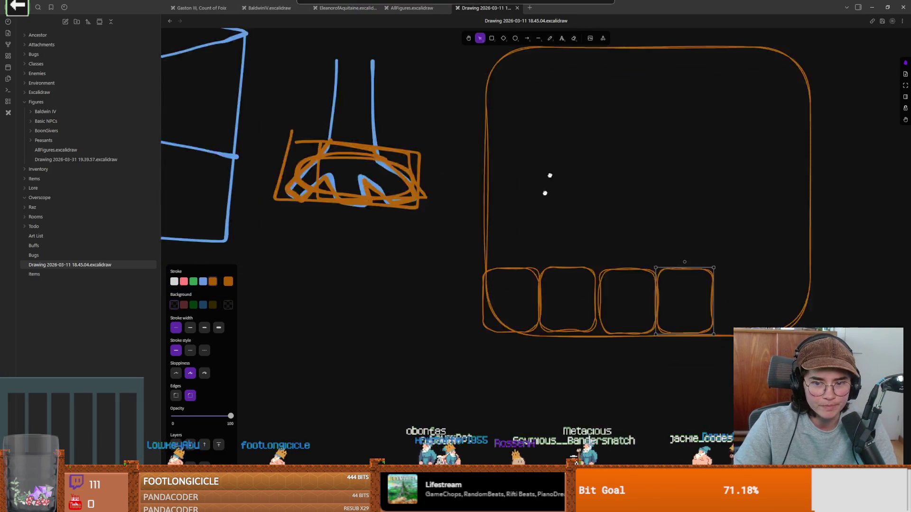
Add a text label 'audiosteamplayer' in empty canvas space.
{"action": "scroll", "coordinate": [575, 57], "scroll_direction": "up", "scroll_amount": 2}
{"action": "scroll", "coordinate": [543, 163], "scroll_direction": "left", "scroll_amount": 2}
{"action": "scroll", "coordinate": [464, 137], "scroll_direction": "down", "scroll_amount": 3}
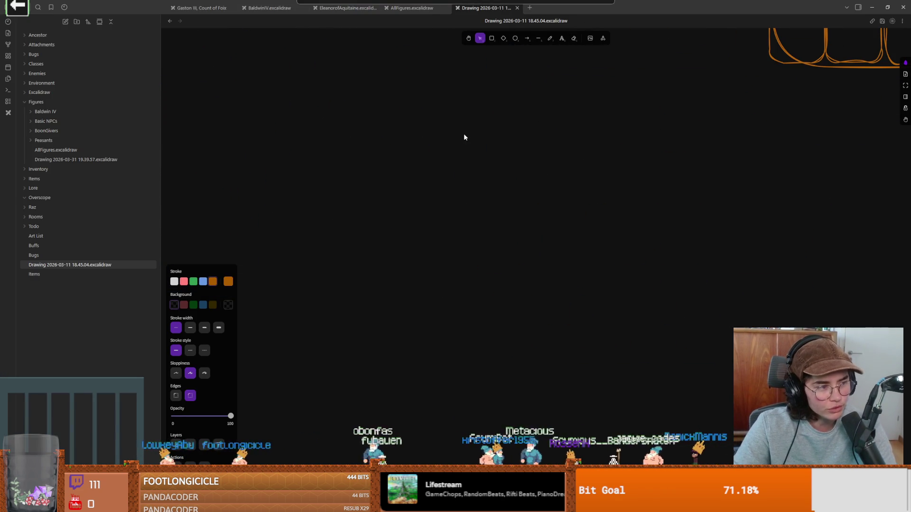
{"action": "left_click", "coordinate": [562, 40]}
{"action": "left_click", "coordinate": [426, 221]}
{"action": "type", "text": "audiosteam"}
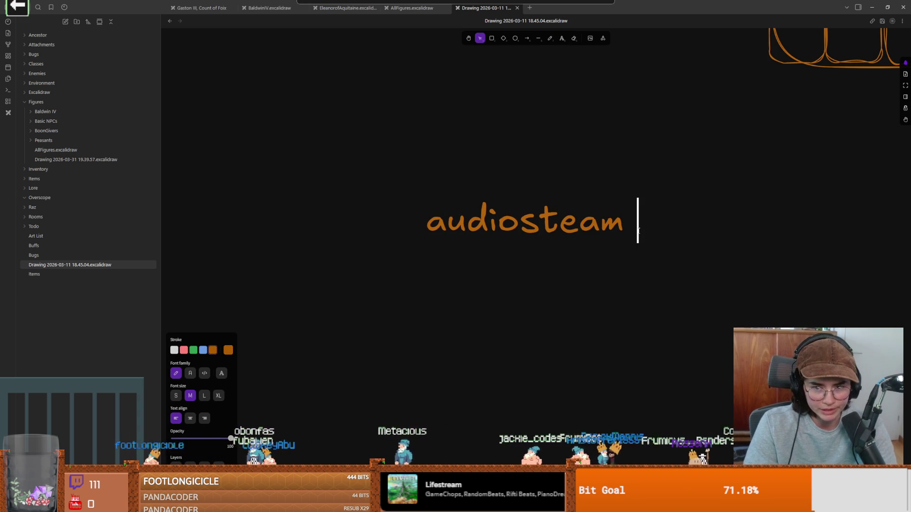
{"action": "type", "text": "player"}
{"action": "key", "text": "Escape"}
Make the audiosteamplayer label white and move it up and left.
{"action": "mouse_move", "coordinate": [555, 227]}
{"action": "left_mouse_down"}
{"action": "mouse_move", "coordinate": [464, 200]}
{"action": "mouse_move", "coordinate": [459, 157]}
{"action": "left_mouse_up"}
{"action": "left_click", "coordinate": [174, 327]}
{"action": "mouse_move", "coordinate": [417, 181]}
{"action": "left_mouse_down"}
{"action": "mouse_move", "coordinate": [514, 177]}
{"action": "mouse_move", "coordinate": [410, 170]}
{"action": "left_mouse_up"}
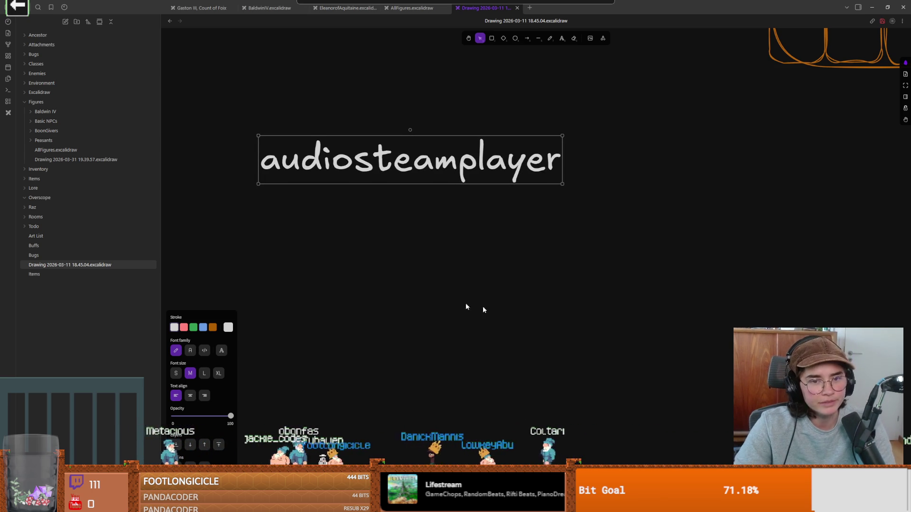
{"action": "scroll", "coordinate": [501, 279], "scroll_direction": "right", "scroll_amount": 1}
{"action": "scroll", "coordinate": [501, 279], "scroll_direction": "down", "scroll_amount": 1}
Duplicate the label below the original and rename the copy 'audiosteamplayer2D'.
{"action": "double_click", "coordinate": [388, 142]}
{"action": "left_click", "coordinate": [417, 177]}
{"action": "left_click", "coordinate": [417, 153]}
{"action": "key", "text": "ctrl+c"}
{"action": "key", "text": "ctrl+v"}
{"action": "left_click_drag", "start_coordinate": [395, 310], "coordinate": [383, 333]}
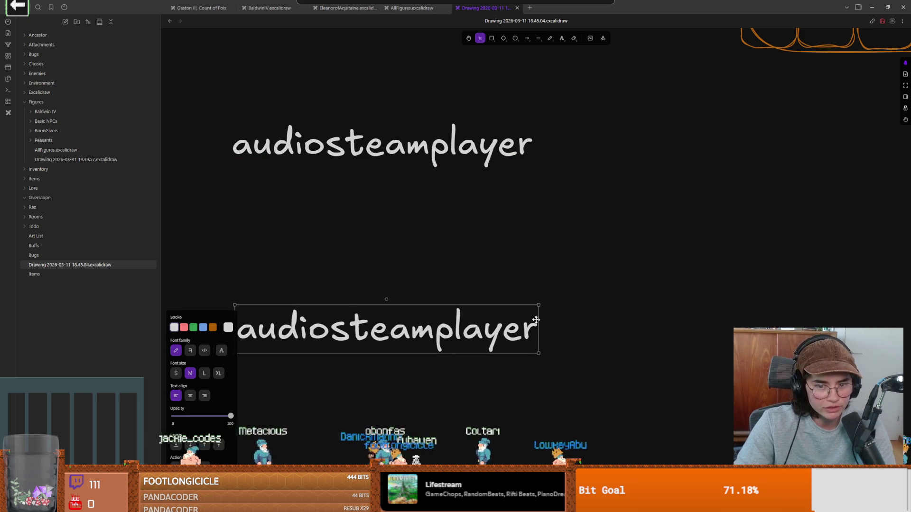
{"action": "double_click", "coordinate": [533, 321]}
{"action": "left_click", "coordinate": [535, 327]}
{"action": "type", "text": "2D"}
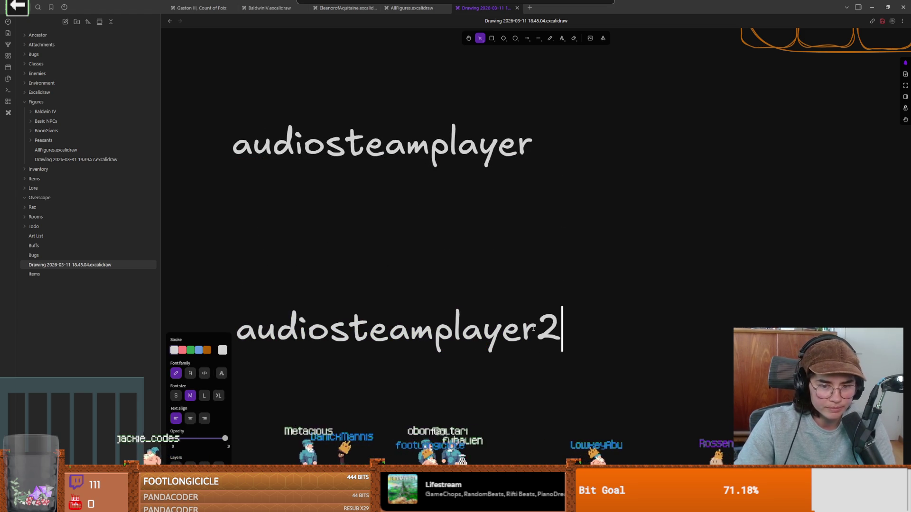
{"action": "left_click", "coordinate": [431, 362]}
Draw a small ellipse in empty space to the upper right.
{"action": "scroll", "coordinate": [430, 361], "scroll_direction": "down", "scroll_amount": 2}
{"action": "left_click", "coordinate": [442, 294]}
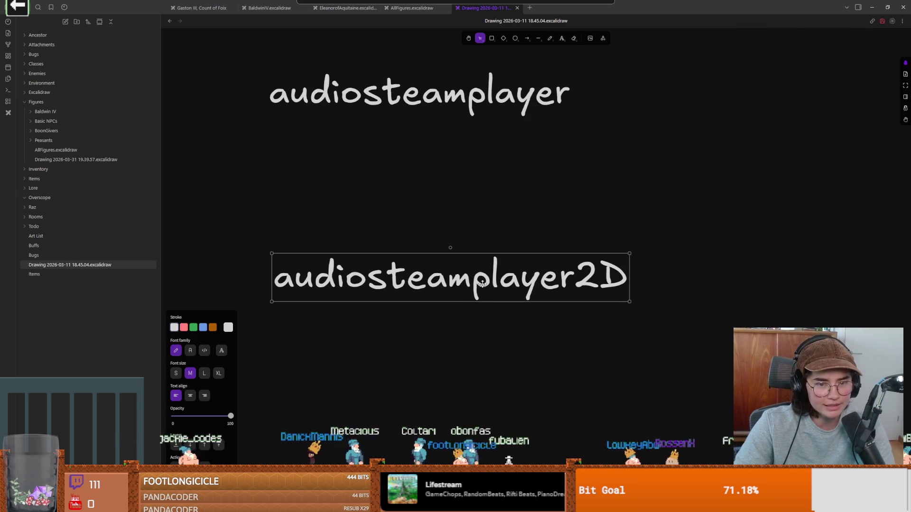
{"action": "scroll", "coordinate": [496, 314], "scroll_direction": "down", "scroll_amount": 1}
{"action": "left_click_drag", "start_coordinate": [497, 314], "coordinate": [357, 283]}
{"action": "key", "text": "o"}
{"action": "mouse_move", "coordinate": [576, 67]}
{"action": "left_mouse_down"}
{"action": "mouse_move", "coordinate": [614, 89]}
{"action": "mouse_move", "coordinate": [596, 87]}
{"action": "mouse_move", "coordinate": [599, 154]}
{"action": "mouse_move", "coordinate": [609, 148]}
{"action": "mouse_move", "coordinate": [575, 248]}
{"action": "mouse_move", "coordinate": [572, 310]}
{"action": "mouse_move", "coordinate": [545, 402]}
{"action": "left_mouse_up"}
{"action": "scroll", "coordinate": [434, 302], "scroll_direction": "left", "scroll_amount": 5}
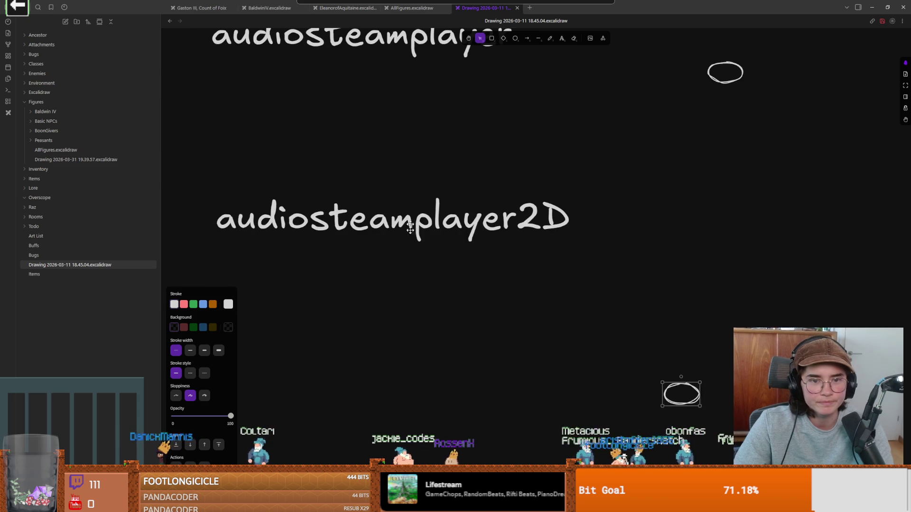
Nudge the audiosteamplayer2D label and discard a stray pasted copy of it.
{"action": "left_click", "coordinate": [404, 234]}
{"action": "mouse_move", "coordinate": [444, 230]}
{"action": "left_mouse_down"}
{"action": "mouse_move", "coordinate": [485, 199]}
{"action": "mouse_move", "coordinate": [428, 232]}
{"action": "left_mouse_up"}
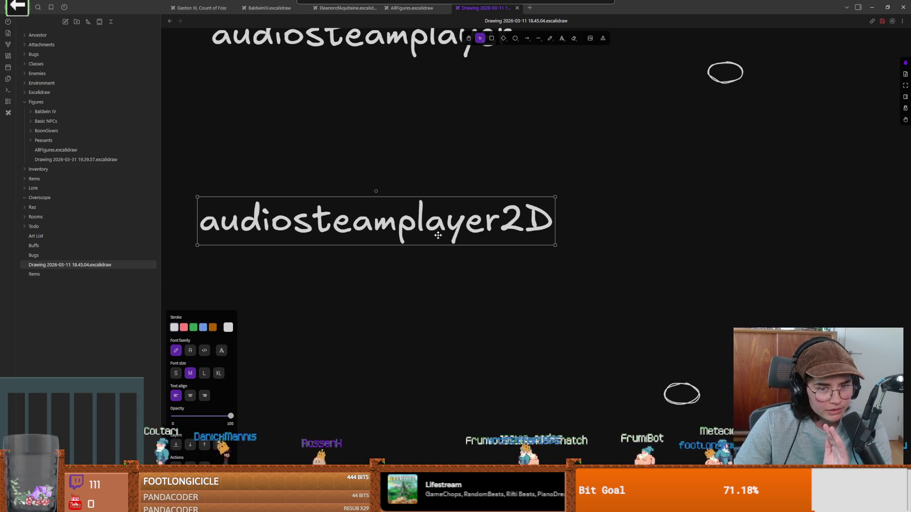
{"action": "mouse_move", "coordinate": [436, 237]}
{"action": "left_mouse_down"}
{"action": "mouse_move", "coordinate": [504, 230]}
{"action": "mouse_move", "coordinate": [444, 223]}
{"action": "left_mouse_up"}
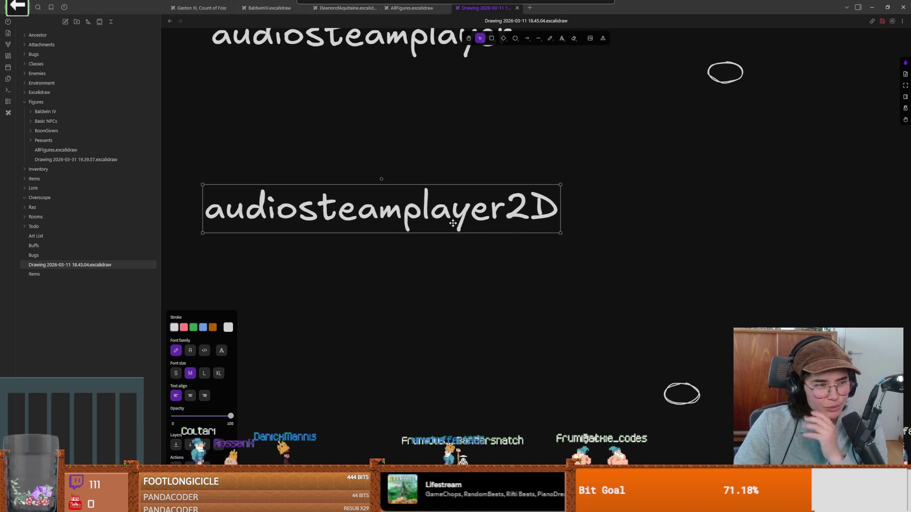
{"action": "key", "text": "ctrl+c"}
{"action": "key", "text": "ctrl+v"}
{"action": "left_click_drag", "start_coordinate": [421, 263], "coordinate": [391, 318]}
{"action": "key", "text": "Return"}
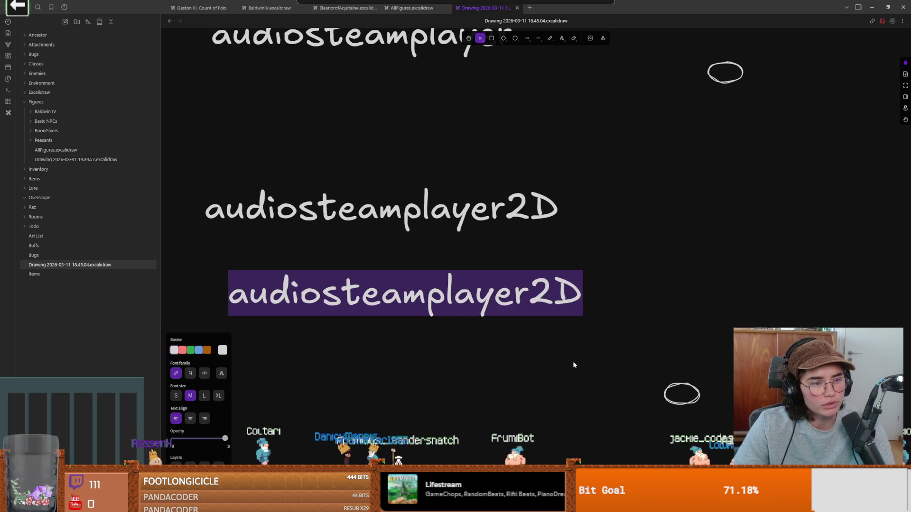
{"action": "key", "text": "BackSpace"}
{"action": "key", "text": "Escape"}
Move the lower ellipse up beside the top-right one.
{"action": "left_click", "coordinate": [724, 84]}
{"action": "mouse_move", "coordinate": [683, 397]}
{"action": "left_mouse_down"}
{"action": "mouse_move", "coordinate": [704, 224]}
{"action": "mouse_move", "coordinate": [683, 386]}
{"action": "mouse_move", "coordinate": [724, 164]}
{"action": "mouse_move", "coordinate": [722, 271]}
{"action": "left_mouse_up"}
{"action": "left_click", "coordinate": [739, 198]}
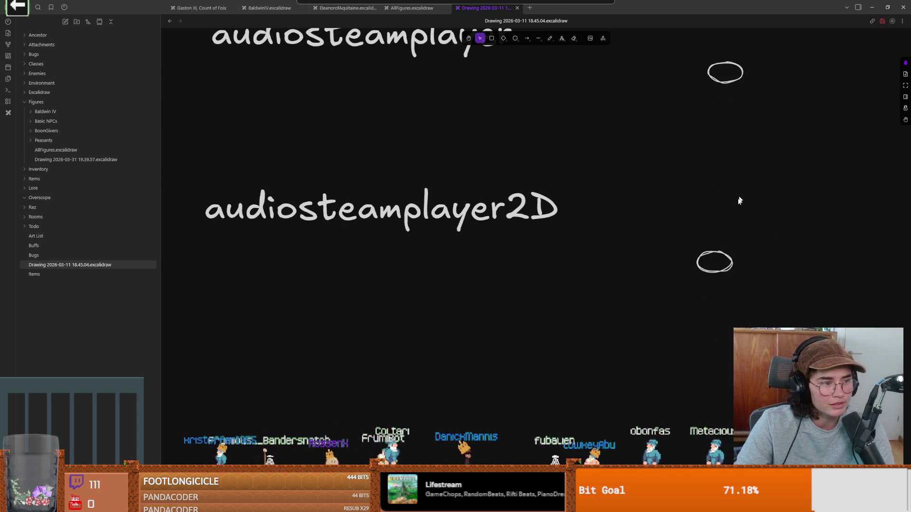
{"action": "scroll", "coordinate": [697, 238], "scroll_direction": "right", "scroll_amount": 2}
{"action": "mouse_move", "coordinate": [664, 259]}
{"action": "left_mouse_down"}
{"action": "mouse_move", "coordinate": [669, 212]}
{"action": "mouse_move", "coordinate": [657, 242]}
{"action": "left_mouse_up"}
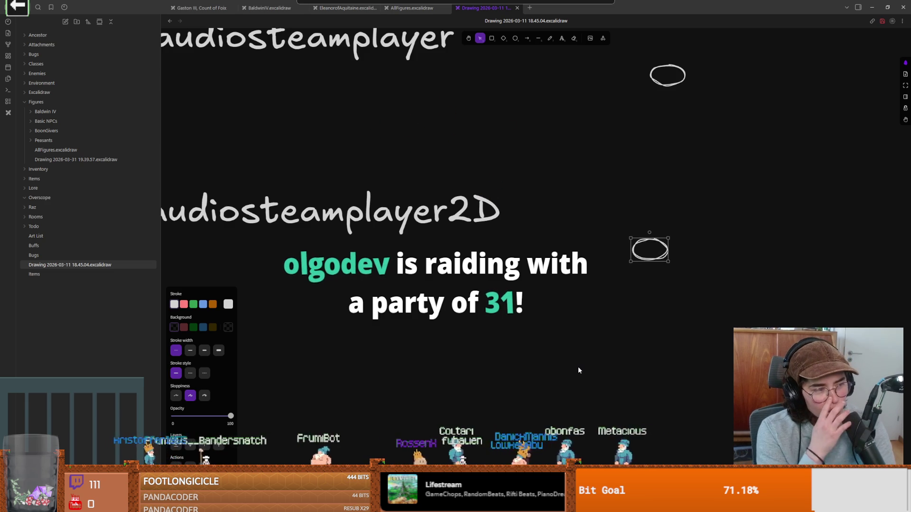
{"action": "scroll", "coordinate": [594, 220], "scroll_direction": "right", "scroll_amount": 1}
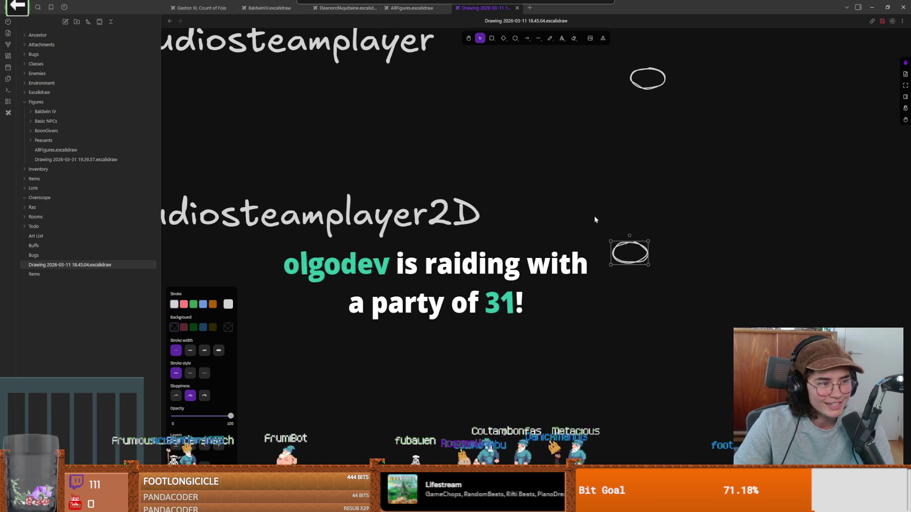
{"action": "scroll", "coordinate": [578, 279], "scroll_direction": "left", "scroll_amount": 4}
{"action": "scroll", "coordinate": [578, 280], "scroll_direction": "up", "scroll_amount": 1}
Move audiosteamplayer2D up directly under the audiosteamplayer label.
{"action": "mouse_move", "coordinate": [451, 233]}
{"action": "left_mouse_down"}
{"action": "mouse_move", "coordinate": [476, 187]}
{"action": "mouse_move", "coordinate": [438, 175]}
{"action": "mouse_move", "coordinate": [445, 168]}
{"action": "left_mouse_up"}
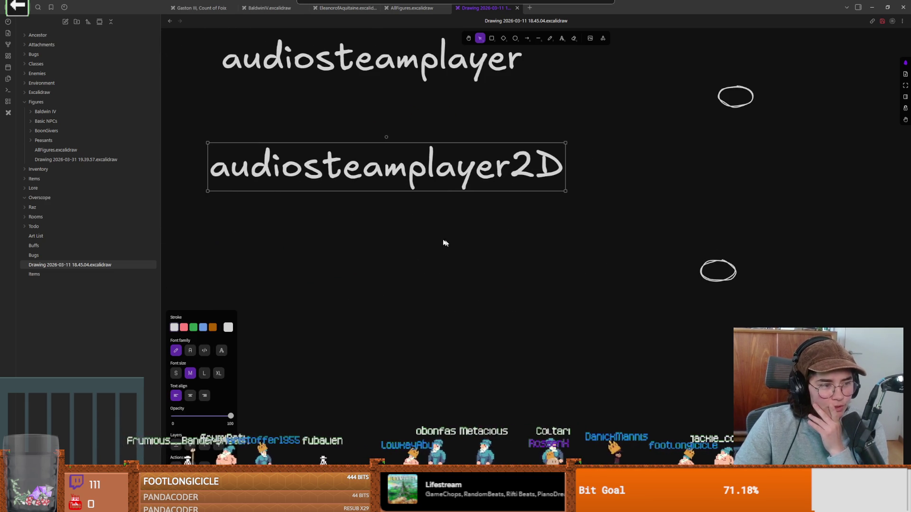
{"action": "scroll", "coordinate": [492, 250], "scroll_direction": "right", "scroll_amount": 2}
{"action": "scroll", "coordinate": [492, 250], "scroll_direction": "left", "scroll_amount": 2}
{"action": "scroll", "coordinate": [491, 250], "scroll_direction": "up", "scroll_amount": 2}
Select the lower ellipse, then nudge audiosteamplayer2D slightly right.
{"action": "left_click_drag", "start_coordinate": [667, 261], "coordinate": [717, 326]}
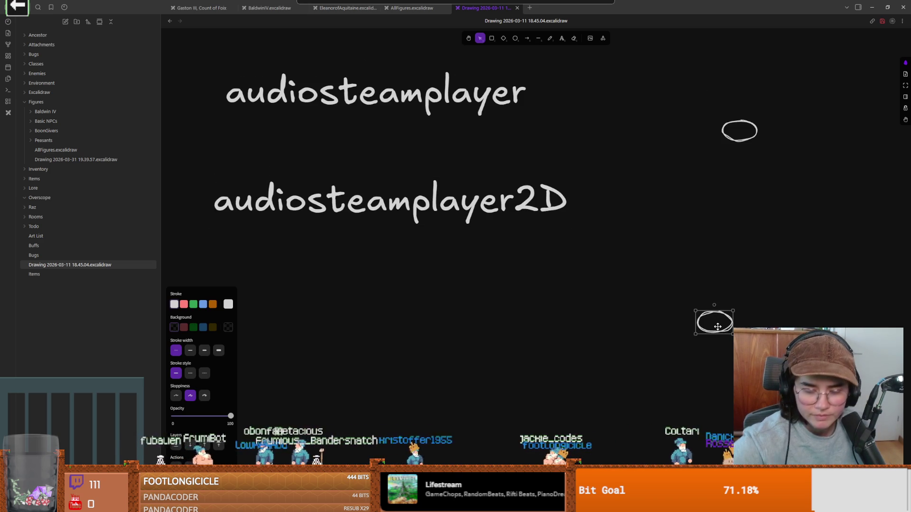
{"action": "scroll", "coordinate": [517, 222], "scroll_direction": "right", "scroll_amount": 3}
{"action": "scroll", "coordinate": [517, 222], "scroll_direction": "down", "scroll_amount": 1}
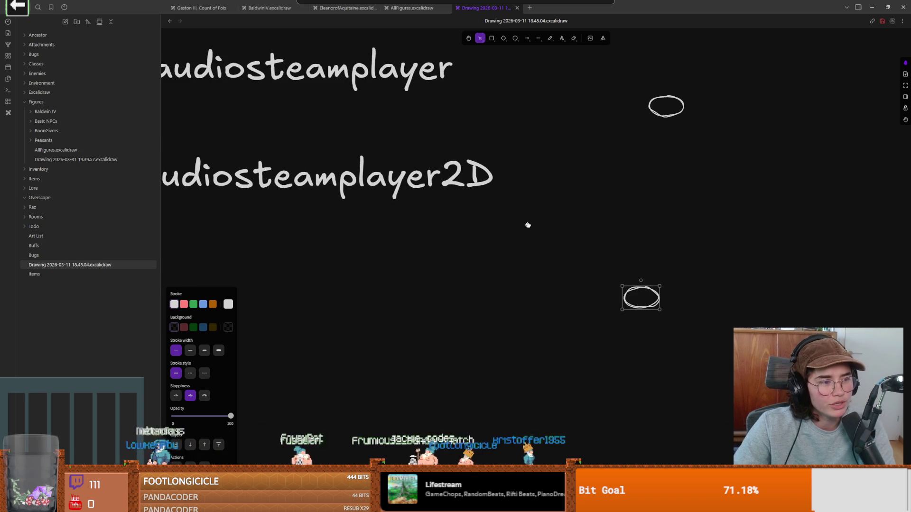
{"action": "scroll", "coordinate": [524, 224], "scroll_direction": "left", "scroll_amount": 2}
{"action": "scroll", "coordinate": [526, 251], "scroll_direction": "up", "scroll_amount": 1}
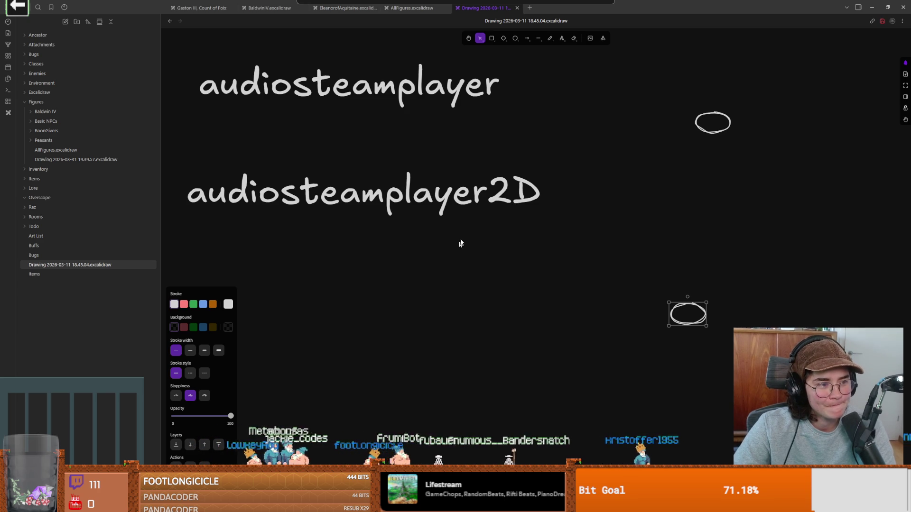
{"action": "scroll", "coordinate": [583, 267], "scroll_direction": "up", "scroll_amount": 1}
{"action": "scroll", "coordinate": [584, 268], "scroll_direction": "left", "scroll_amount": 1}
{"action": "scroll", "coordinate": [577, 265], "scroll_direction": "left", "scroll_amount": 2}
{"action": "scroll", "coordinate": [577, 265], "scroll_direction": "up", "scroll_amount": 1}
{"action": "left_click", "coordinate": [410, 230]}
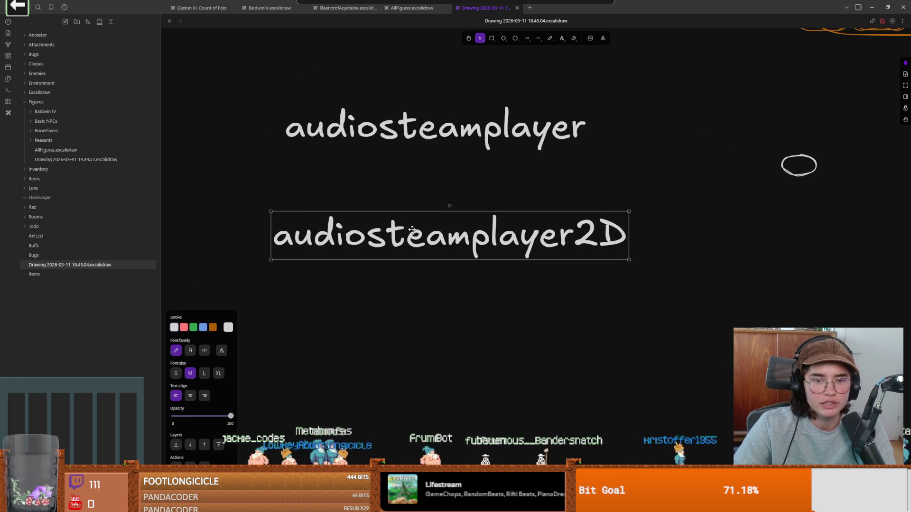
{"action": "mouse_move", "coordinate": [414, 213]}
{"action": "left_mouse_down"}
{"action": "mouse_move", "coordinate": [493, 213]}
{"action": "mouse_move", "coordinate": [437, 212]}
{"action": "left_mouse_up"}
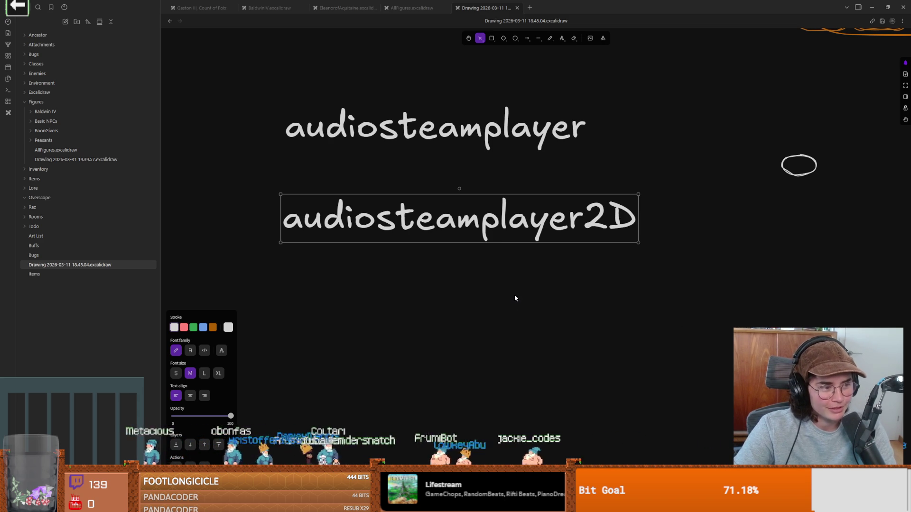
{"action": "left_click", "coordinate": [447, 291]}
{"action": "scroll", "coordinate": [521, 327], "scroll_direction": "right", "scroll_amount": 5}
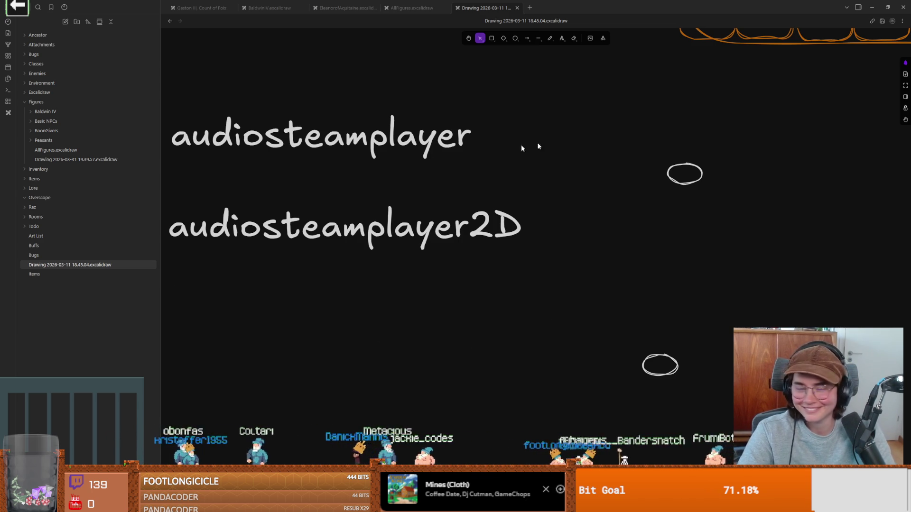
{"action": "scroll", "coordinate": [372, 287], "scroll_direction": "up", "scroll_amount": 1}
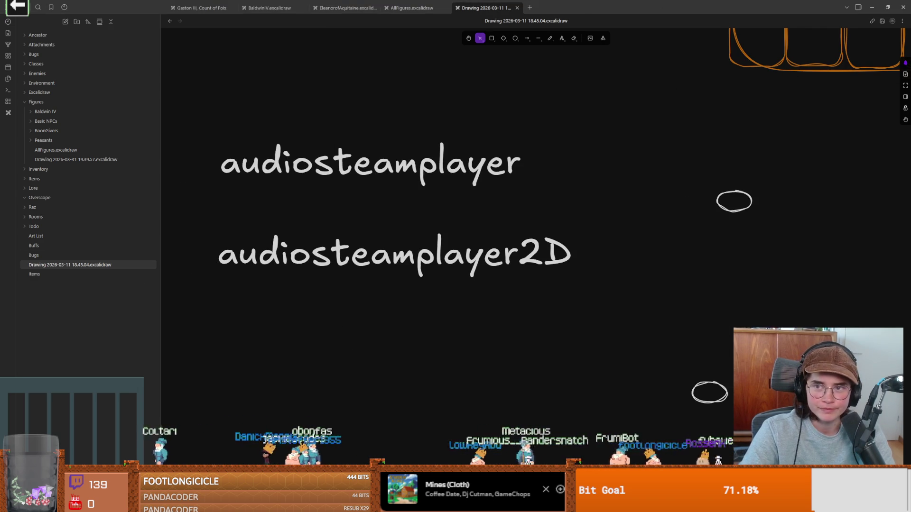
{"action": "key", "text": "alt+Tab"}
{"action": "left_click", "coordinate": [522, 251]}
Save, then start a print("FOUND POS ", line inside the elif branch.
{"action": "key", "text": "ctrl+s"}
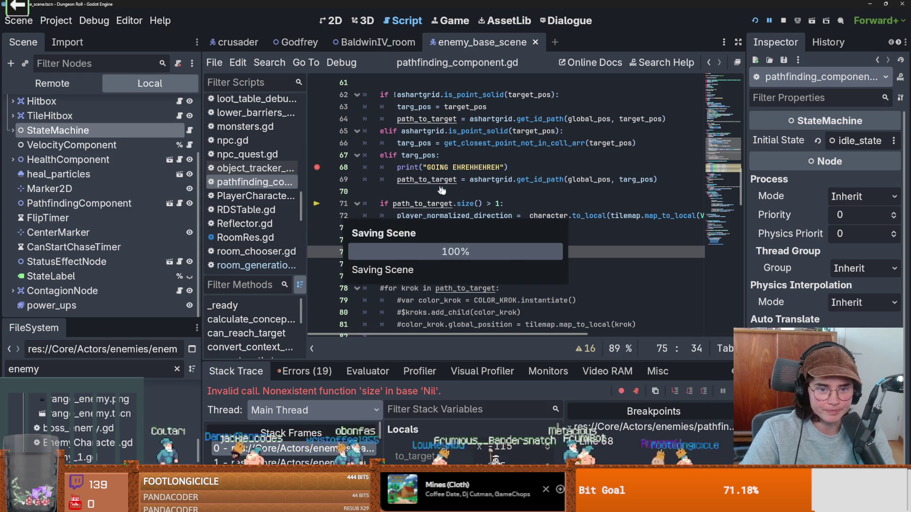
{"action": "scroll", "coordinate": [465, 240], "scroll_direction": "up", "scroll_amount": 1}
{"action": "left_click", "coordinate": [473, 267]}
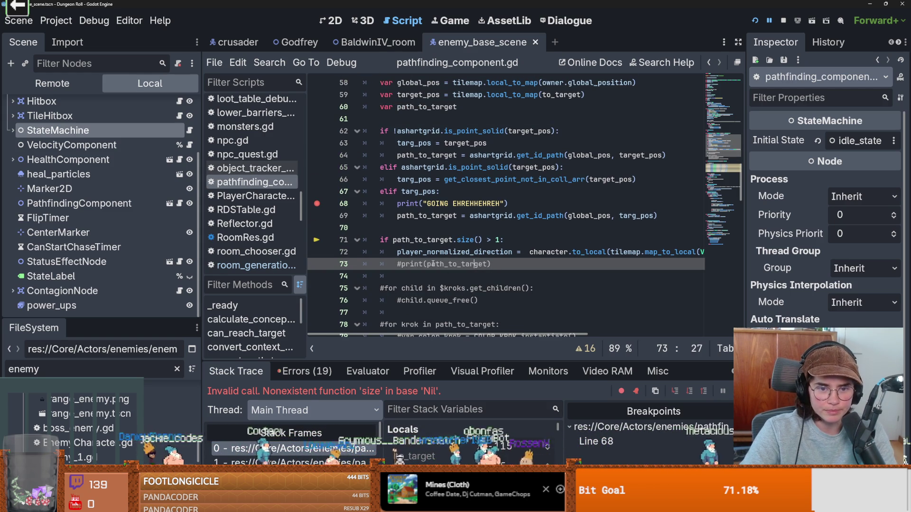
{"action": "left_click", "coordinate": [586, 172]}
{"action": "key", "text": "Return"}
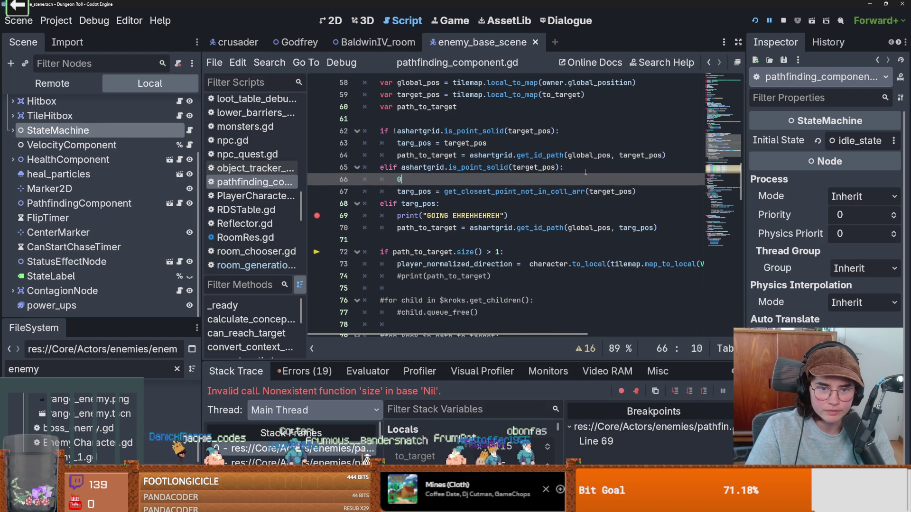
{"action": "type", "text": "print(\"FOUND "}
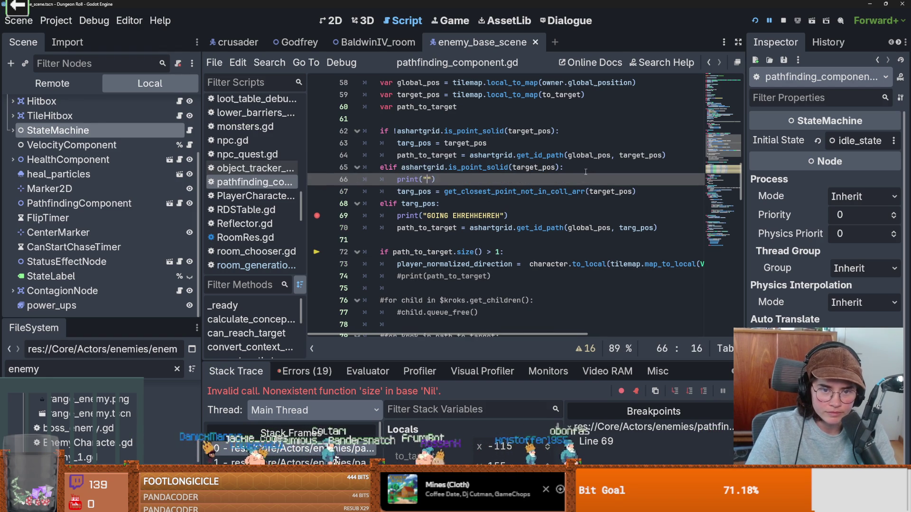
{"action": "type", "text": "POS \","}
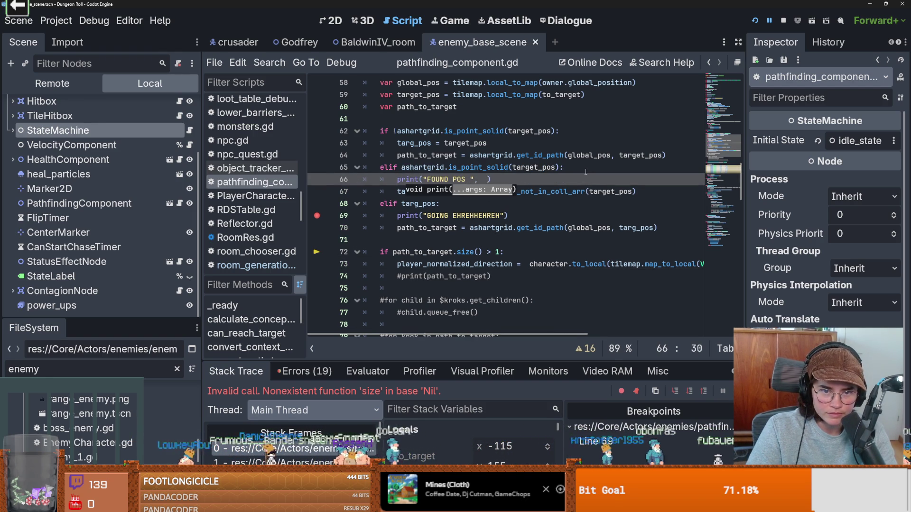
Move it below the targ_pos assignment as print("FOUND POS ", targ_pos), save, open BaldwinIV_room.
{"action": "key", "text": "shift+Home"}
{"action": "key", "text": "BackSpace"}
{"action": "left_click", "coordinate": [638, 192]}
{"action": "key", "text": "Return"}
{"action": "key", "text": "ctrl+v"}
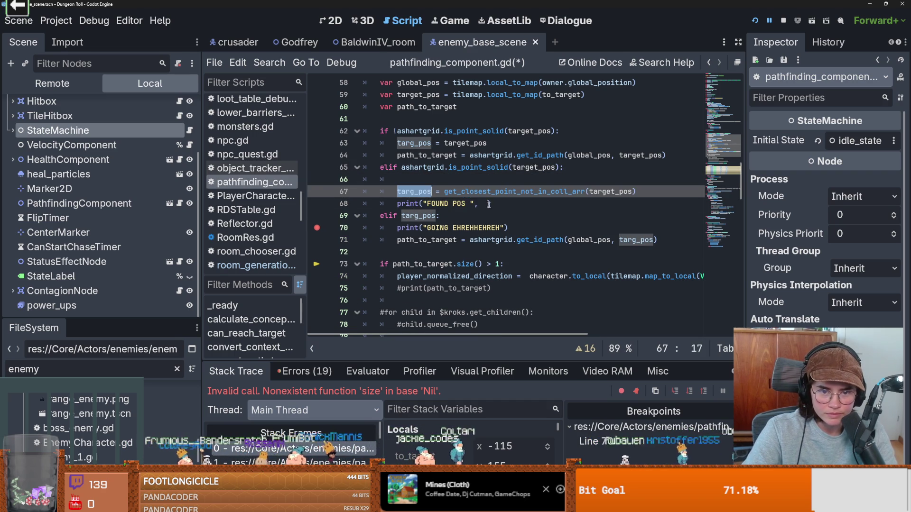
{"action": "type", "text": " targ_pos"}
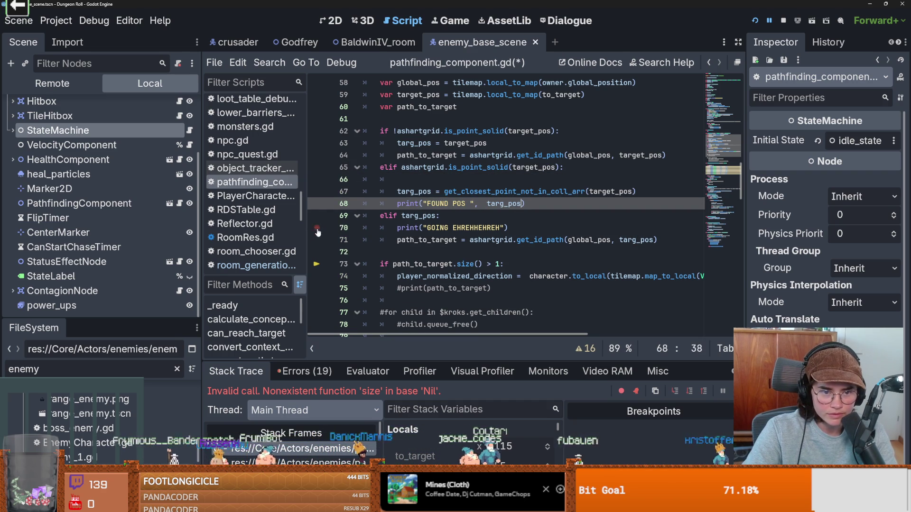
{"action": "key", "text": "ctrl+s"}
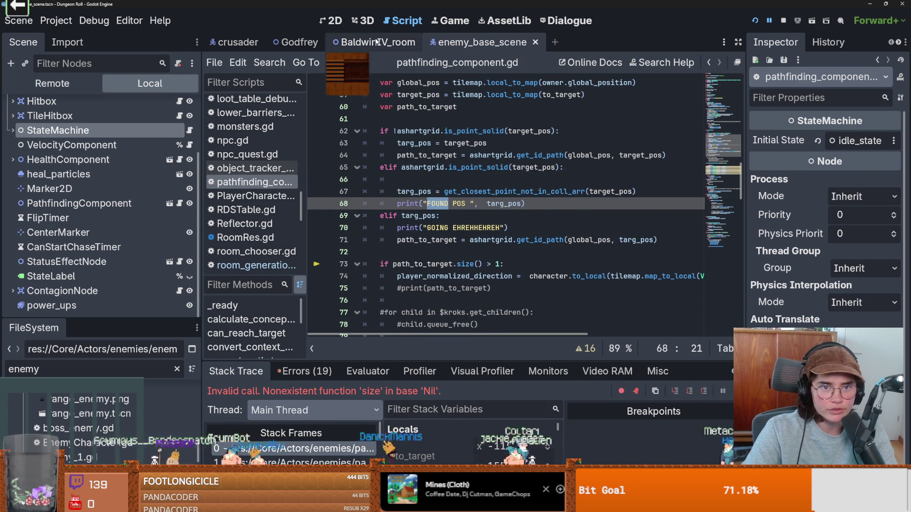
{"action": "left_click", "coordinate": [374, 41]}
Turn on Embed Game on Next Play in the Game workspace and restart the game.
{"action": "key", "text": "ctrl+F1"}
{"action": "scroll", "coordinate": [455, 249], "scroll_direction": "up", "scroll_amount": 5}
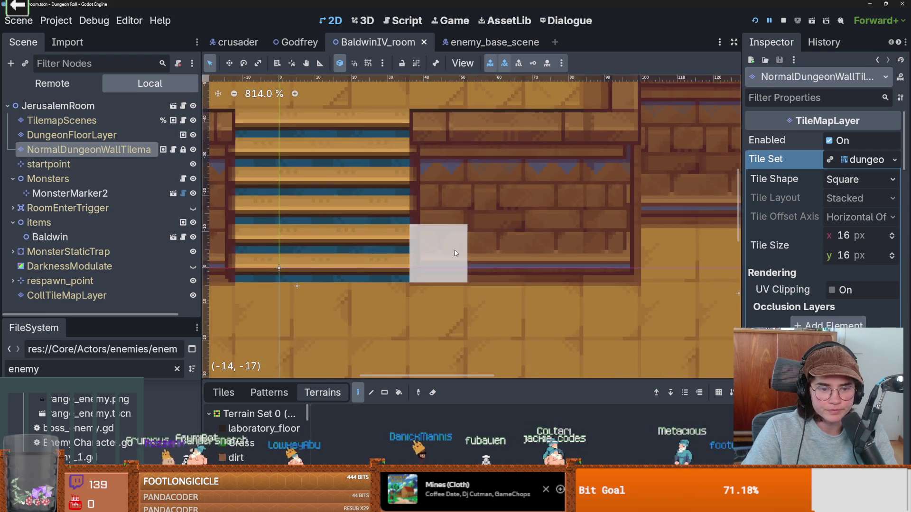
{"action": "left_click_drag", "start_coordinate": [461, 262], "coordinate": [423, 243]}
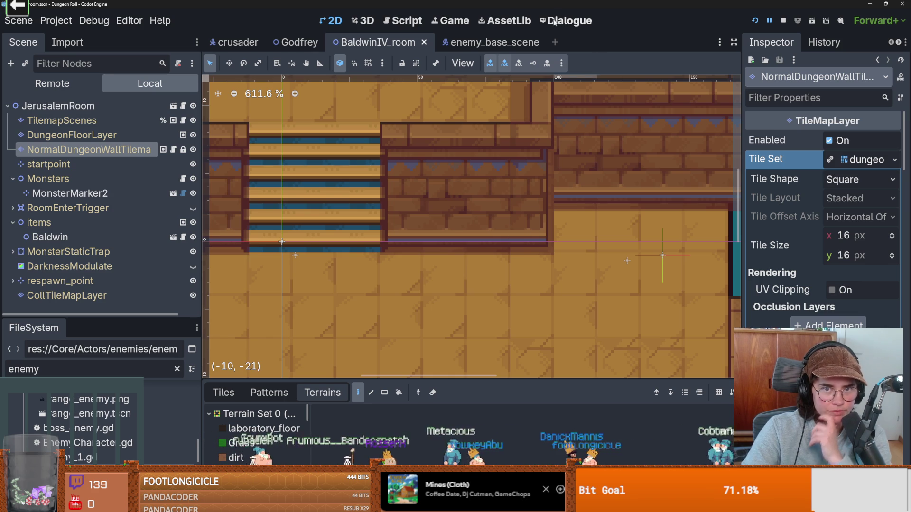
{"action": "left_click", "coordinate": [450, 20]}
{"action": "left_click", "coordinate": [513, 63]}
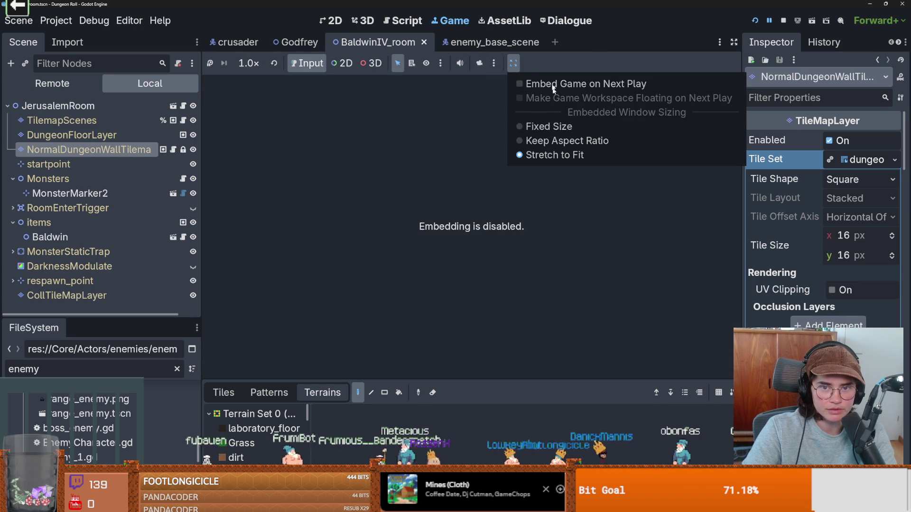
{"action": "left_click", "coordinate": [570, 84]}
{"action": "key", "text": "F5"}
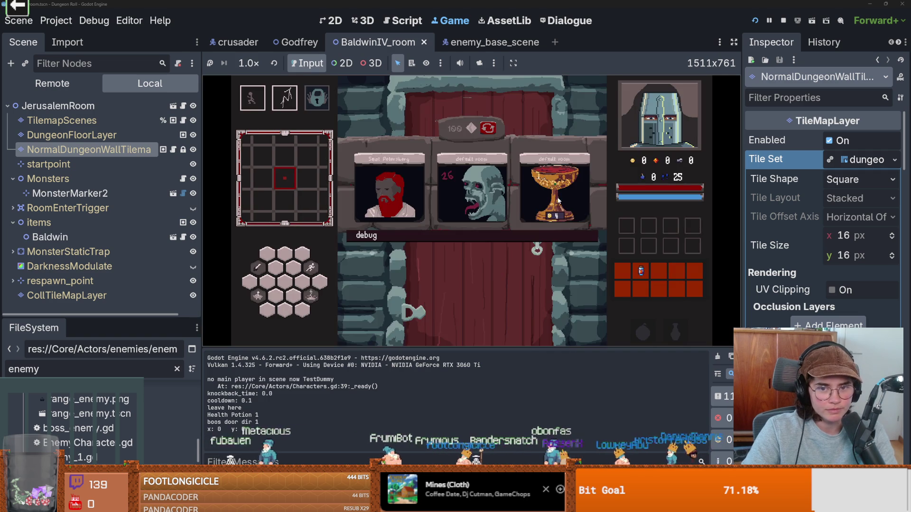
Pick room cards, walk the player up, and attack the goblin until the debugger halts.
{"action": "left_click", "coordinate": [558, 201]}
{"action": "key", "text": "a"}
{"action": "key", "text": "w"}
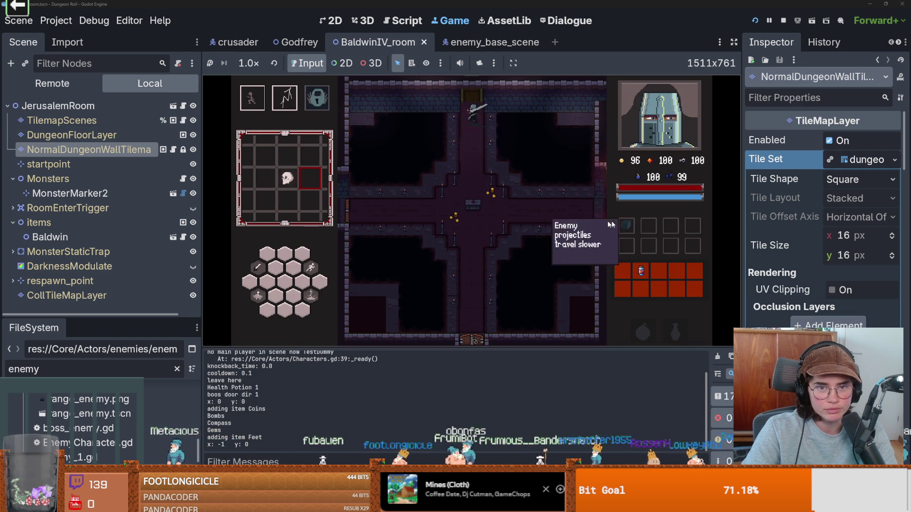
{"action": "left_click", "coordinate": [482, 229]}
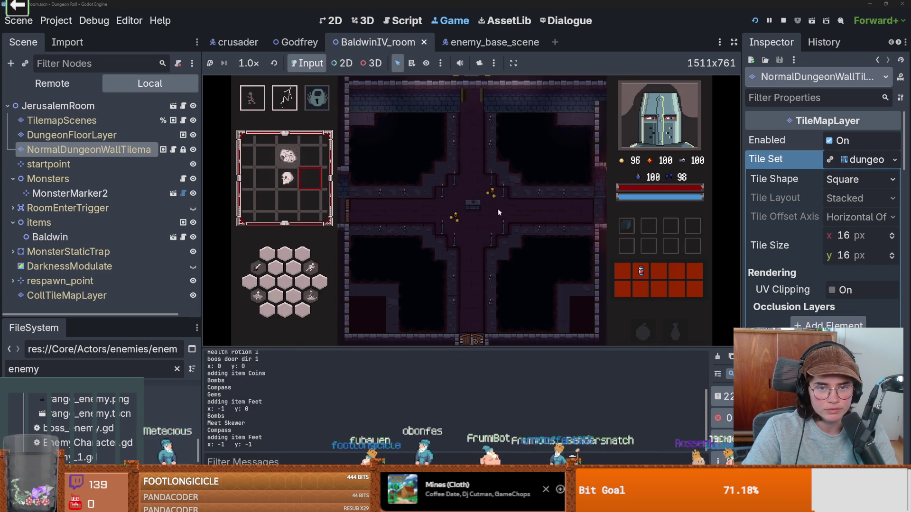
{"action": "key", "text": "w"}
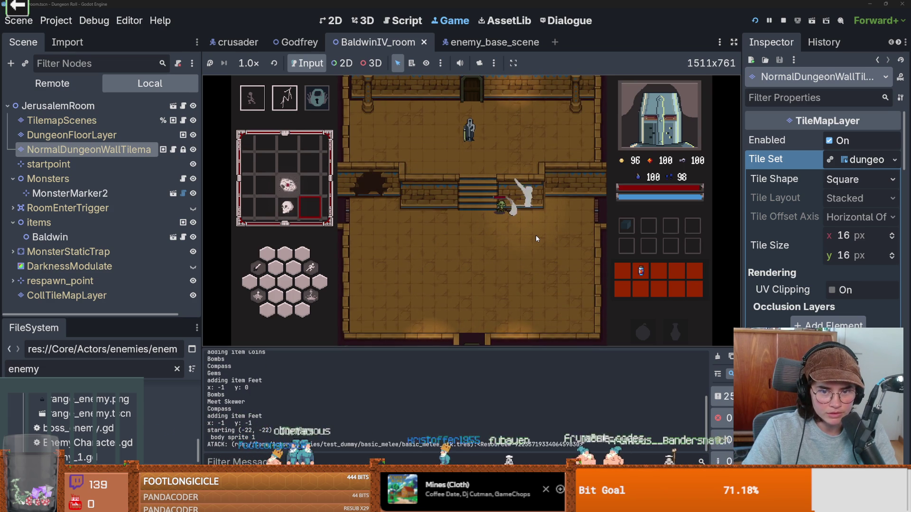
{"action": "left_click", "coordinate": [536, 236]}
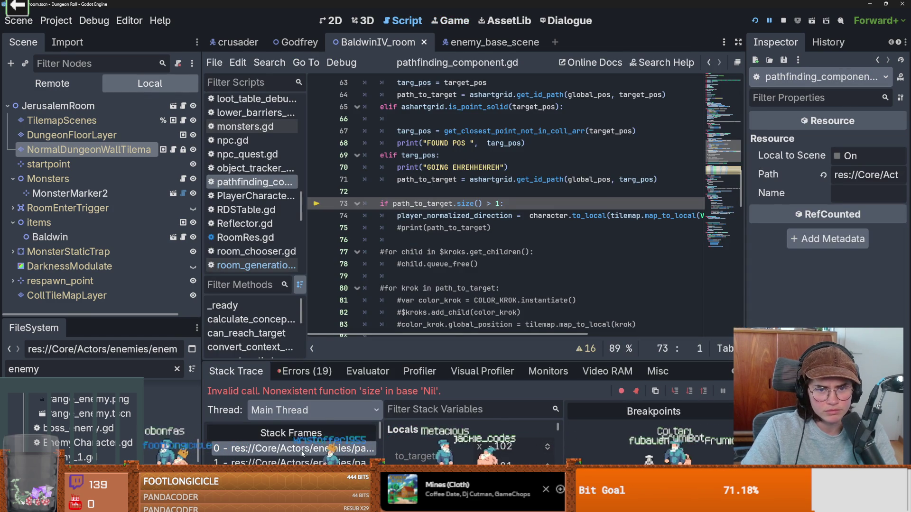
Check the Output log for FOUND POS (-8, -11) and set a breakpoint on line 67.
{"action": "key", "text": "ctrl+alt+o"}
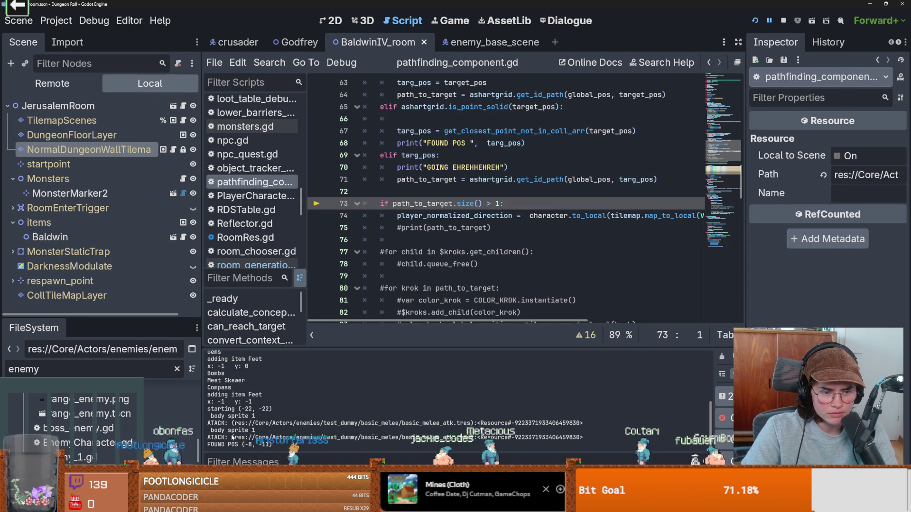
{"action": "scroll", "coordinate": [232, 438], "scroll_direction": "up", "scroll_amount": 5}
{"action": "scroll", "coordinate": [232, 436], "scroll_direction": "up", "scroll_amount": 2}
{"action": "scroll", "coordinate": [232, 436], "scroll_direction": "down", "scroll_amount": 5}
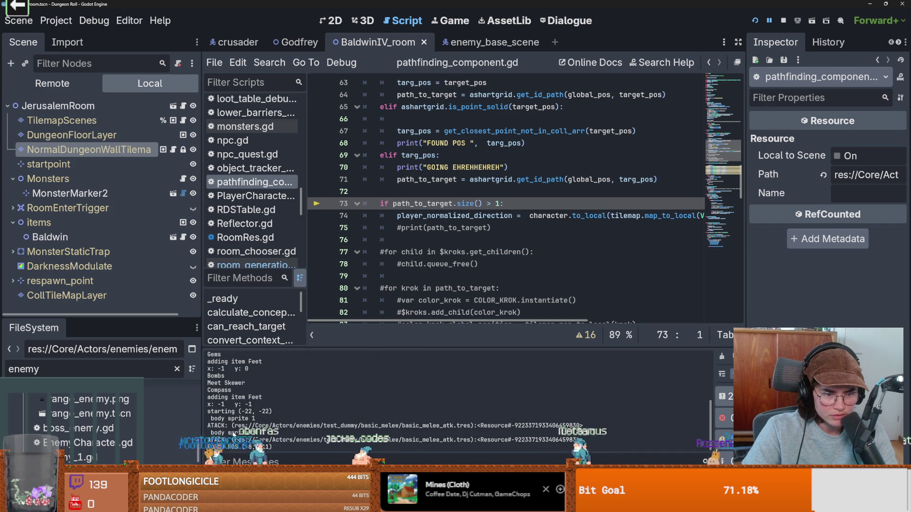
{"action": "scroll", "coordinate": [359, 145], "scroll_direction": "up", "scroll_amount": 2}
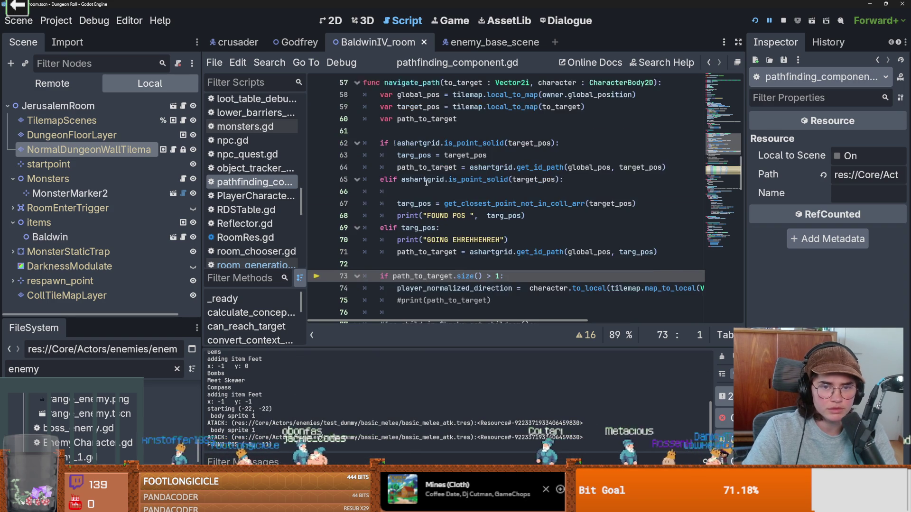
{"action": "left_click", "coordinate": [317, 203]}
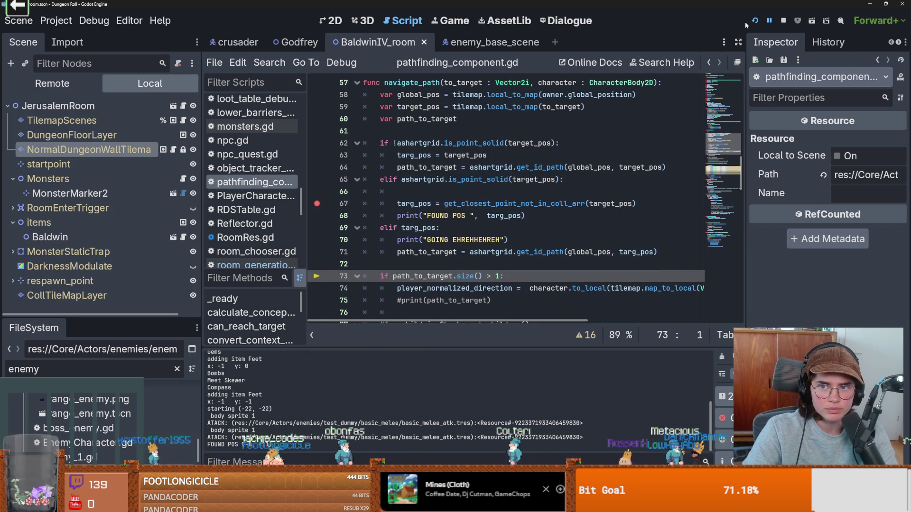
Restart the game with debug enabled and enter a room card.
{"action": "left_click", "coordinate": [754, 20]}
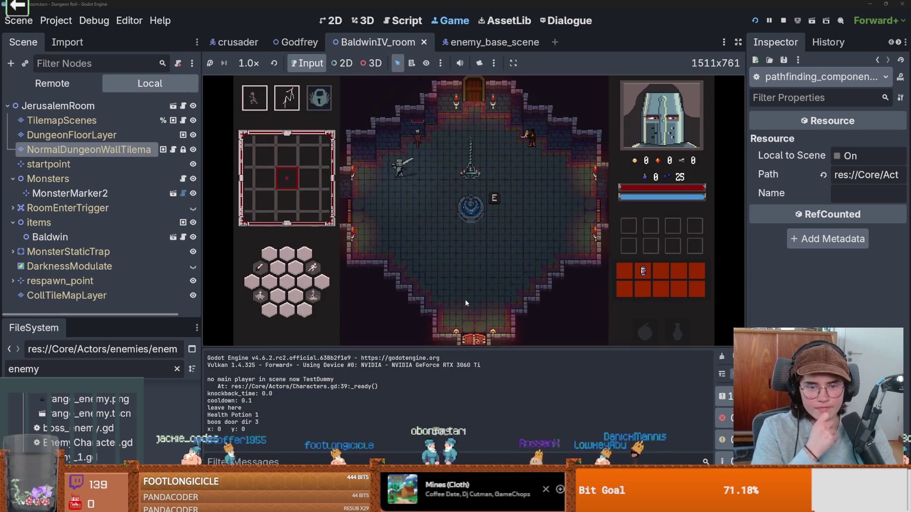
{"action": "left_click", "coordinate": [365, 236]}
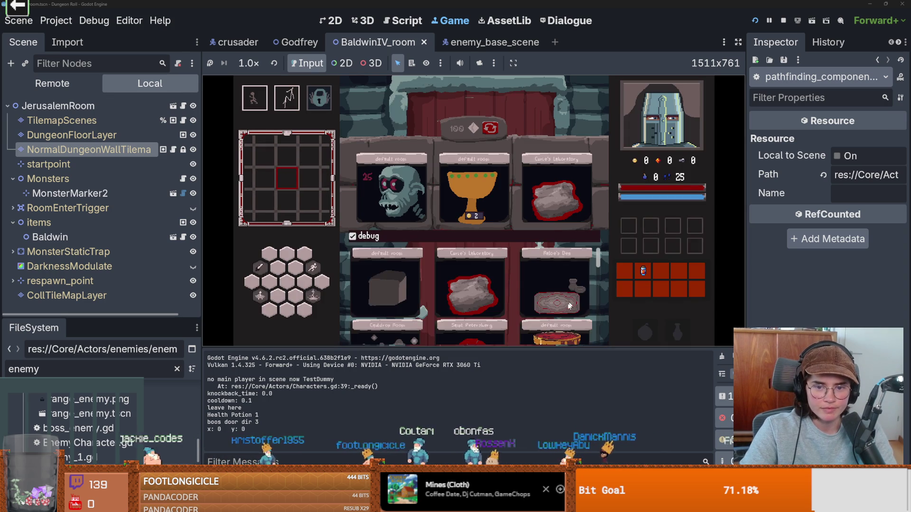
{"action": "left_click", "coordinate": [564, 320]}
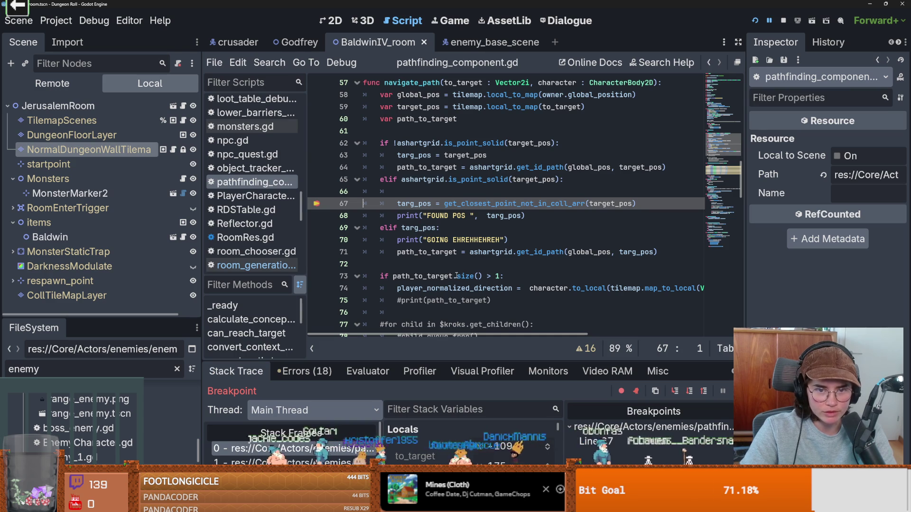
Step into get_closest_point_not_in_coll_arr line by line through the for loop.
{"action": "left_click", "coordinate": [676, 390]}
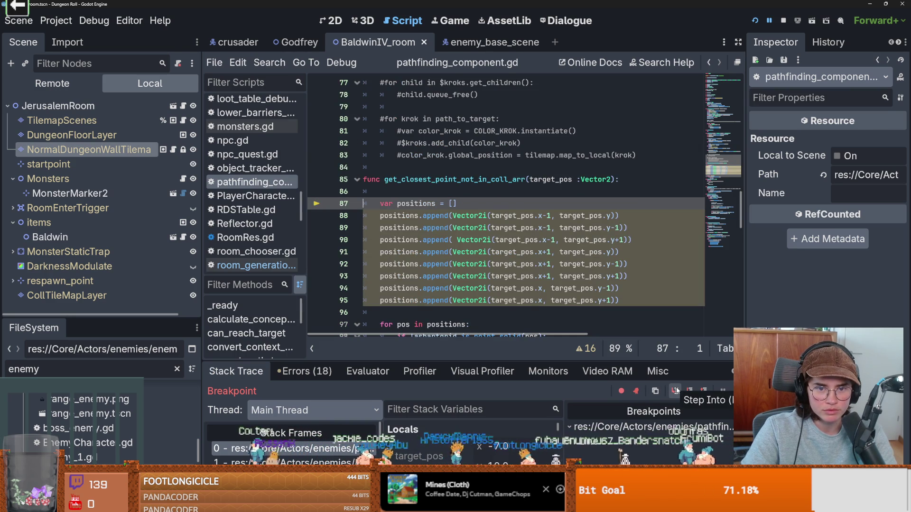
{"action": "left_click", "coordinate": [675, 391]}
{"action": "left_click", "coordinate": [675, 391]}
{"action": "left_click", "coordinate": [675, 391]}
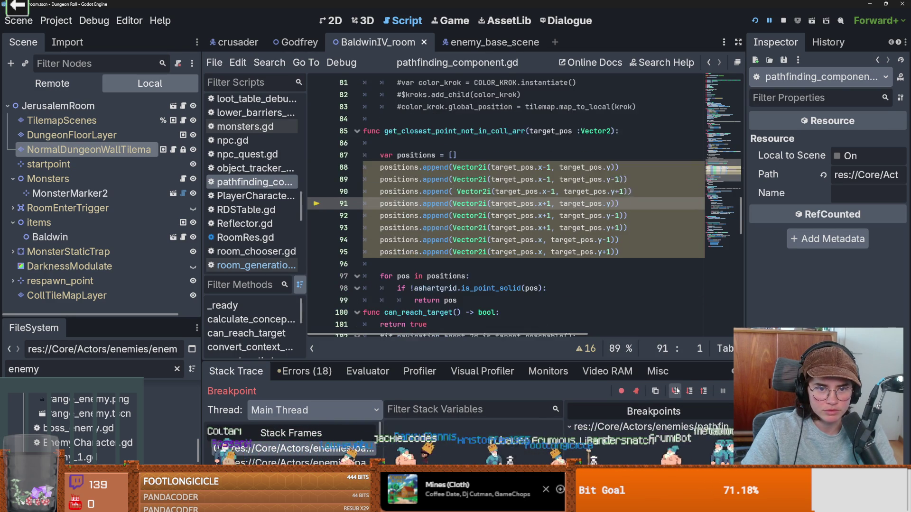
{"action": "left_click", "coordinate": [676, 391]}
{"action": "left_click", "coordinate": [675, 391]}
{"action": "left_click", "coordinate": [676, 391]}
{"action": "left_click", "coordinate": [676, 391]}
{"action": "left_click", "coordinate": [676, 390]}
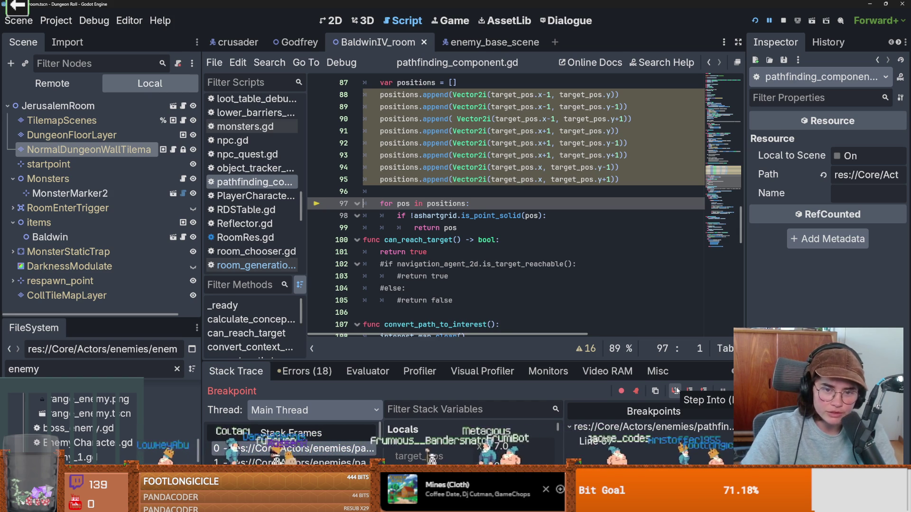
{"action": "left_click", "coordinate": [677, 390]}
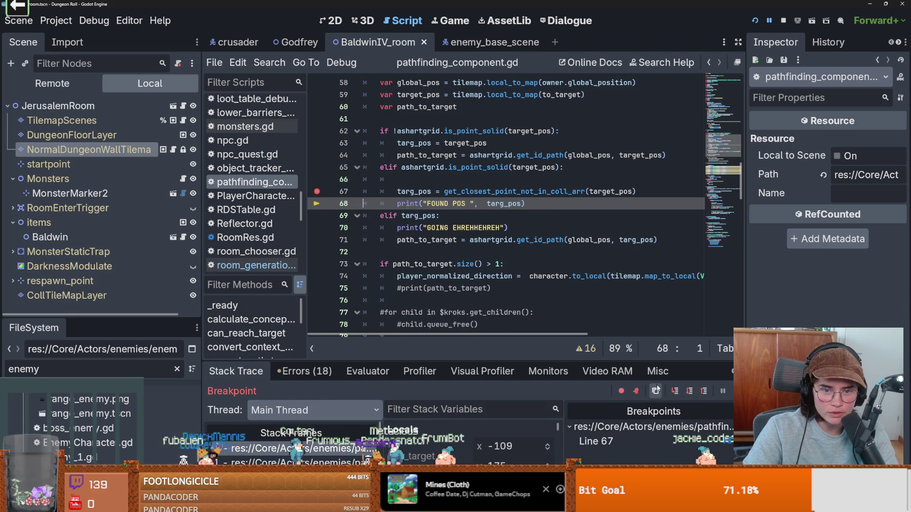
Enlarge the debugger to read the stack variables, shrink it back, and save.
{"action": "scroll", "coordinate": [471, 445], "scroll_direction": "down", "scroll_amount": 1}
{"action": "left_click_drag", "start_coordinate": [483, 354], "coordinate": [476, 218]}
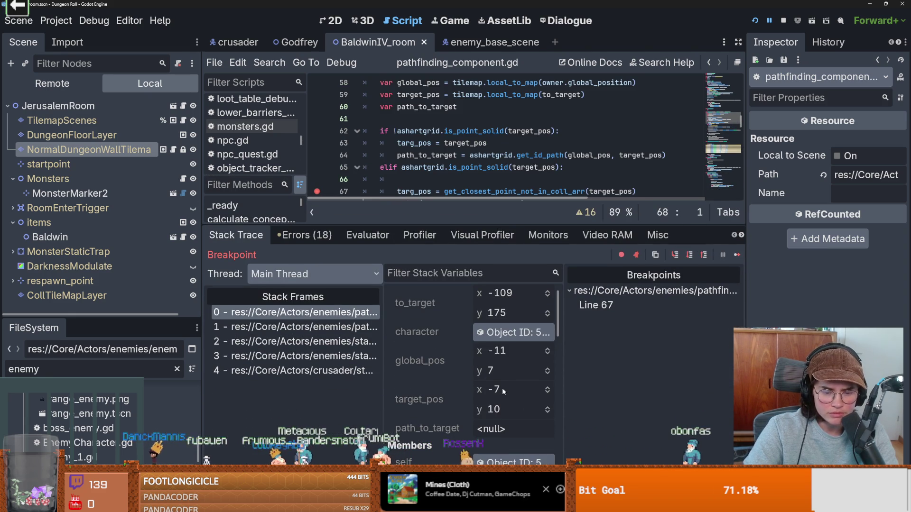
{"action": "left_click", "coordinate": [439, 229]}
{"action": "left_click_drag", "start_coordinate": [441, 230], "coordinate": [442, 331]}
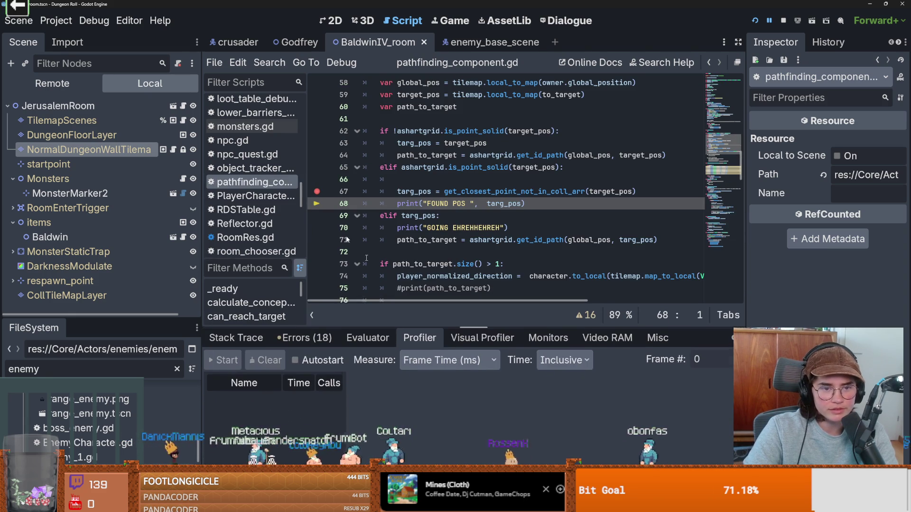
{"action": "key", "text": "ctrl+s"}
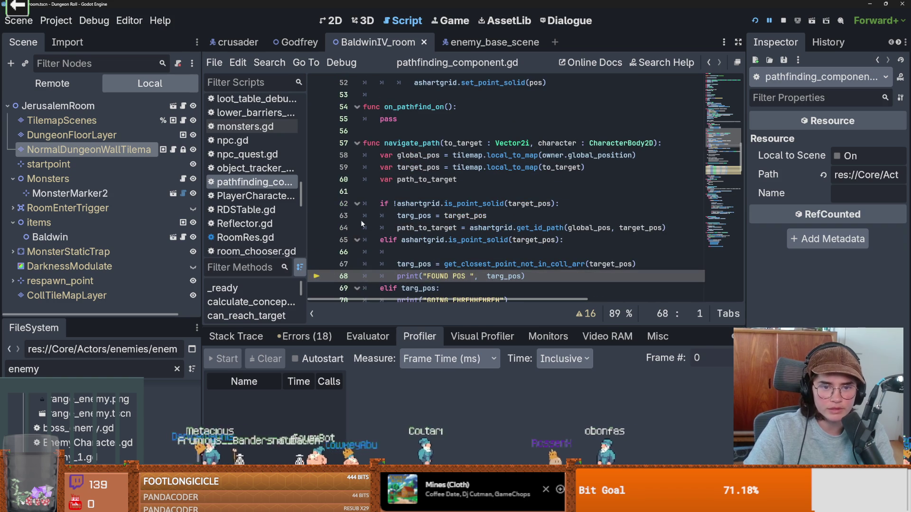
{"action": "left_click", "coordinate": [511, 43]}
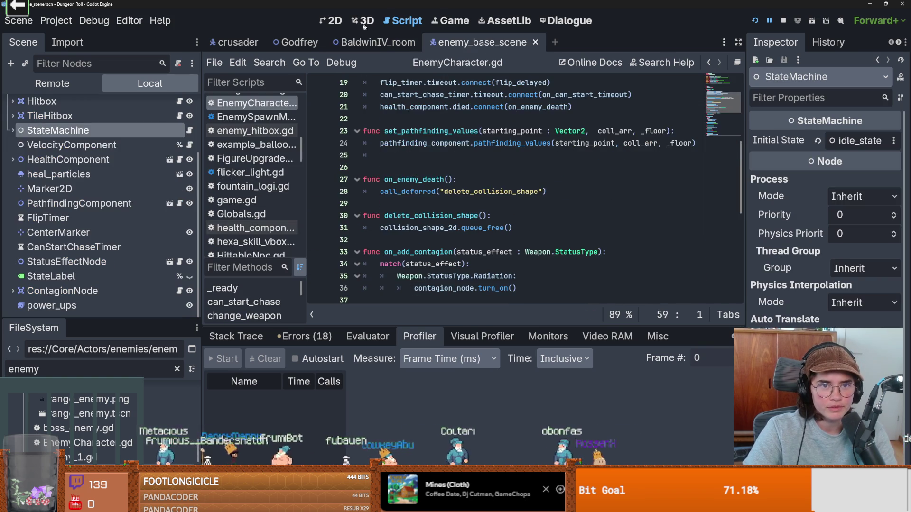
{"action": "key", "text": "ctrl+F1"}
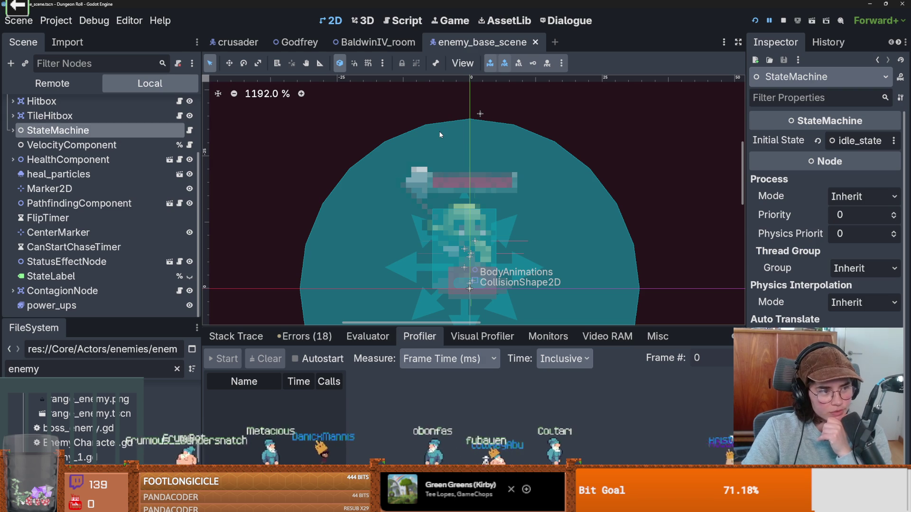
{"action": "left_click", "coordinate": [755, 20]}
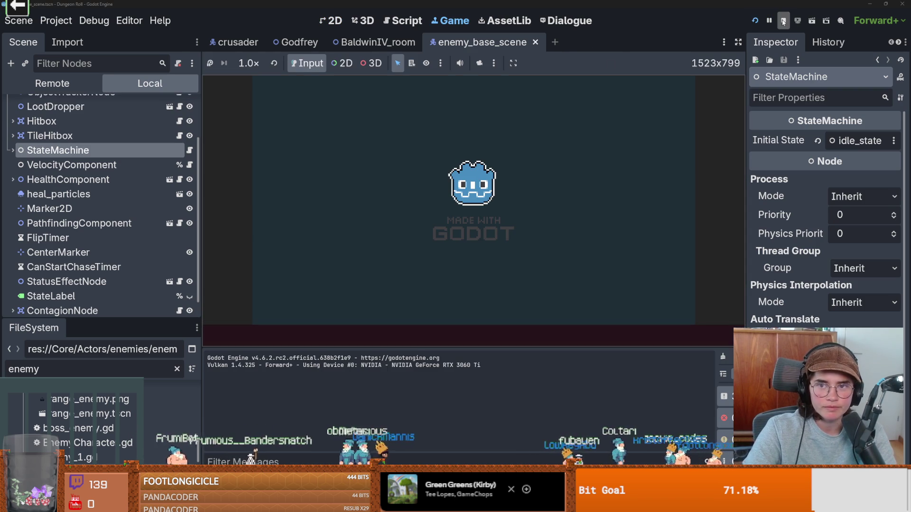
{"action": "left_click", "coordinate": [378, 41]}
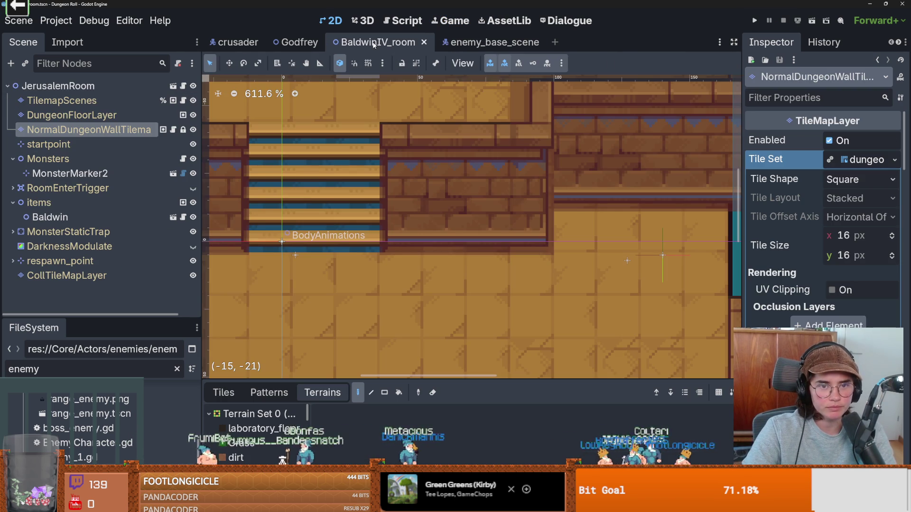
{"action": "scroll", "coordinate": [459, 196], "scroll_direction": "down", "scroll_amount": 2}
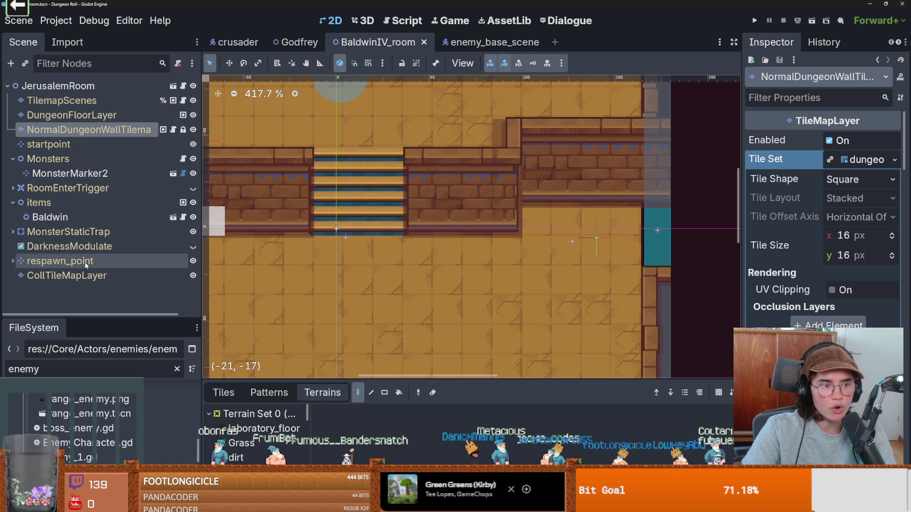
{"action": "left_click", "coordinate": [83, 279]}
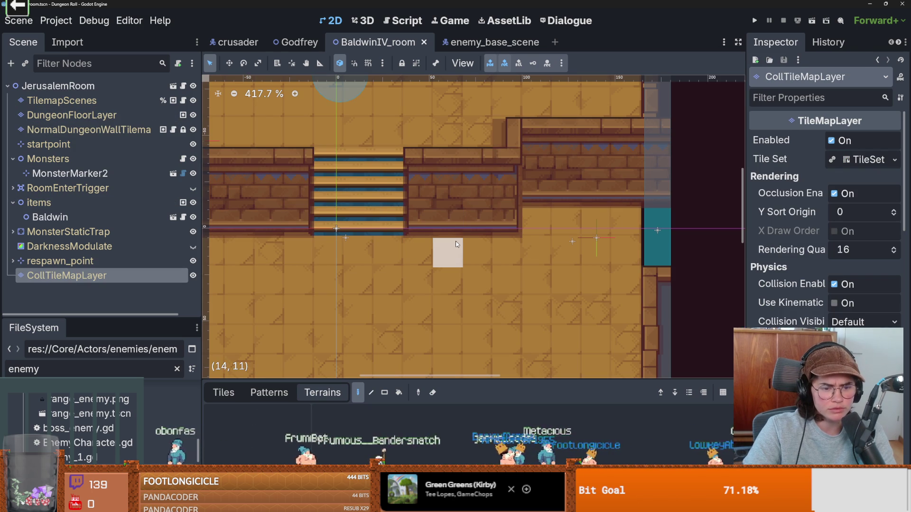
{"action": "key", "text": "alt+o"}
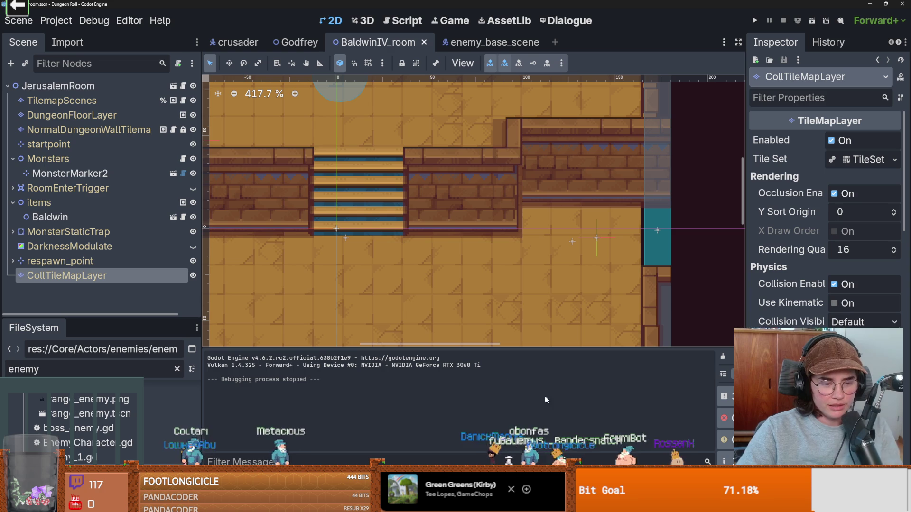
{"action": "key", "text": "F6"}
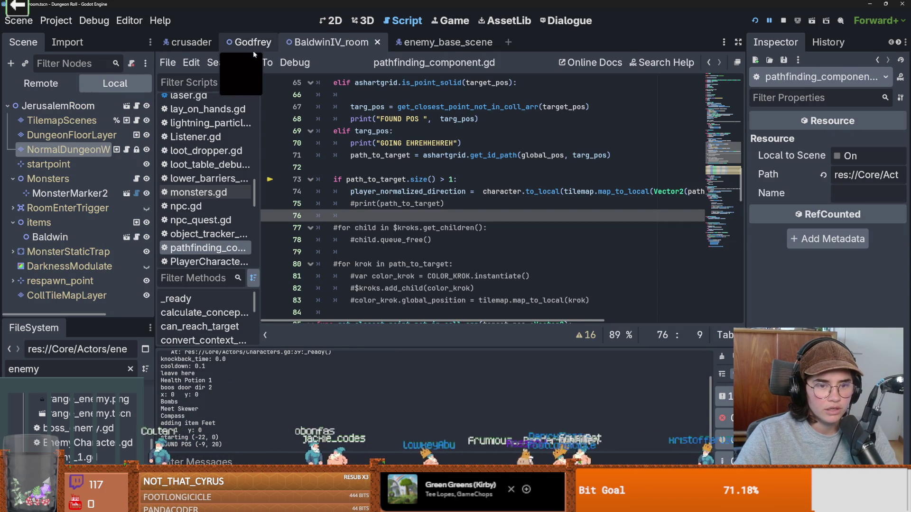
Copy line 64's path_to_target assignment onto a new line below line 67.
{"action": "scroll", "coordinate": [388, 190], "scroll_direction": "up", "scroll_amount": 2}
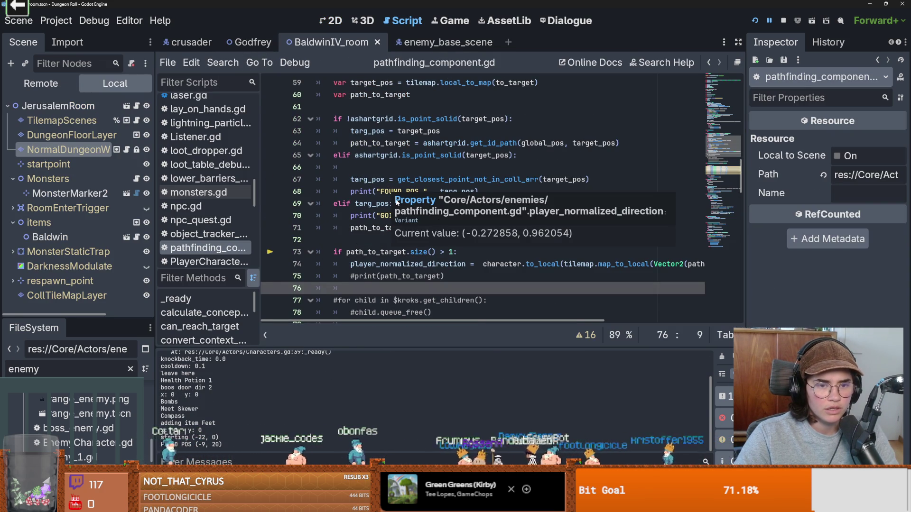
{"action": "left_click", "coordinate": [378, 192]}
{"action": "key", "text": "Down"}
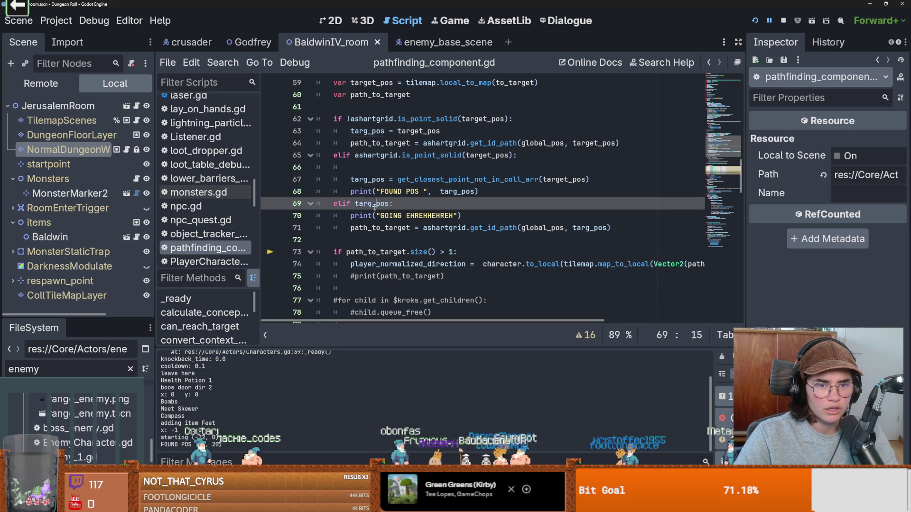
{"action": "key", "text": "ctrl+d"}
{"action": "left_click", "coordinate": [382, 193]}
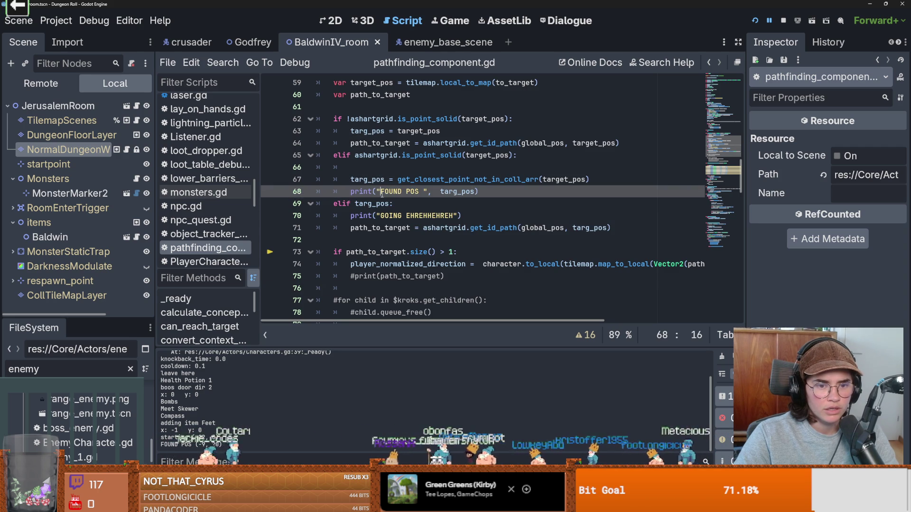
{"action": "left_click", "coordinate": [388, 227]}
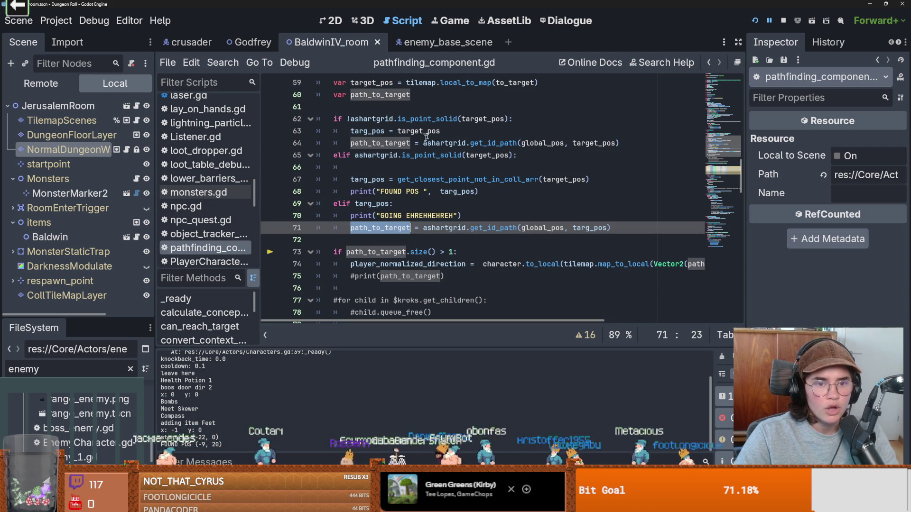
{"action": "left_click_drag", "start_coordinate": [620, 143], "coordinate": [350, 142]}
{"action": "key", "text": "ctrl+c"}
{"action": "left_click", "coordinate": [570, 180]}
{"action": "key", "text": "End"}
{"action": "key", "text": "Return"}
{"action": "key", "text": "ctrl+v"}
Make the copied get_id_path call use targ_pos and relaunch the game.
{"action": "left_click", "coordinate": [371, 131]}
{"action": "key", "text": "Down"}
{"action": "key", "text": "Down"}
{"action": "key", "text": "Down"}
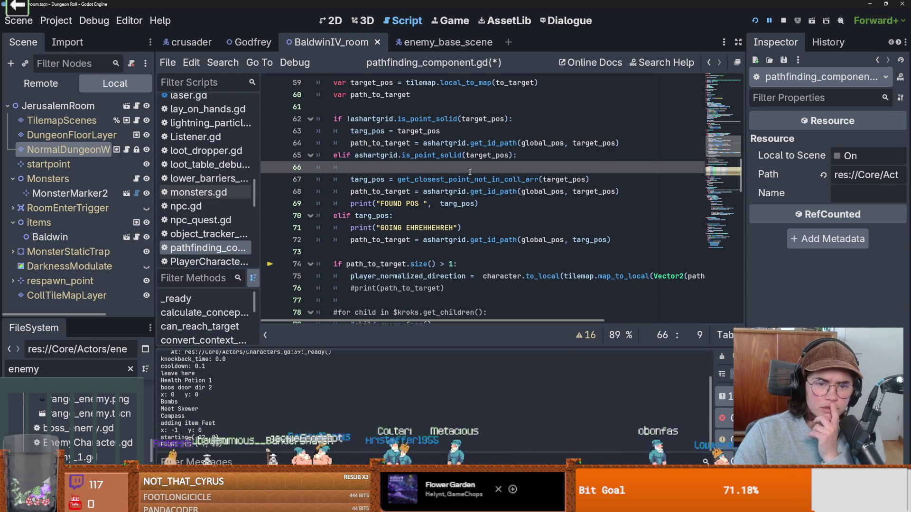
{"action": "double_click", "coordinate": [369, 132]}
{"action": "left_click", "coordinate": [378, 132]}
{"action": "double_click", "coordinate": [368, 179]}
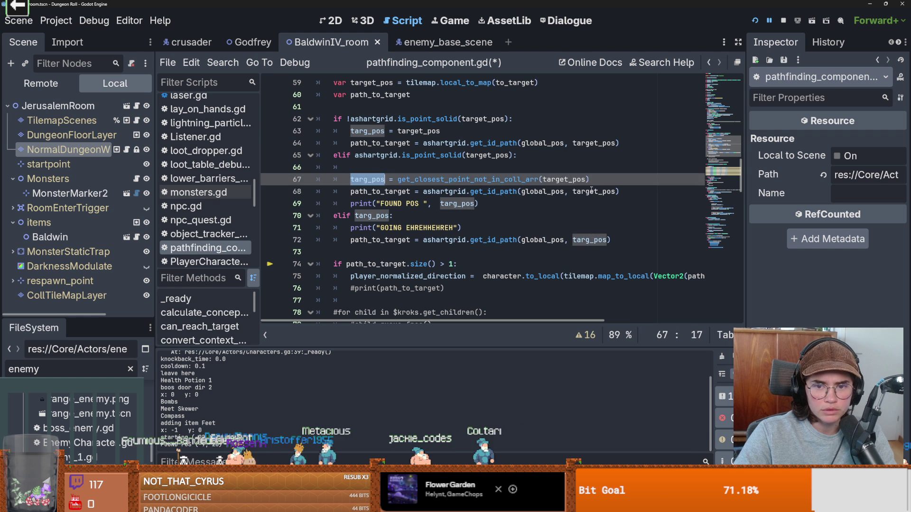
{"action": "left_click", "coordinate": [755, 20]}
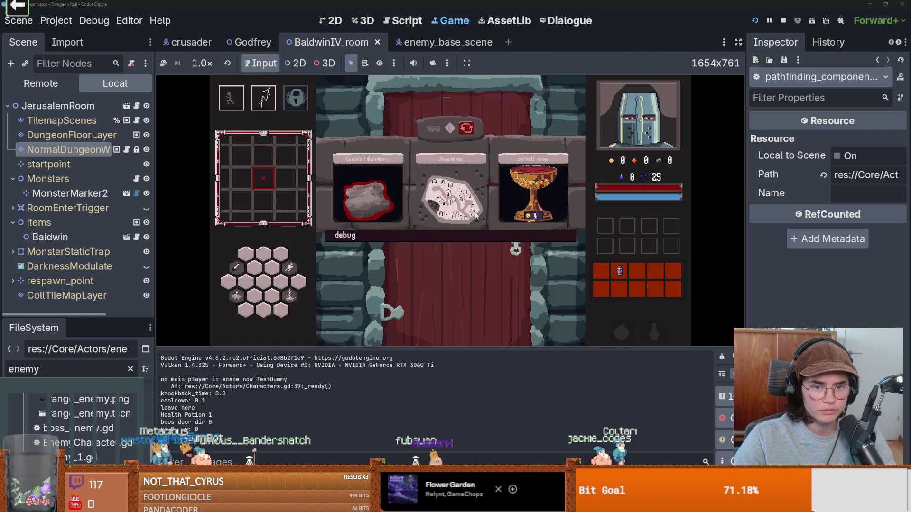
Pick the starting room card, walk the knight to the goblin and fight it.
{"action": "left_click", "coordinate": [475, 212]}
{"action": "key", "text": "s"}
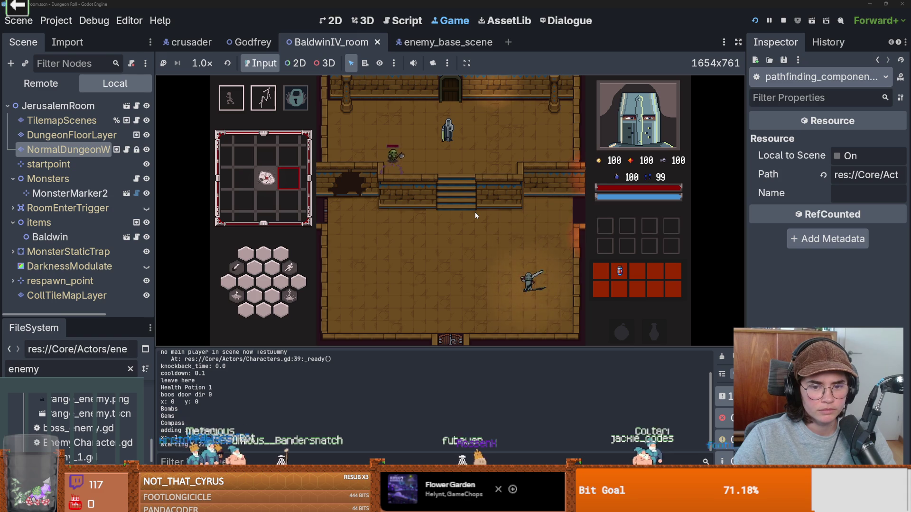
{"action": "key", "text": "a"}
{"action": "key", "text": "d"}
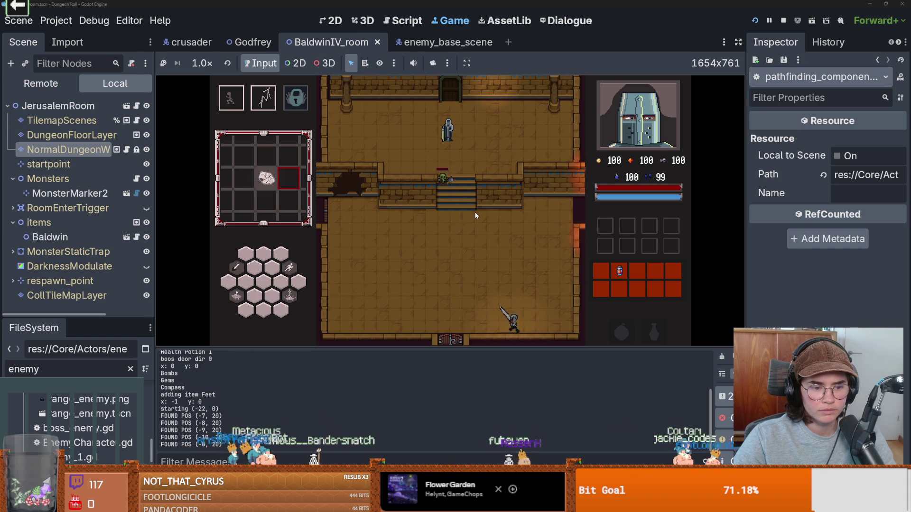
{"action": "key", "text": "w"}
{"action": "key", "text": "a"}
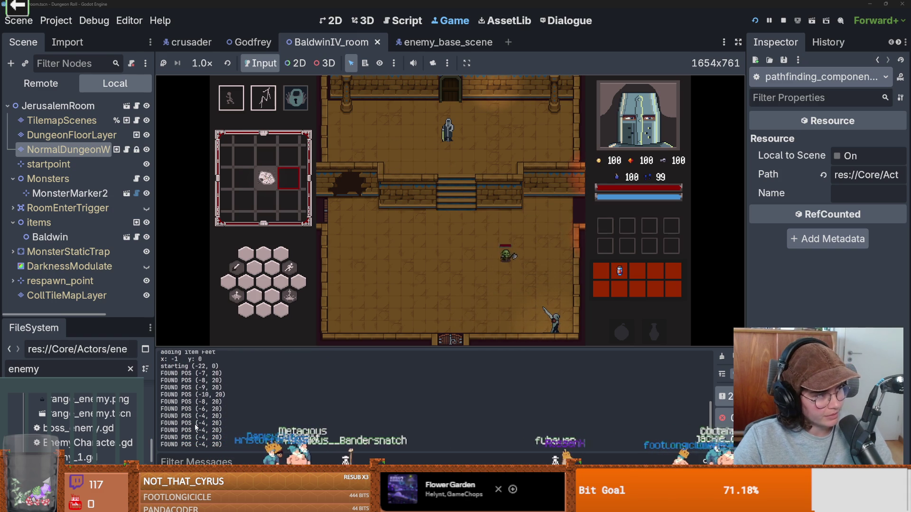
{"action": "key", "text": "s"}
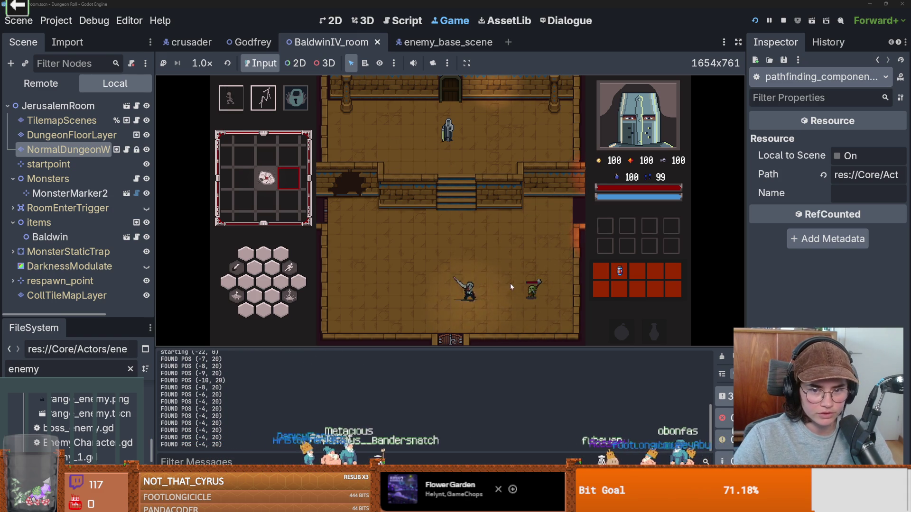
{"action": "left_click", "coordinate": [557, 299]}
{"action": "left_click", "coordinate": [557, 296]}
{"action": "key", "text": "d"}
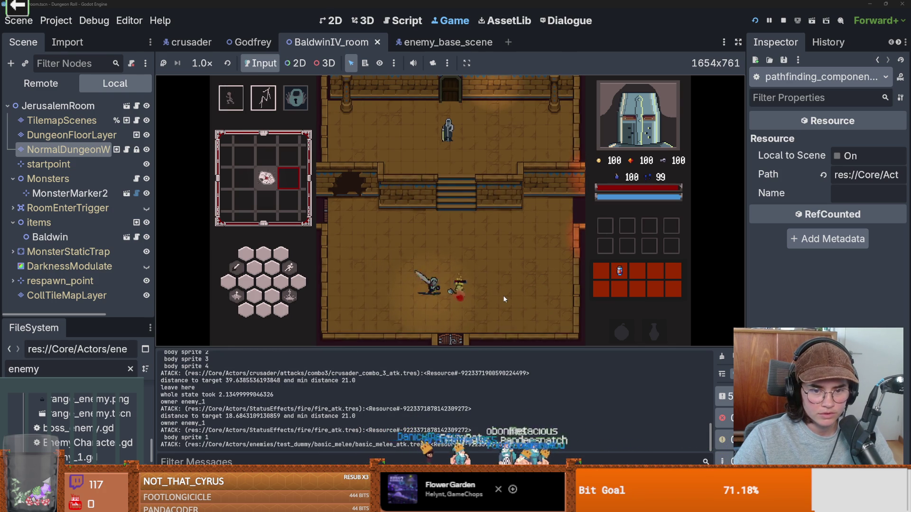
{"action": "left_click", "coordinate": [504, 299]}
{"action": "left_click", "coordinate": [505, 300]}
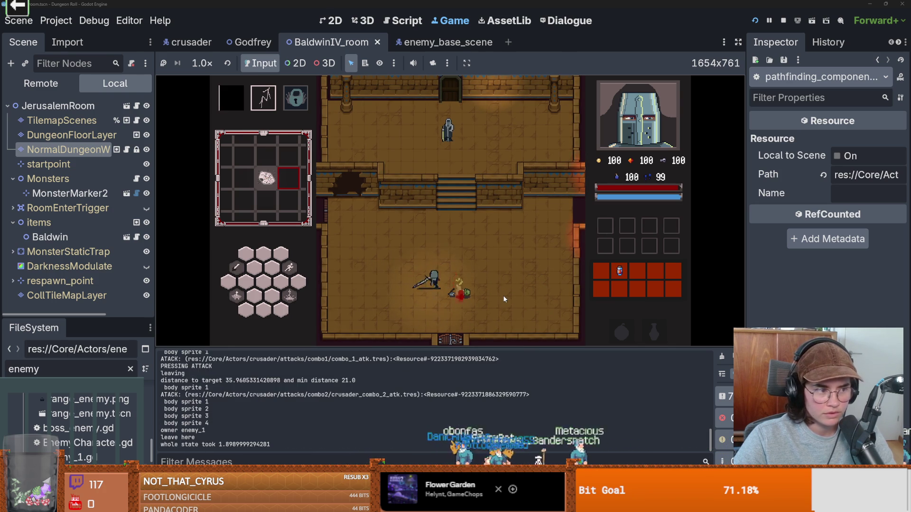
Talk to Baldwin and take the Holy Light upgrade from Baldwin Upgrades.
{"action": "key", "text": "e"}
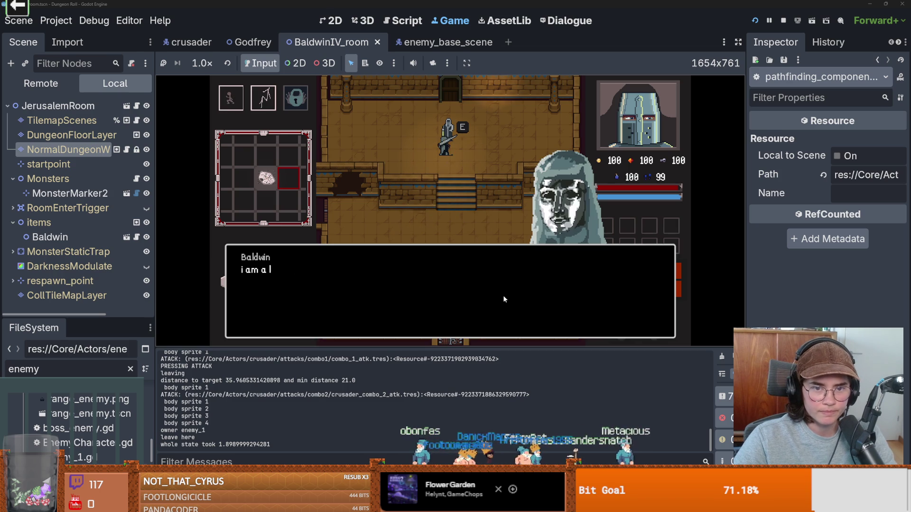
{"action": "left_click", "coordinate": [450, 211]}
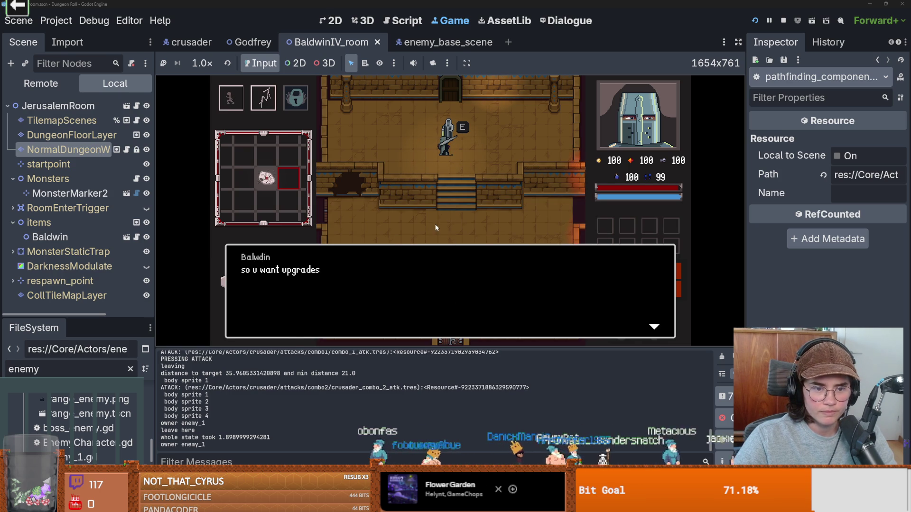
{"action": "left_click", "coordinate": [418, 249]}
{"action": "left_click", "coordinate": [357, 210]}
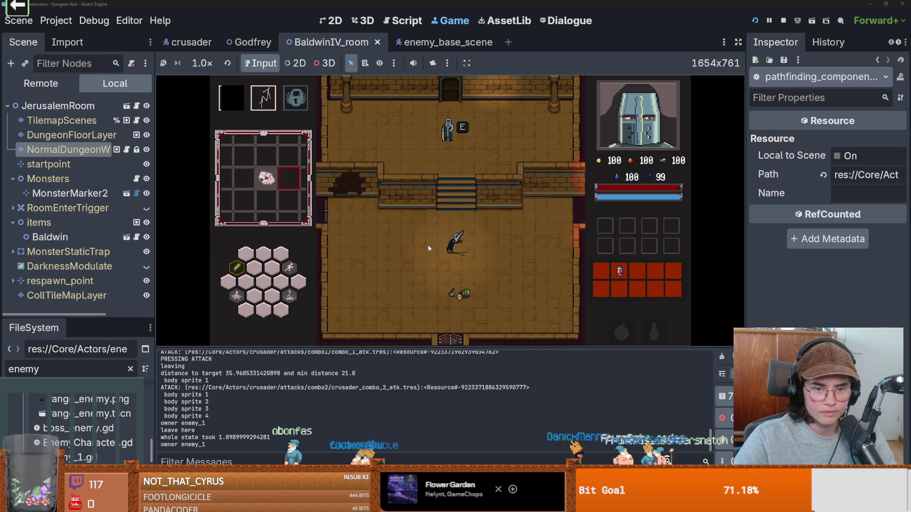
Collect the coins, then stop the running game with F8.
{"action": "key", "text": "d"}
{"action": "key", "text": "w"}
{"action": "key", "text": "s"}
{"action": "key", "text": "w"}
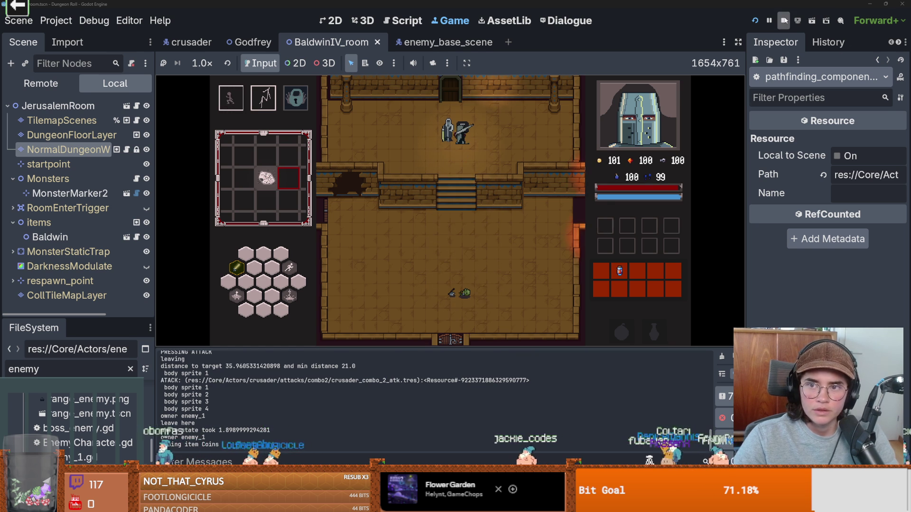
{"action": "key", "text": "F8"}
{"action": "left_click", "coordinate": [474, 228]}
Delete the GOING EHREHHEHREH and FOUND POS print lines and save pathfinding_component.gd.
{"action": "key", "text": "ctrl+shift+k"}
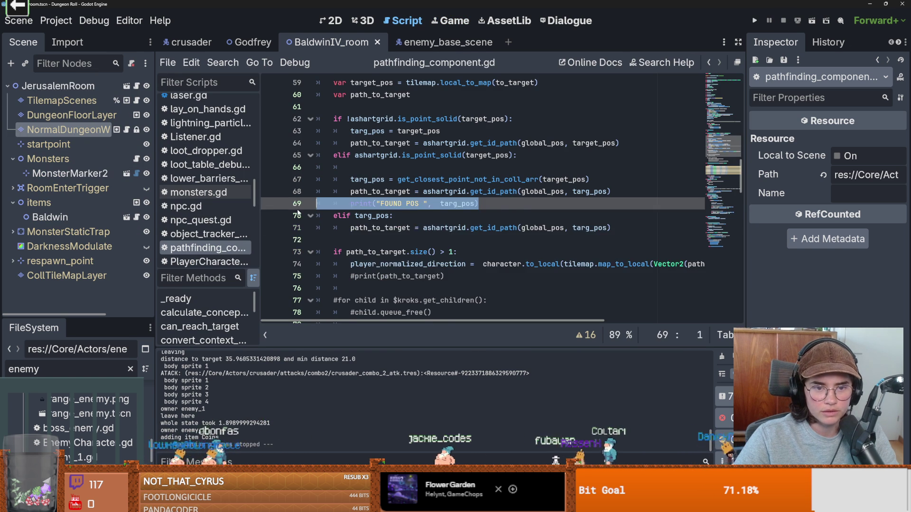
{"action": "left_click", "coordinate": [391, 204]}
{"action": "key", "text": "ctrl+shift+k"}
{"action": "key", "text": "ctrl+s"}
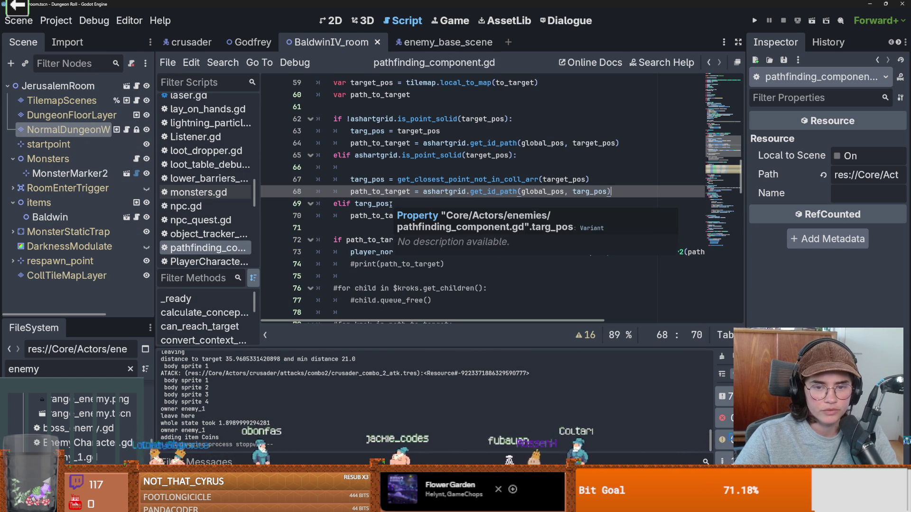
Review targ_pos on lines 68–69, then switch to and save enemy_base_scene.
{"action": "double_click", "coordinate": [389, 204]}
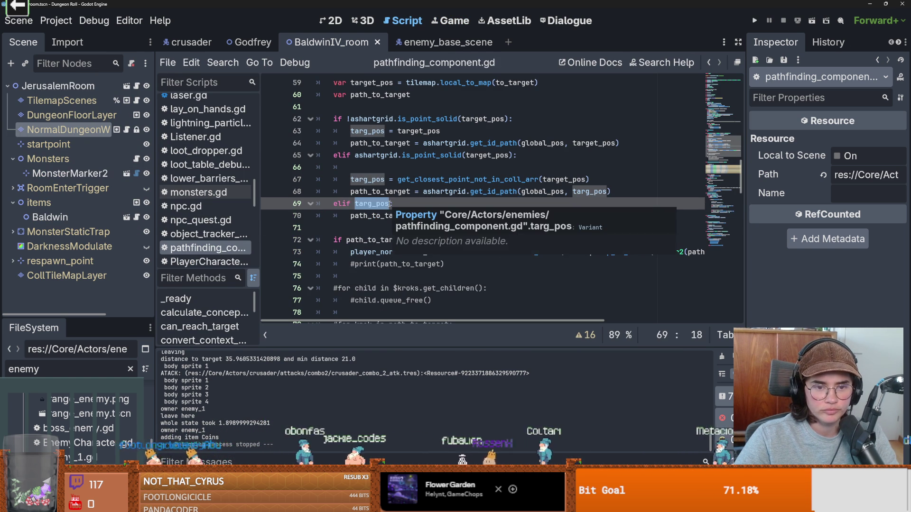
{"action": "scroll", "coordinate": [382, 203], "scroll_direction": "up", "scroll_amount": 2}
{"action": "scroll", "coordinate": [369, 205], "scroll_direction": "down", "scroll_amount": 1}
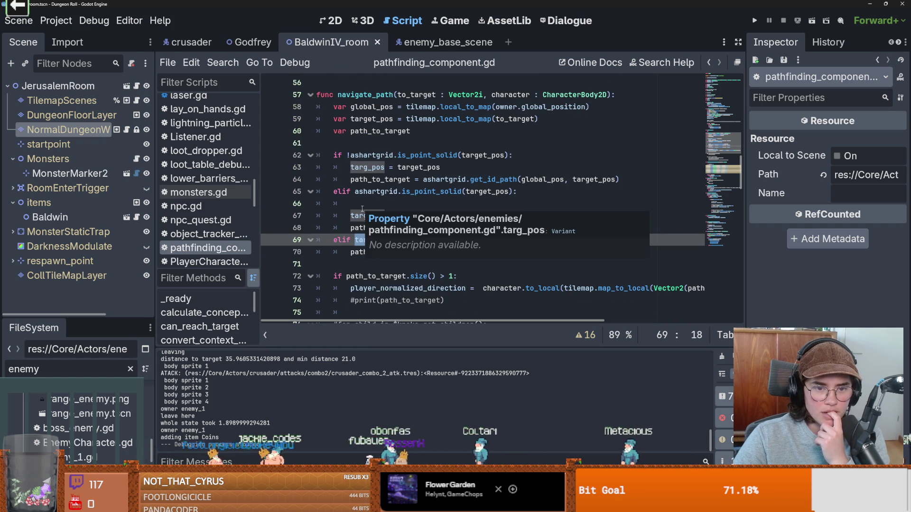
{"action": "left_click", "coordinate": [360, 240]}
{"action": "left_click", "coordinate": [365, 230]}
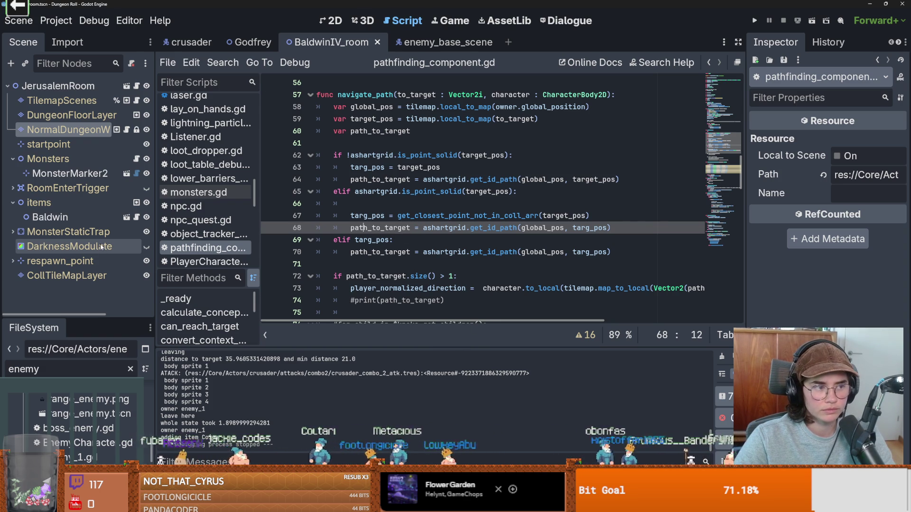
{"action": "mouse_move", "coordinate": [155, 214]}
{"action": "left_mouse_down"}
{"action": "mouse_move", "coordinate": [136, 214]}
{"action": "mouse_move", "coordinate": [154, 214]}
{"action": "left_mouse_up"}
{"action": "left_click", "coordinate": [417, 44]}
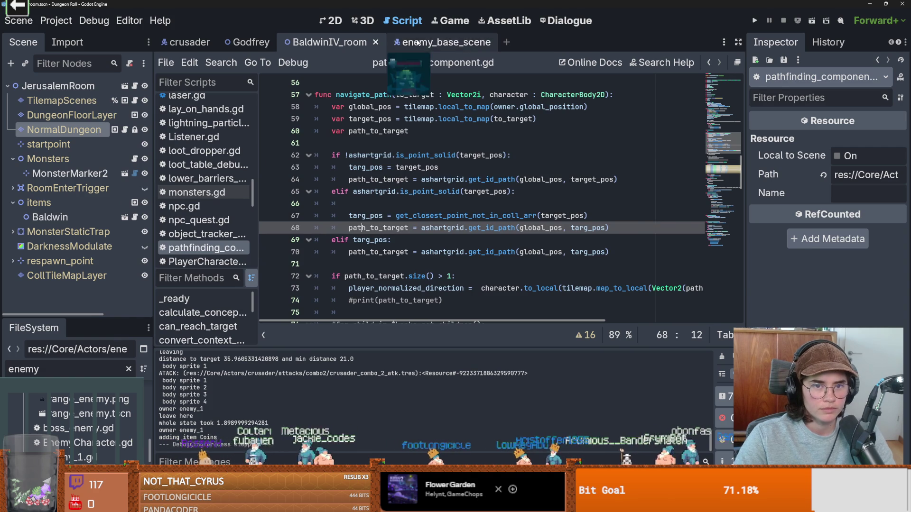
{"action": "key", "text": "ctrl+s"}
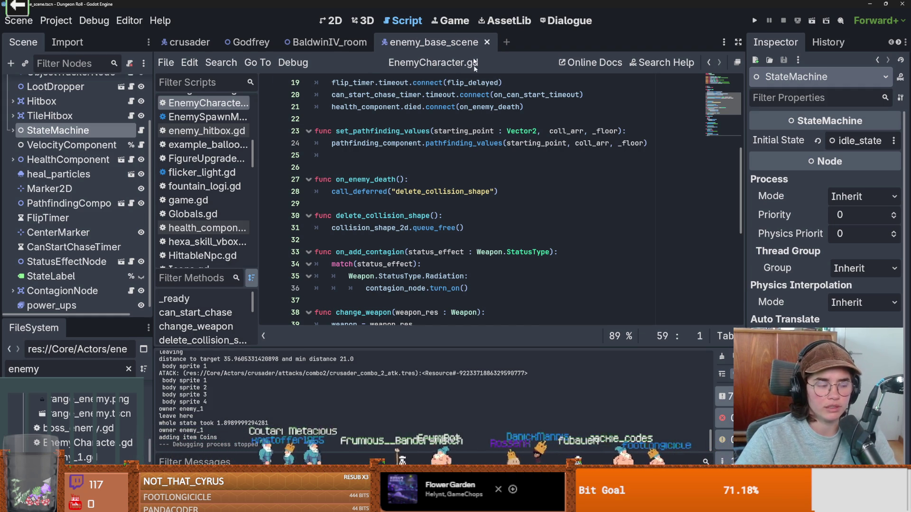
Close enemy_base_scene and view the BaldwinIV_room layout in the 2D canvas.
{"action": "left_click", "coordinate": [487, 43]}
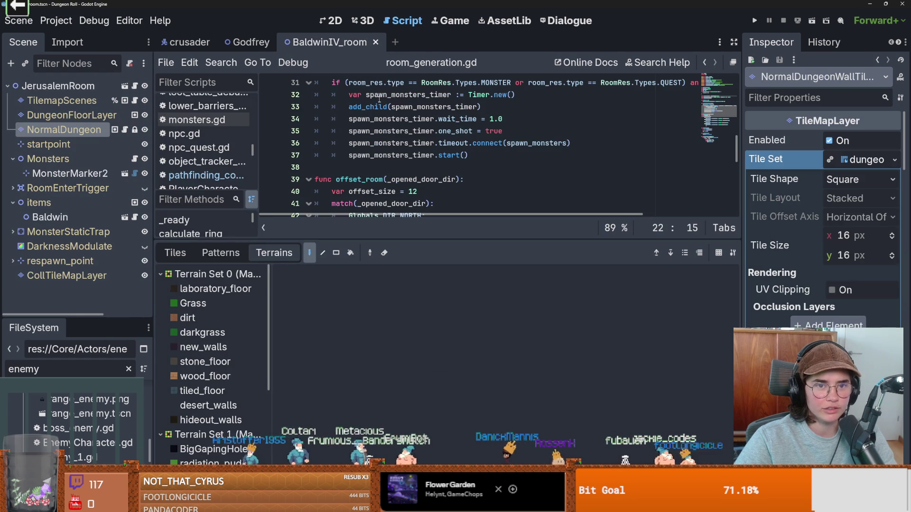
{"action": "left_click", "coordinate": [335, 21]}
{"action": "scroll", "coordinate": [381, 199], "scroll_direction": "down", "scroll_amount": 5}
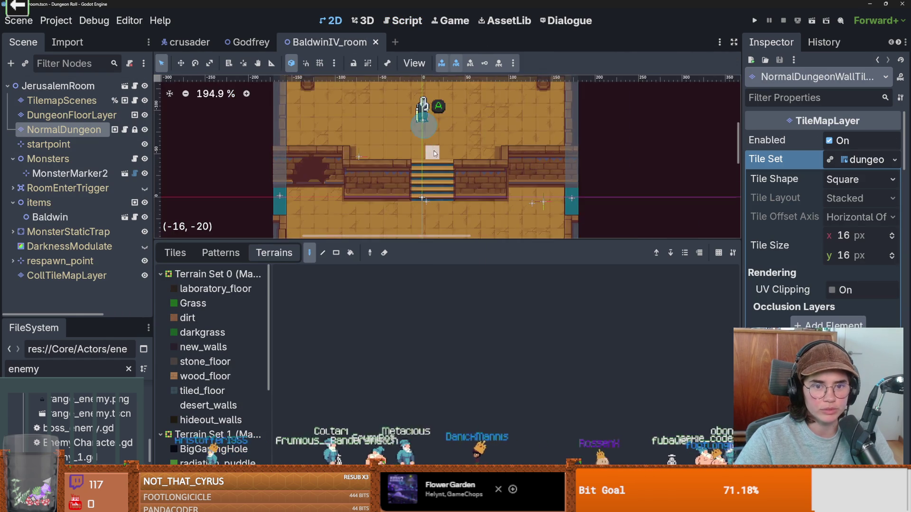
{"action": "scroll", "coordinate": [381, 199], "scroll_direction": "up", "scroll_amount": 2}
{"action": "scroll", "coordinate": [408, 170], "scroll_direction": "down", "scroll_amount": 1}
{"action": "scroll", "coordinate": [435, 142], "scroll_direction": "down", "scroll_amount": 3}
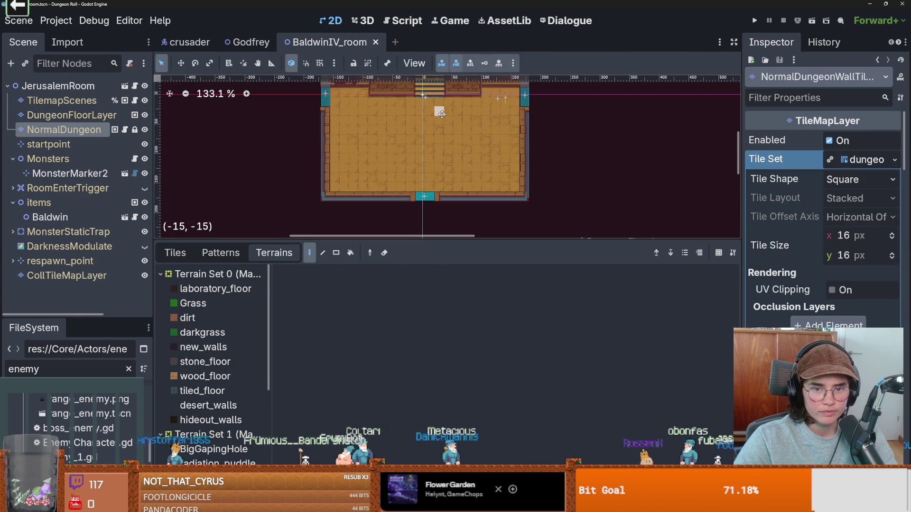
{"action": "scroll", "coordinate": [436, 143], "scroll_direction": "up", "scroll_amount": 1}
{"action": "scroll", "coordinate": [432, 161], "scroll_direction": "up", "scroll_amount": 2}
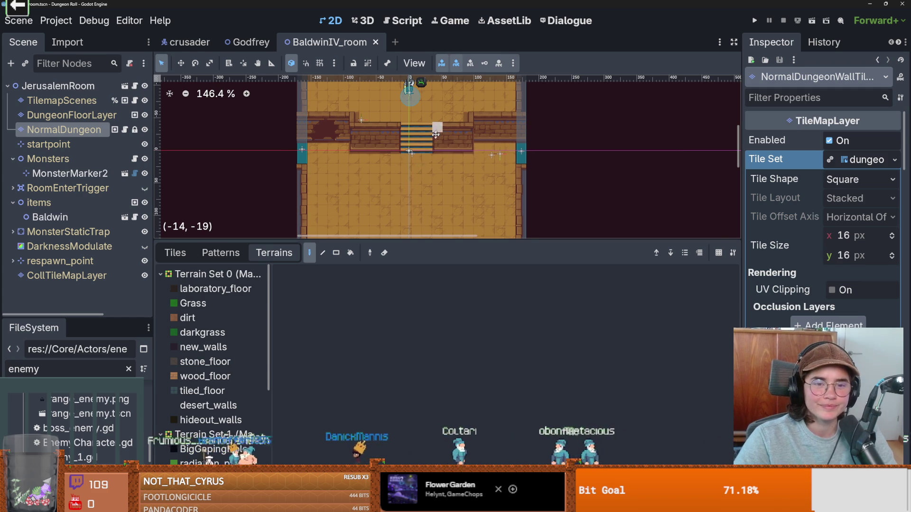
{"action": "scroll", "coordinate": [420, 156], "scroll_direction": "up", "scroll_amount": 2}
{"action": "scroll", "coordinate": [402, 178], "scroll_direction": "right", "scroll_amount": 1}
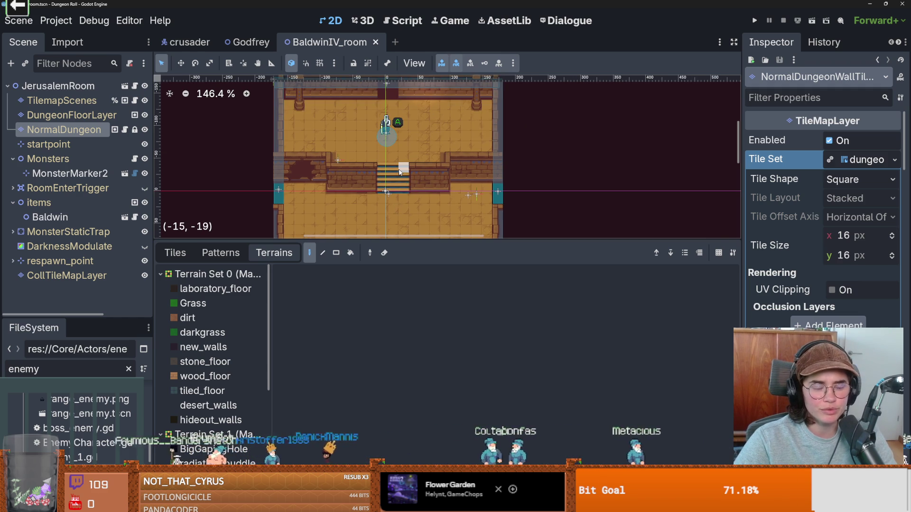
Enlarge the canvas, collapse the Monsters and items nodes, and switch to the crusader scene.
{"action": "left_click_drag", "start_coordinate": [398, 244], "coordinate": [555, 360]}
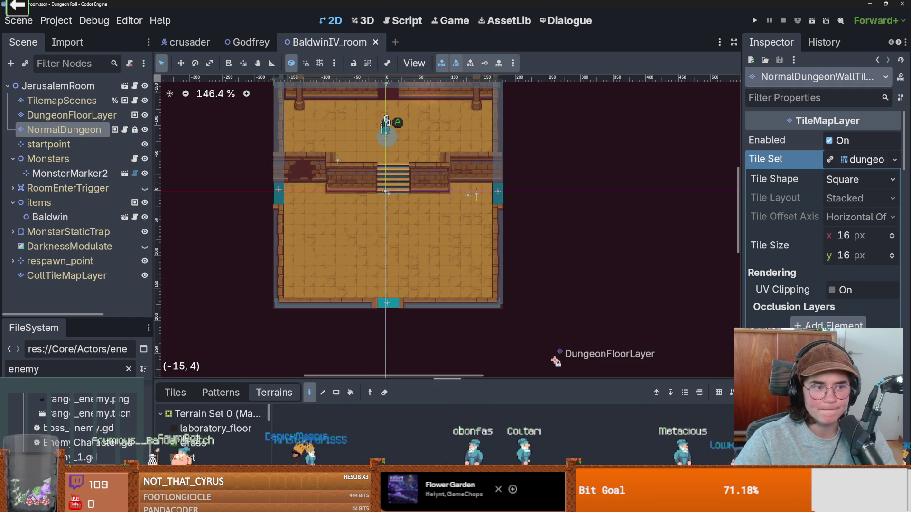
{"action": "left_click", "coordinate": [13, 161]}
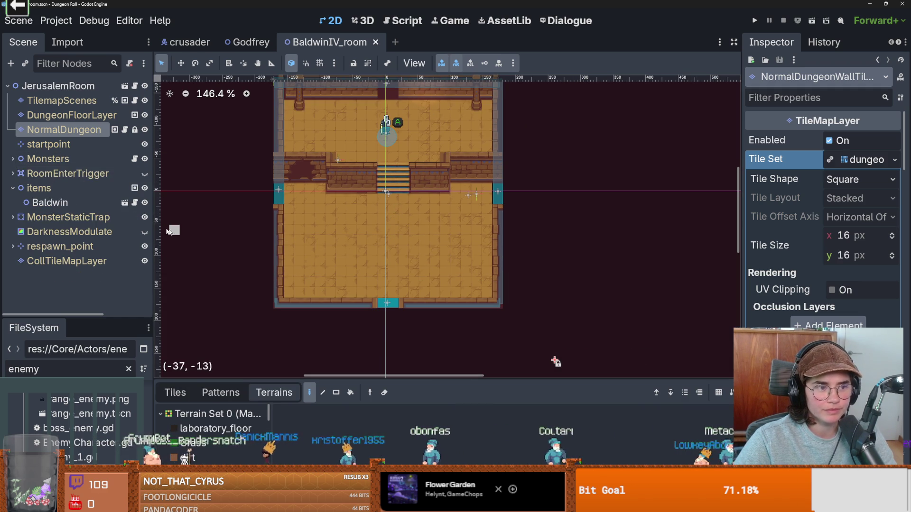
{"action": "left_click", "coordinate": [12, 188]}
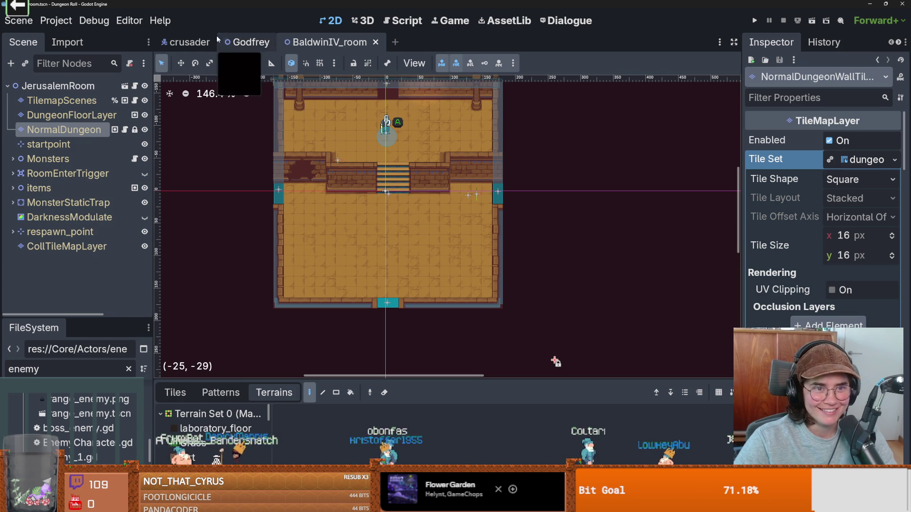
{"action": "scroll", "coordinate": [408, 192], "scroll_direction": "up", "scroll_amount": 4}
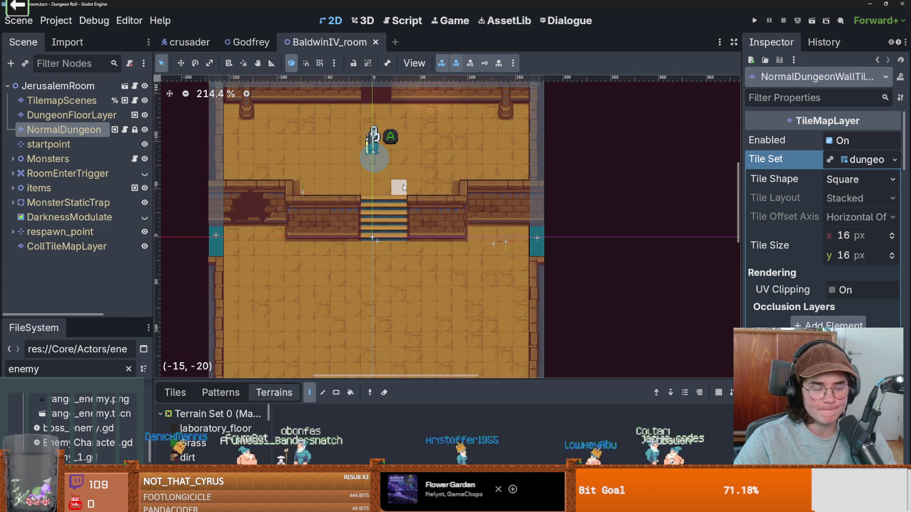
{"action": "mouse_move", "coordinate": [110, 318]}
{"action": "left_mouse_down"}
{"action": "mouse_move", "coordinate": [112, 299]}
{"action": "mouse_move", "coordinate": [119, 331]}
{"action": "left_mouse_up"}
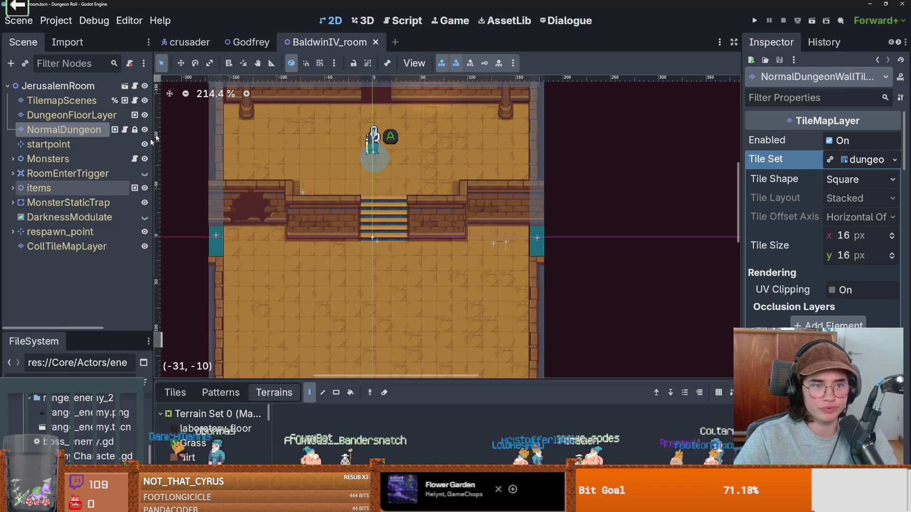
{"action": "left_click", "coordinate": [192, 43]}
{"action": "scroll", "coordinate": [97, 265], "scroll_direction": "down", "scroll_amount": 2}
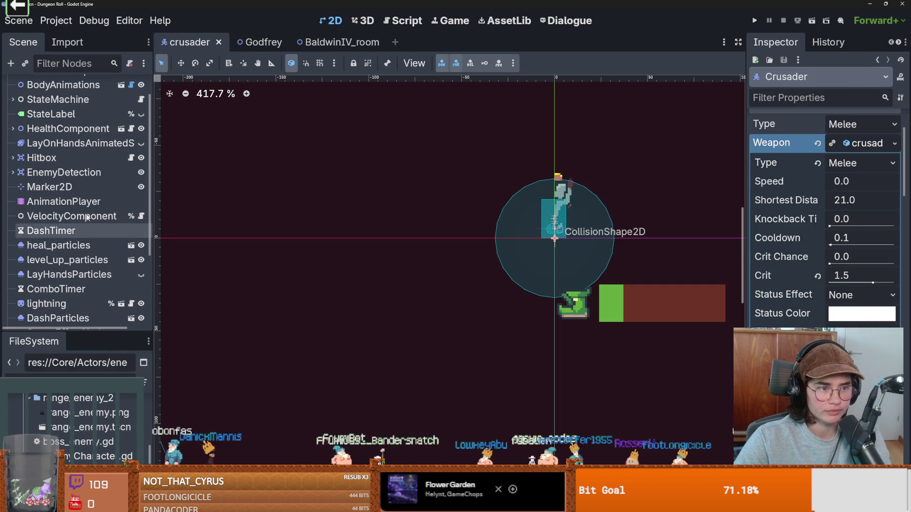
Open enemy_hitbox.gd and delete empty lines 42, 36 and 34 in the SwingArea branch.
{"action": "left_click", "coordinate": [131, 158]}
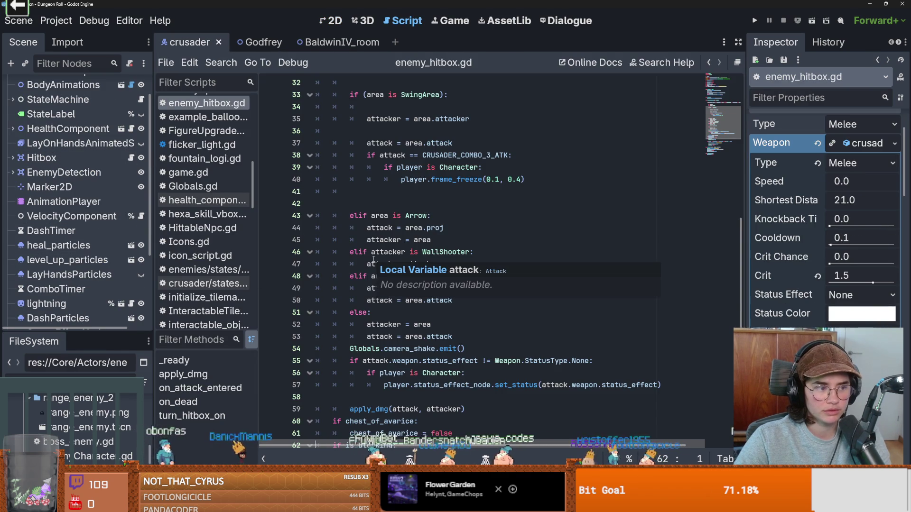
{"action": "left_click", "coordinate": [395, 207]}
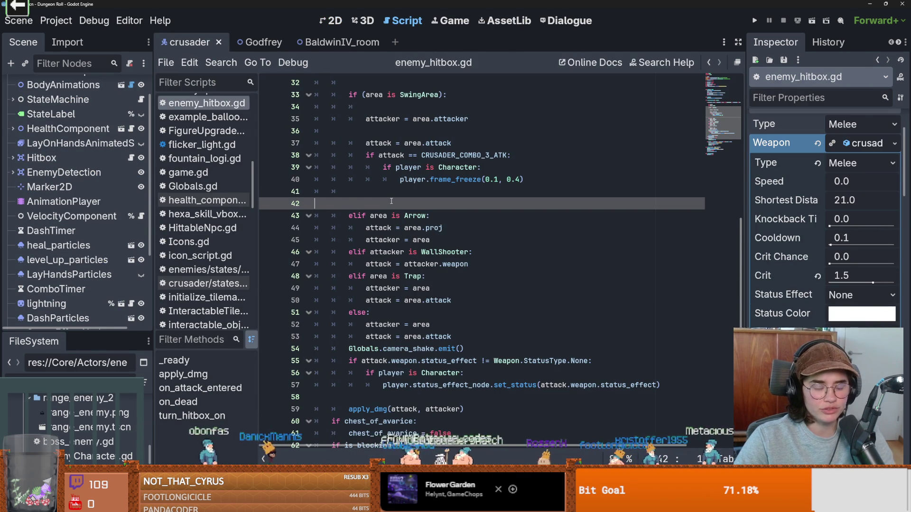
{"action": "key", "text": "BackSpace"}
{"action": "key", "text": "BackSpace"}
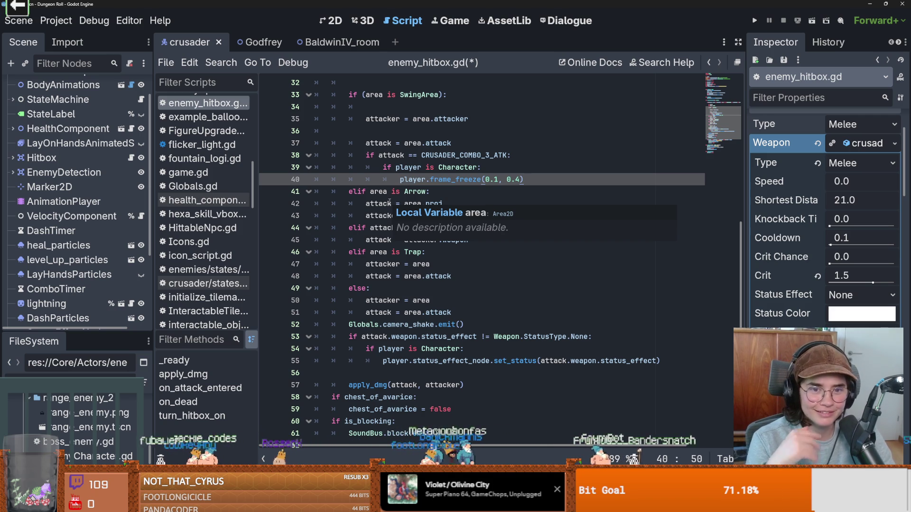
{"action": "scroll", "coordinate": [409, 179], "scroll_direction": "up", "scroll_amount": 2}
{"action": "left_click", "coordinate": [405, 201]}
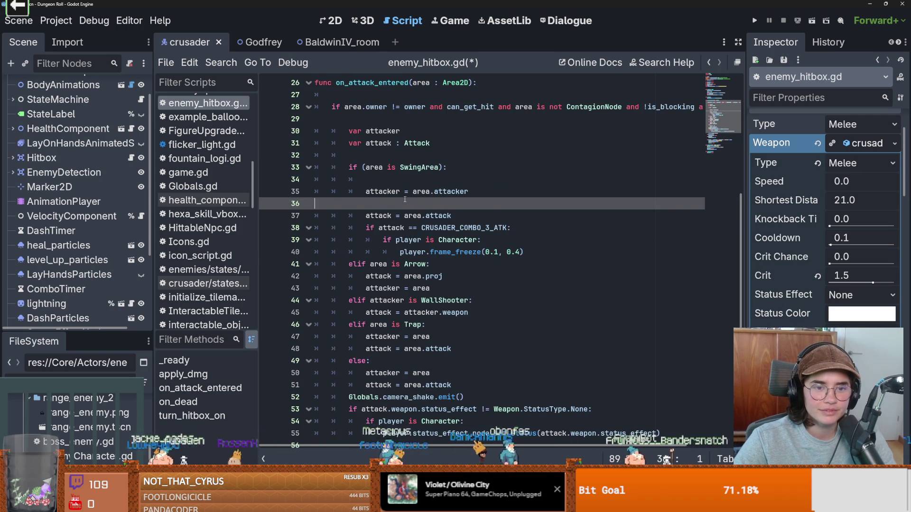
{"action": "key", "text": "BackSpace"}
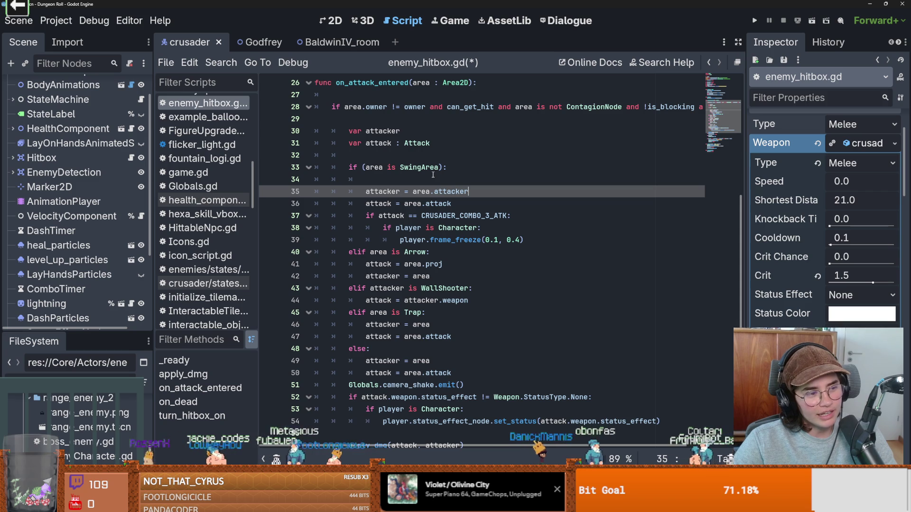
{"action": "left_click", "coordinate": [384, 175]}
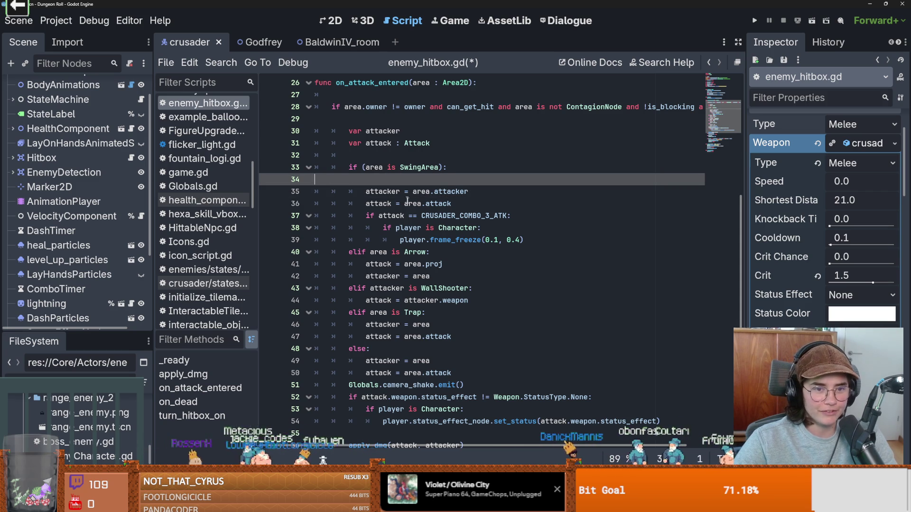
{"action": "key", "text": "BackSpace"}
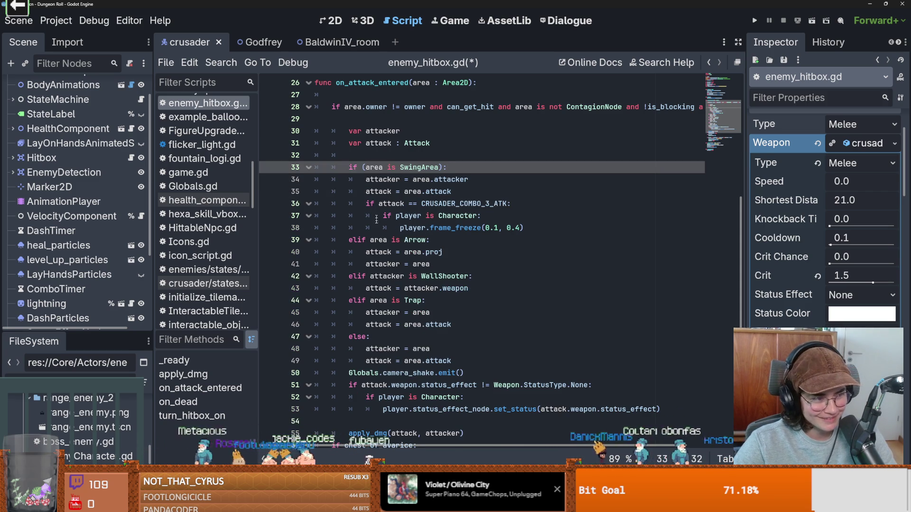
{"action": "scroll", "coordinate": [377, 209], "scroll_direction": "up", "scroll_amount": 2}
{"action": "scroll", "coordinate": [415, 259], "scroll_direction": "down", "scroll_amount": 1}
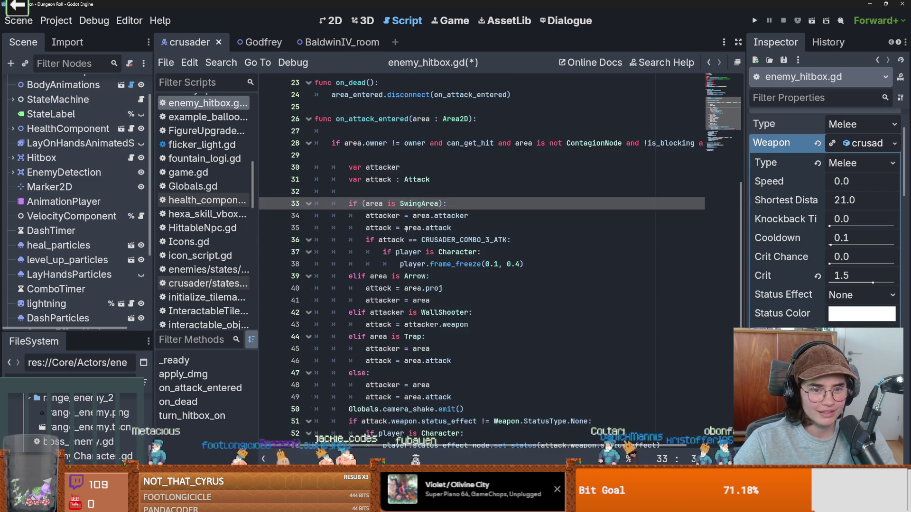
{"action": "left_click_drag", "start_coordinate": [747, 244], "coordinate": [789, 244]}
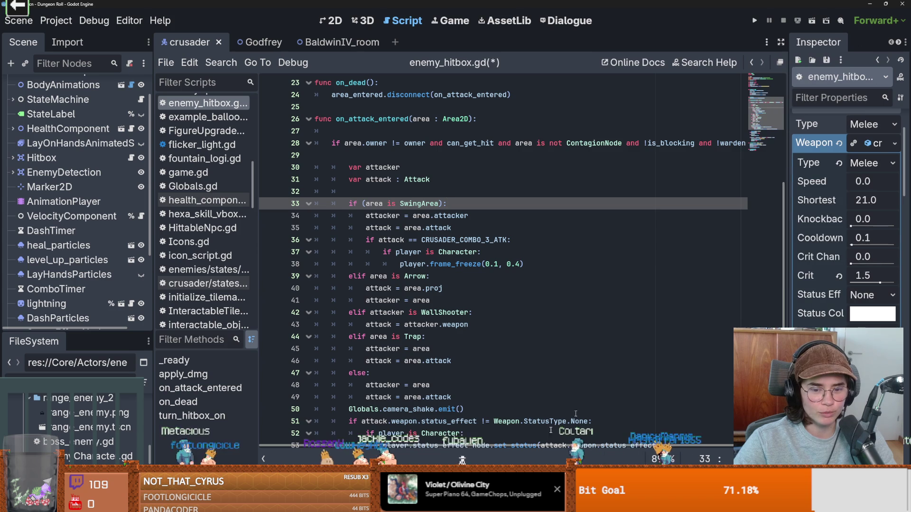
{"action": "scroll", "coordinate": [498, 386], "scroll_direction": "down", "scroll_amount": 2}
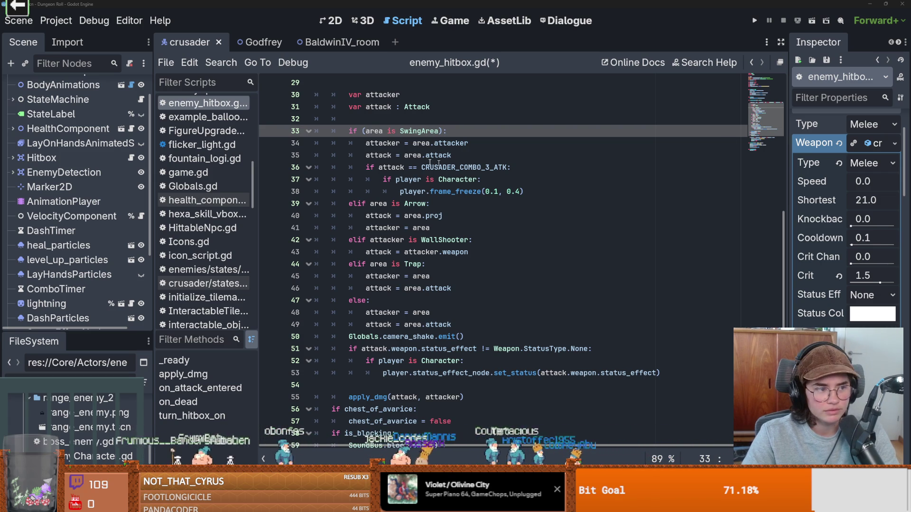
Save enemy_hitbox.gd and scroll through its on_attack_entered code.
{"action": "left_click", "coordinate": [475, 220]}
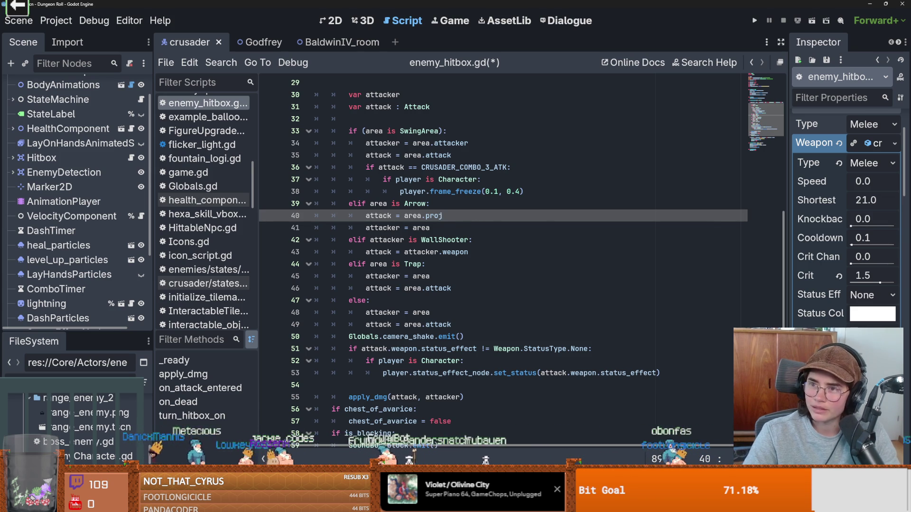
{"action": "left_click", "coordinate": [510, 191]}
{"action": "key", "text": "ctrl+s"}
{"action": "scroll", "coordinate": [517, 211], "scroll_direction": "up", "scroll_amount": 4}
{"action": "scroll", "coordinate": [518, 211], "scroll_direction": "up", "scroll_amount": 3}
{"action": "scroll", "coordinate": [431, 230], "scroll_direction": "down", "scroll_amount": 3}
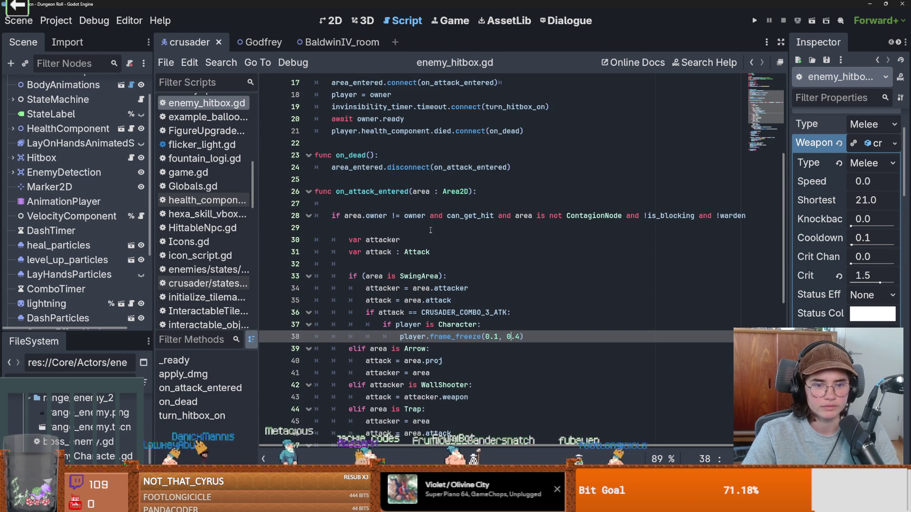
{"action": "scroll", "coordinate": [430, 230], "scroll_direction": "down", "scroll_amount": 2}
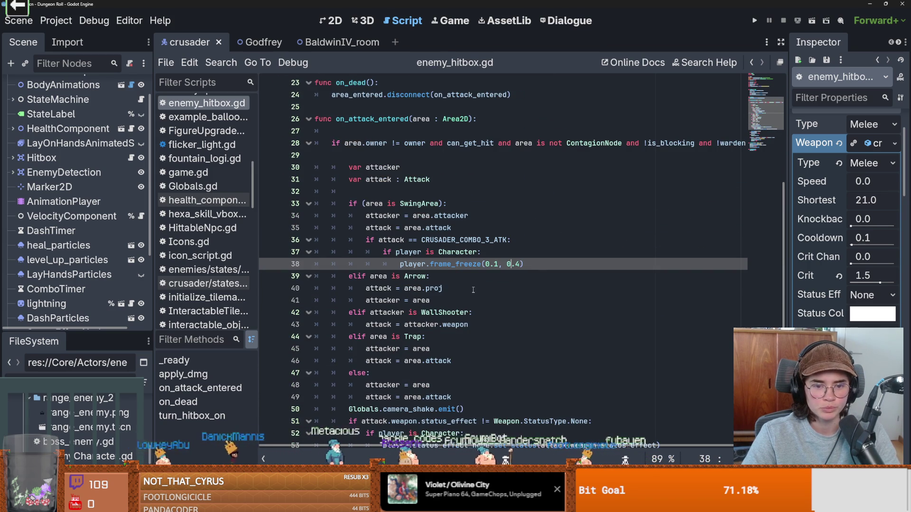
{"action": "scroll", "coordinate": [470, 290], "scroll_direction": "down", "scroll_amount": 2}
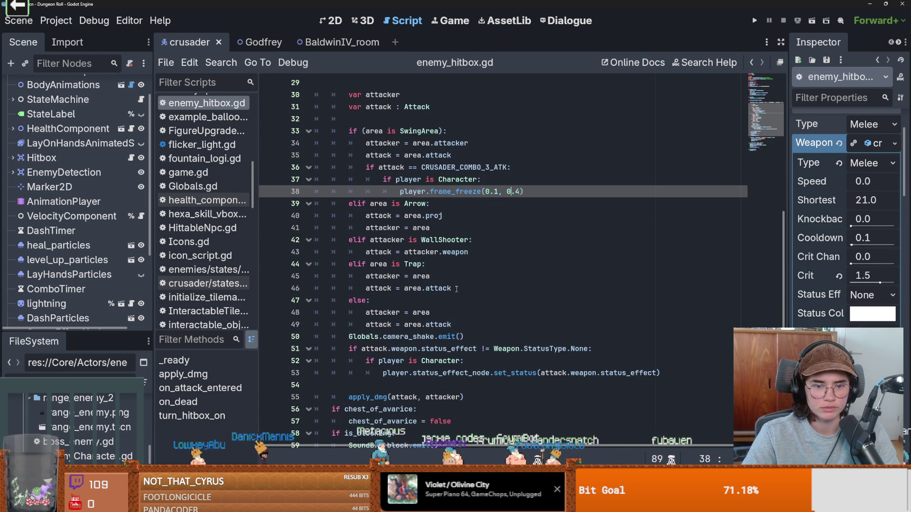
{"action": "scroll", "coordinate": [457, 289], "scroll_direction": "down", "scroll_amount": 1}
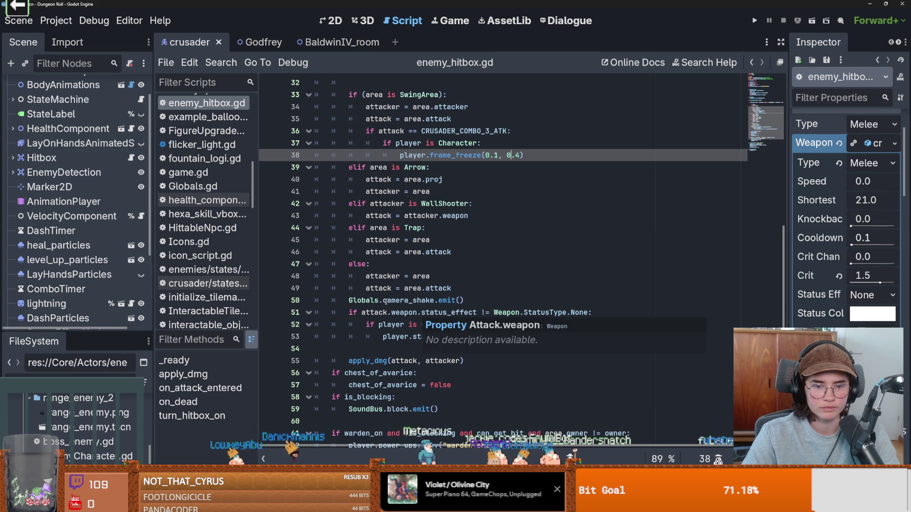
Inspect uses of attack and status_effect_node, then open health_component.gd.
{"action": "double_click", "coordinate": [374, 312]}
{"action": "scroll", "coordinate": [494, 312], "scroll_direction": "down", "scroll_amount": 1}
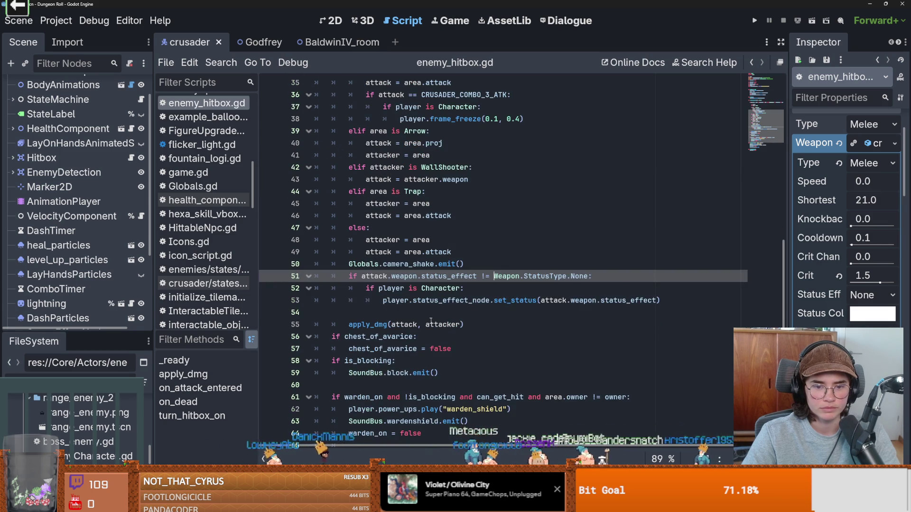
{"action": "double_click", "coordinate": [461, 300]}
{"action": "left_click", "coordinate": [510, 300]}
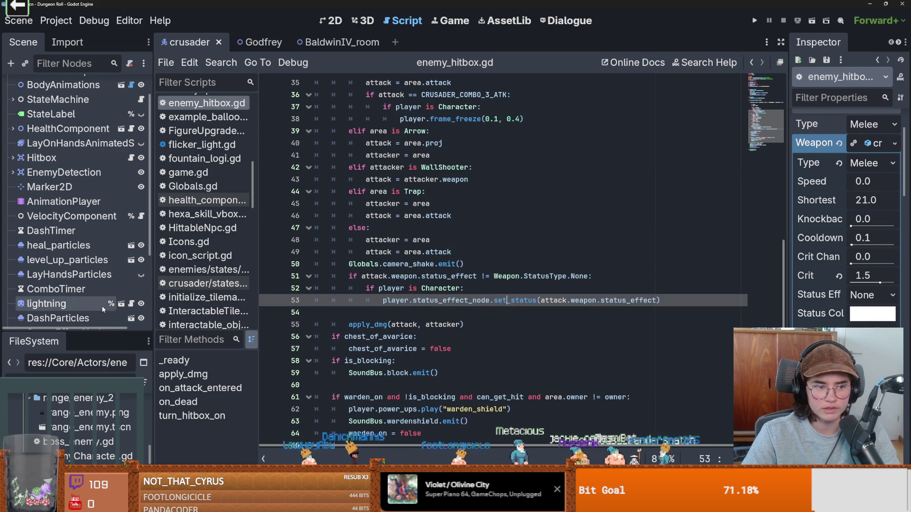
{"action": "left_click_drag", "start_coordinate": [86, 334], "coordinate": [87, 429]}
{"action": "left_click", "coordinate": [207, 200]}
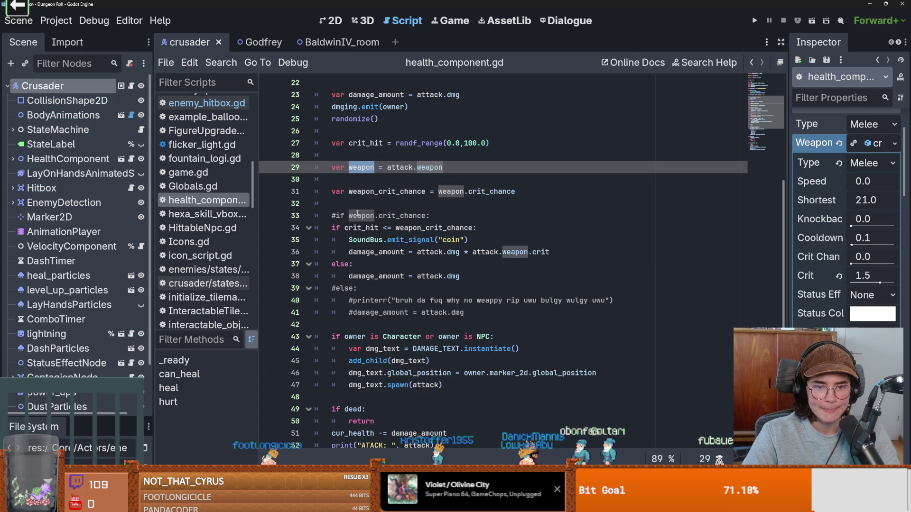
Scroll through health_component.gd's damage code and start a region screen capture.
{"action": "scroll", "coordinate": [436, 224], "scroll_direction": "down", "scroll_amount": 2}
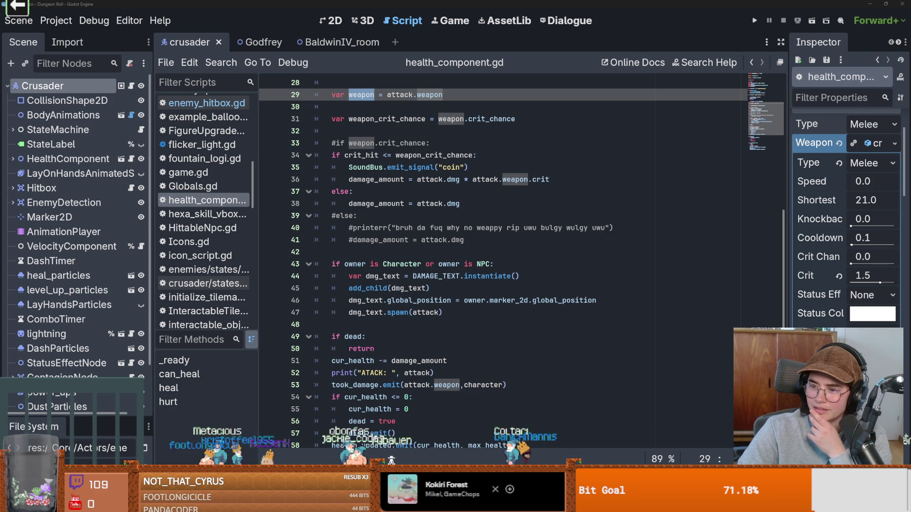
{"action": "key", "text": "super+shift+s"}
{"action": "left_click_drag", "start_coordinate": [391, 121], "coordinate": [392, 127]}
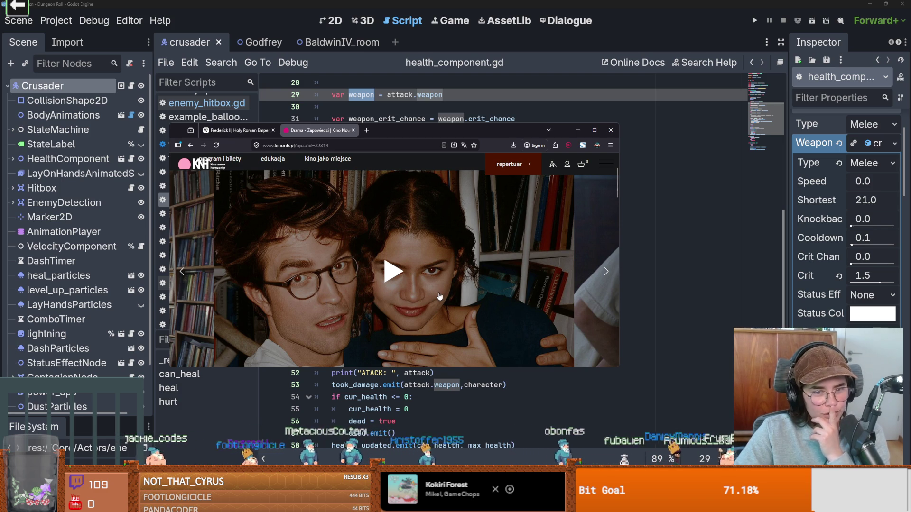
Play the Drama film trailer, then Alt-Tab back toward the Godot editor.
{"action": "left_click", "coordinate": [471, 303]}
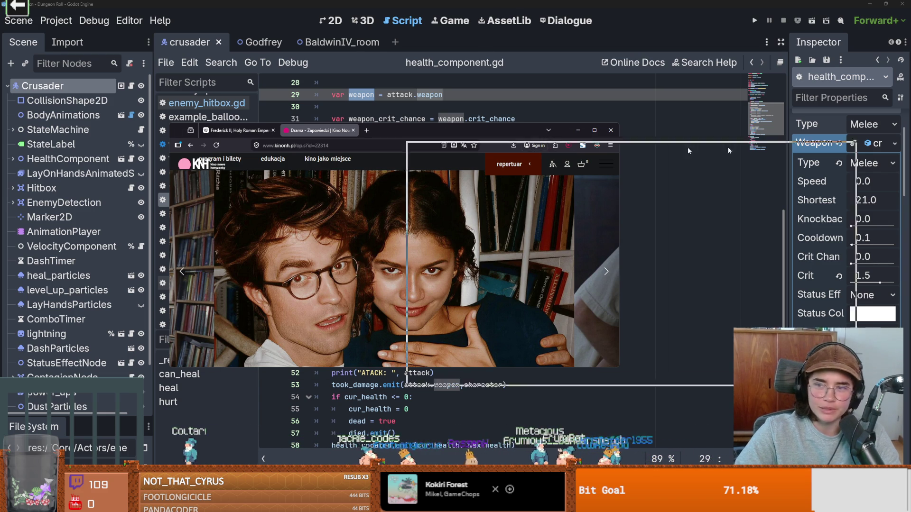
{"action": "key", "text": "alt+Tab"}
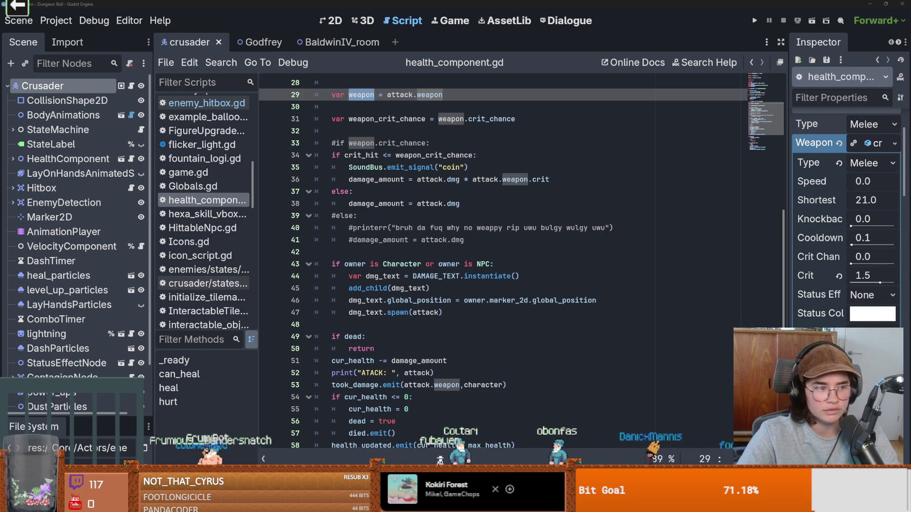
Review the critical damage calculation on line 36 and global_position on line 46.
{"action": "left_click", "coordinate": [550, 180]}
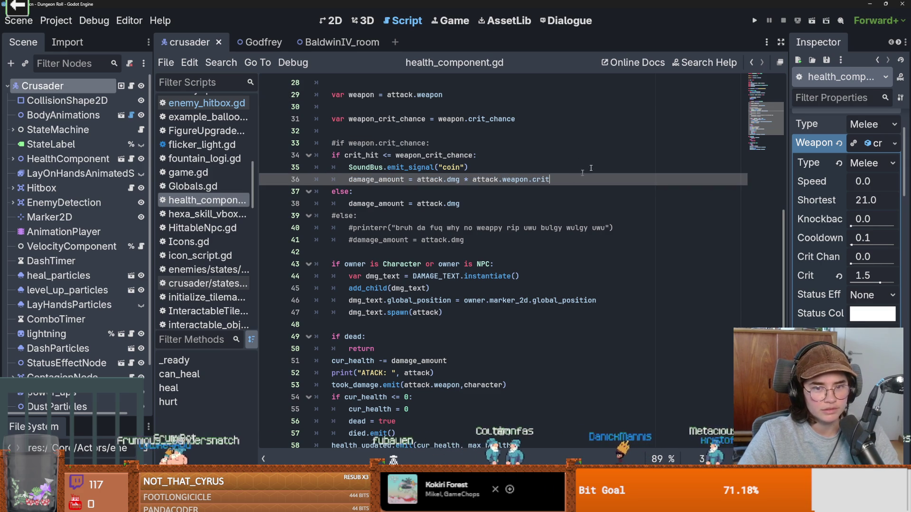
{"action": "left_click", "coordinate": [501, 228]}
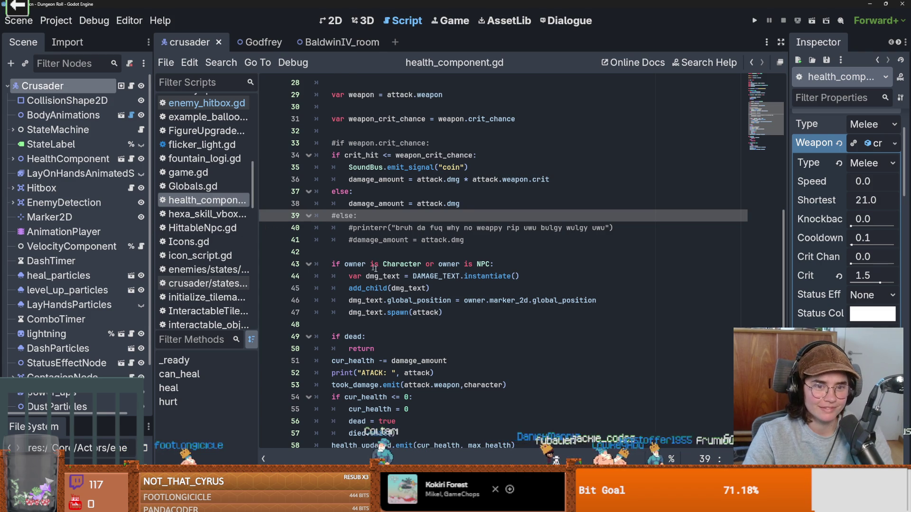
{"action": "scroll", "coordinate": [379, 276], "scroll_direction": "up", "scroll_amount": 1}
{"action": "scroll", "coordinate": [379, 277], "scroll_direction": "down", "scroll_amount": 1}
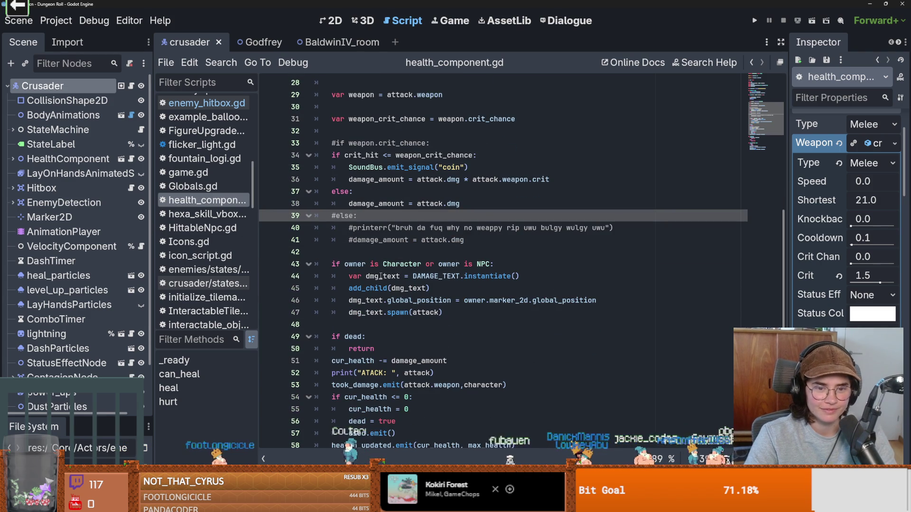
{"action": "scroll", "coordinate": [420, 295], "scroll_direction": "down", "scroll_amount": 1}
{"action": "double_click", "coordinate": [419, 267]}
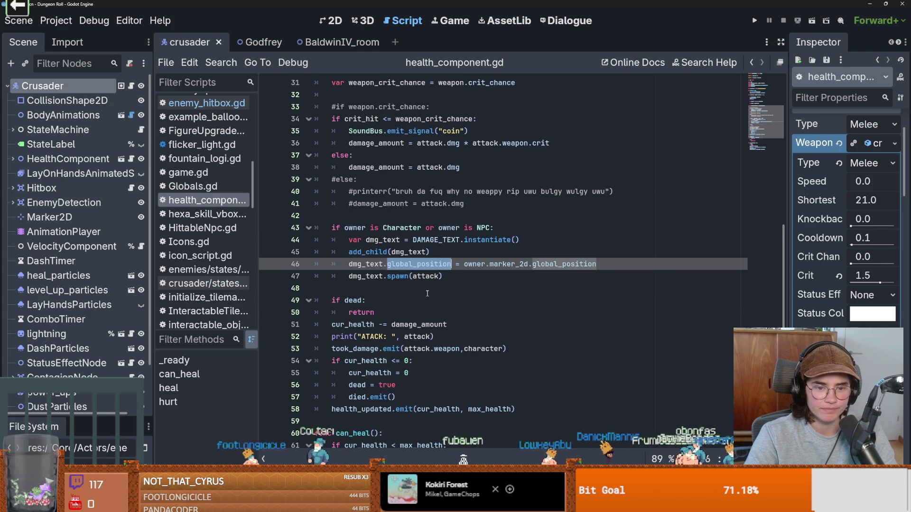
{"action": "scroll", "coordinate": [427, 293], "scroll_direction": "down", "scroll_amount": 1}
{"action": "scroll", "coordinate": [427, 293], "scroll_direction": "up", "scroll_amount": 3}
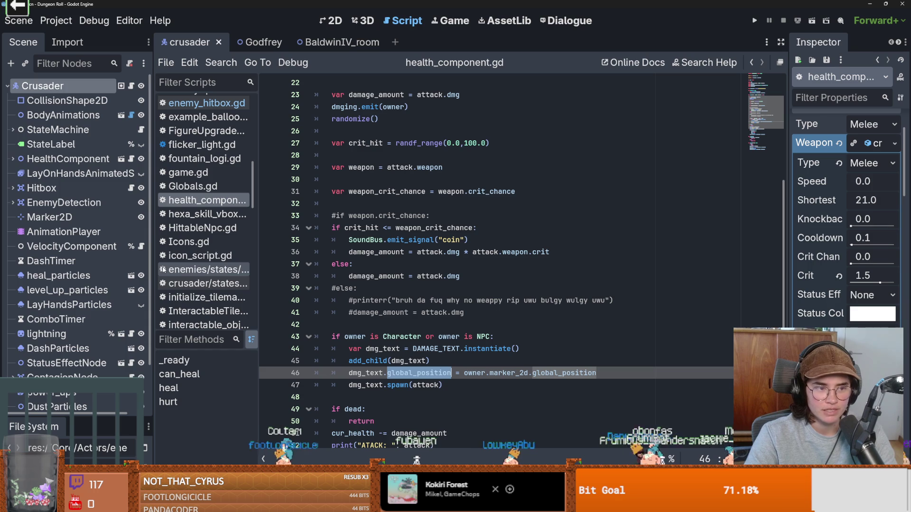
{"action": "scroll", "coordinate": [71, 290], "scroll_direction": "down", "scroll_amount": 2}
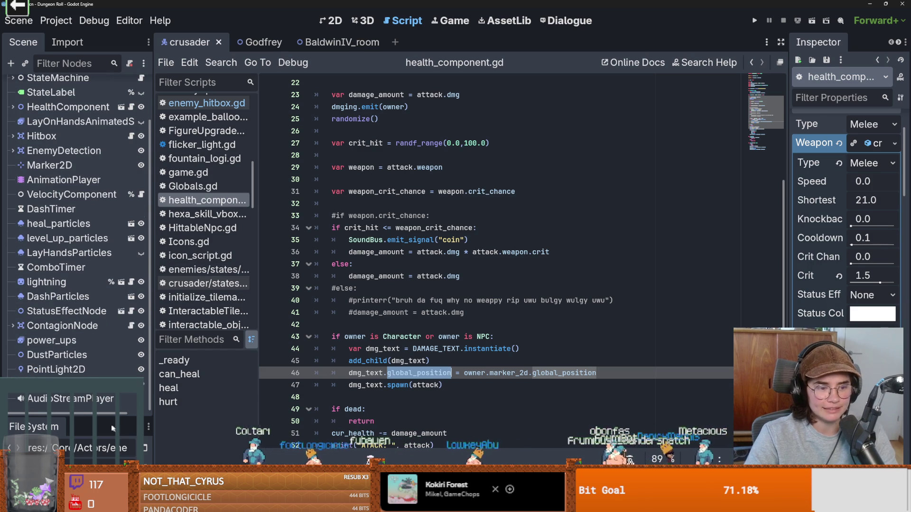
Enlarge the FileSystem dock and open the enemy base scene.
{"action": "left_click_drag", "start_coordinate": [76, 417], "coordinate": [76, 203]}
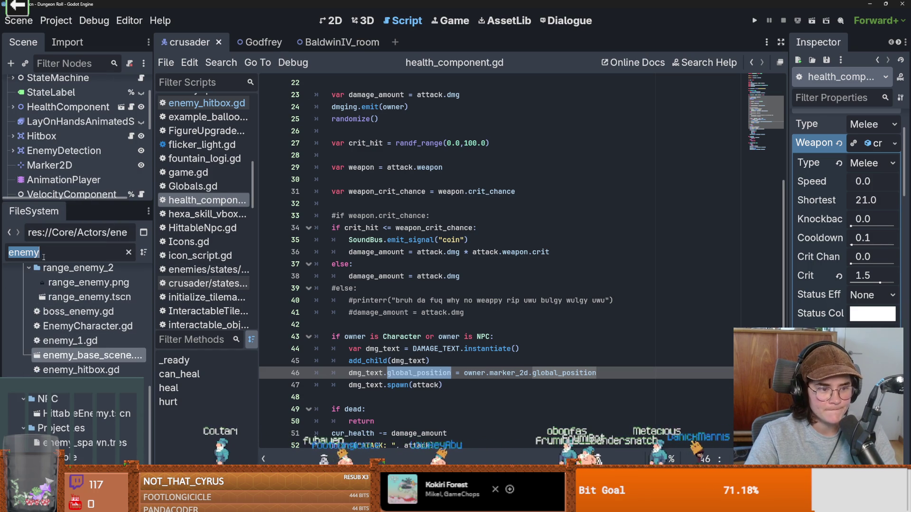
{"action": "double_click", "coordinate": [90, 356]}
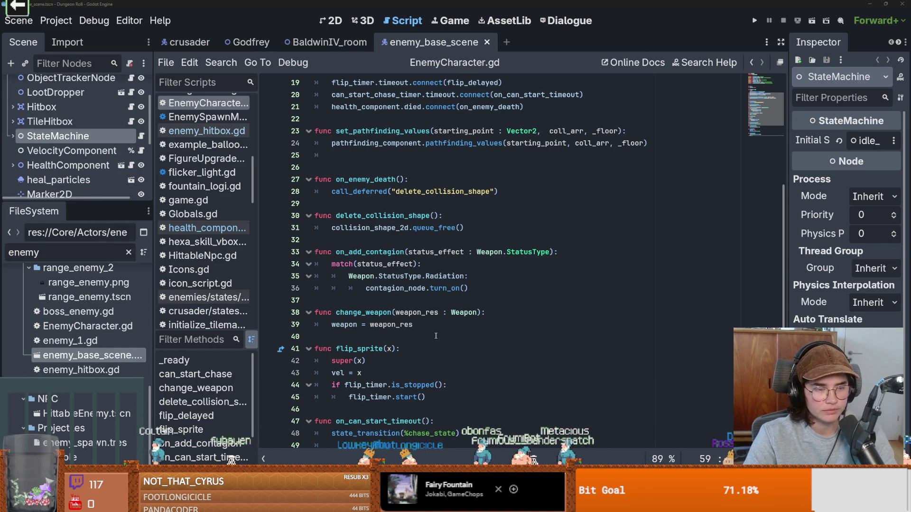
{"action": "mouse_move", "coordinate": [430, 336]}
{"action": "left_mouse_down"}
{"action": "mouse_move", "coordinate": [366, 29]}
{"action": "mouse_move", "coordinate": [388, 27]}
{"action": "left_mouse_up"}
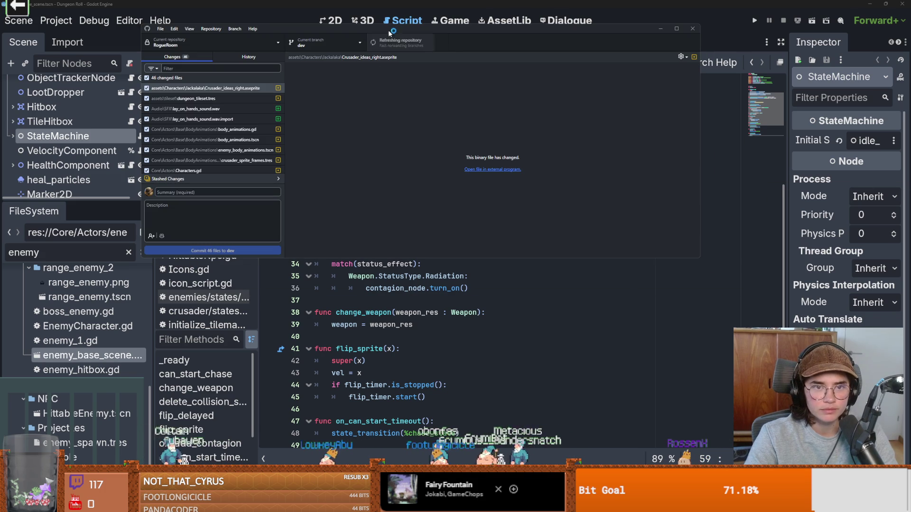
Switch to GitHub Desktop and scroll through the 46 changed files.
{"action": "key", "text": "alt+Tab"}
{"action": "scroll", "coordinate": [106, 375], "scroll_direction": "down", "scroll_amount": 3}
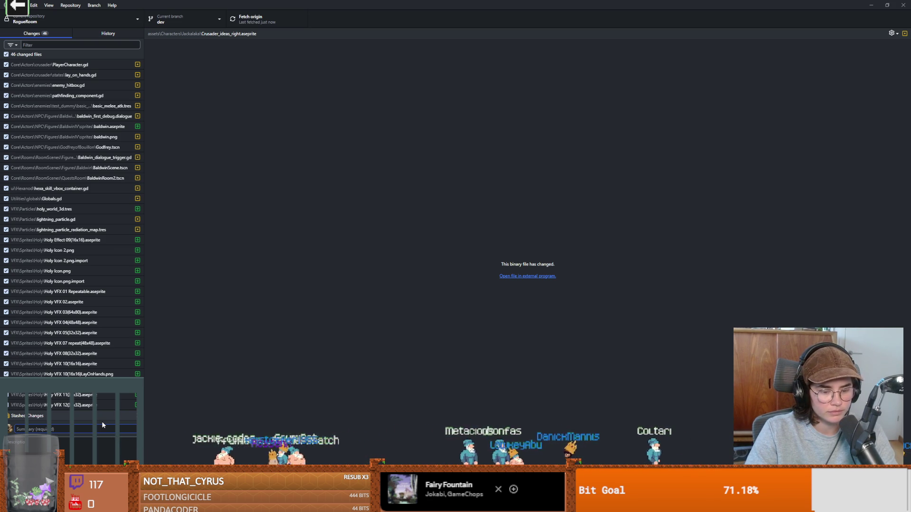
Enter the summary 'Character upgrade, enemy' and commit the 46 changed files.
{"action": "type", "text": "up"}
{"action": "key", "text": "BackSpace"}
{"action": "key", "text": "BackSpace"}
{"action": "key", "text": "BackSpace"}
{"action": "type", "text": "Characte"}
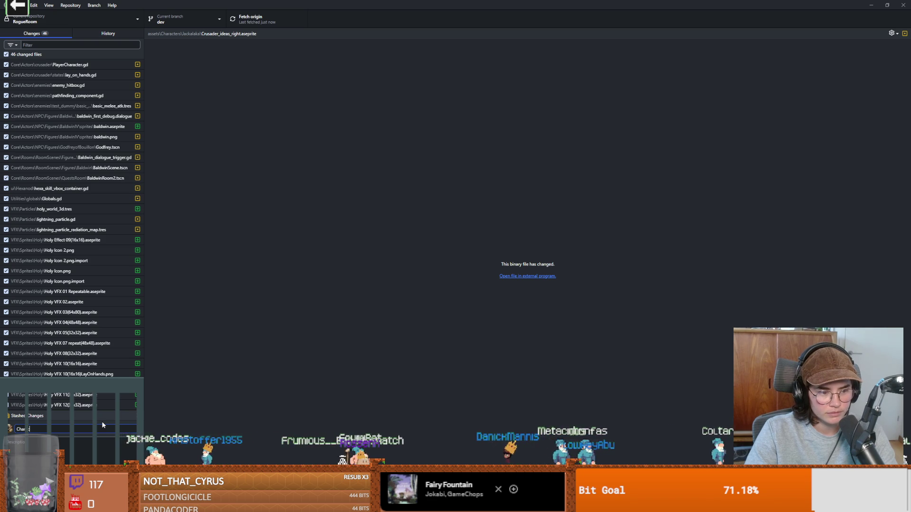
{"action": "type", "text": "r up"}
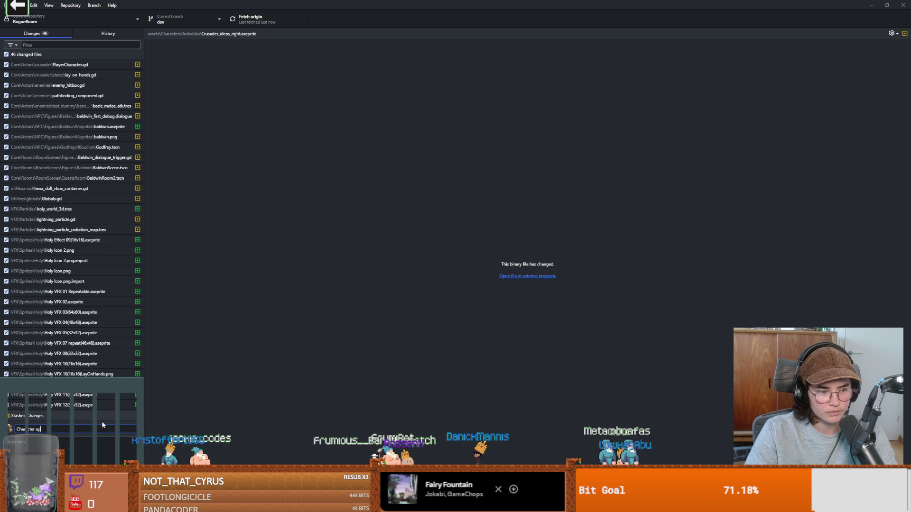
{"action": "type", "text": "grades"}
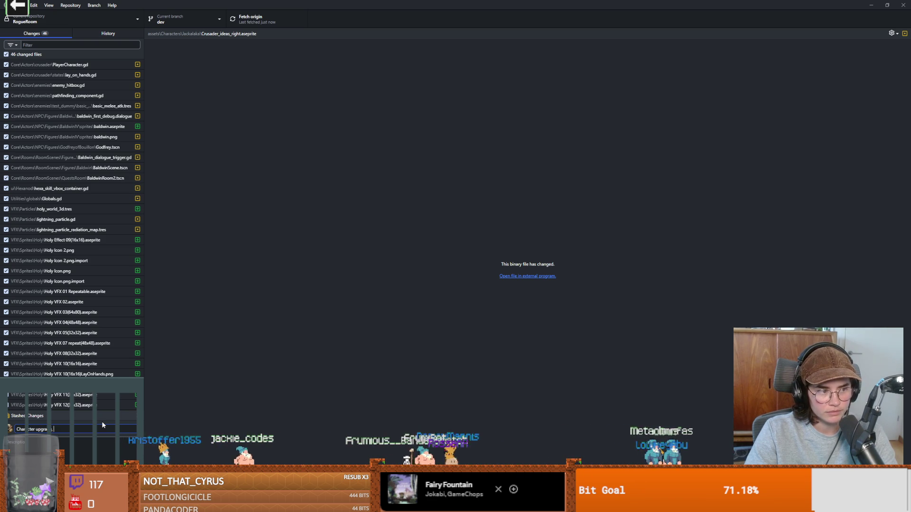
{"action": "type", "text": "e, enemy pathfinding collisions"}
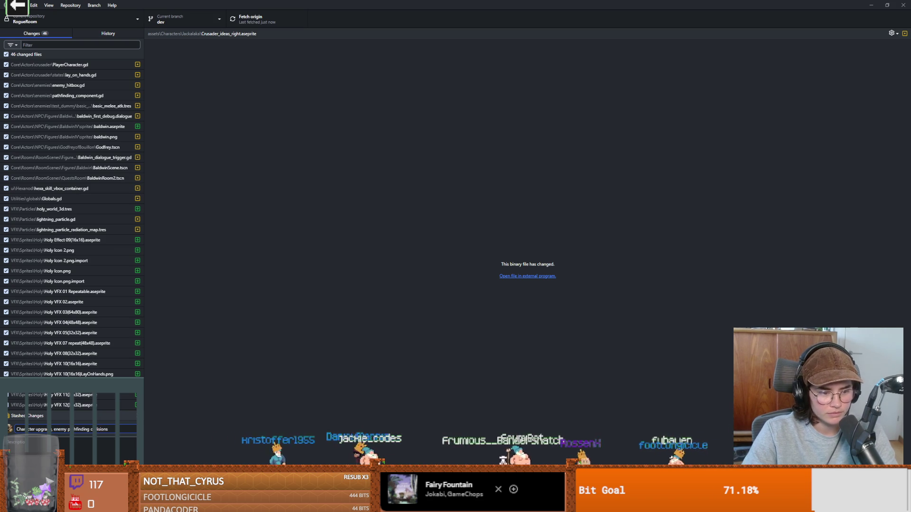
{"action": "key", "text": "ctrl+Return"}
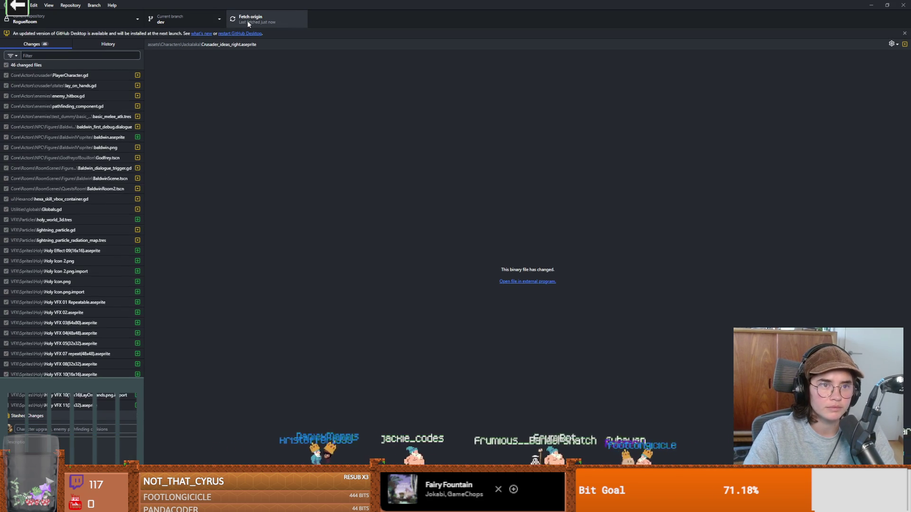
Push the new commit to origin so GitHub Desktop shows no local changes, then return to Godot.
{"action": "left_click", "coordinate": [246, 21]}
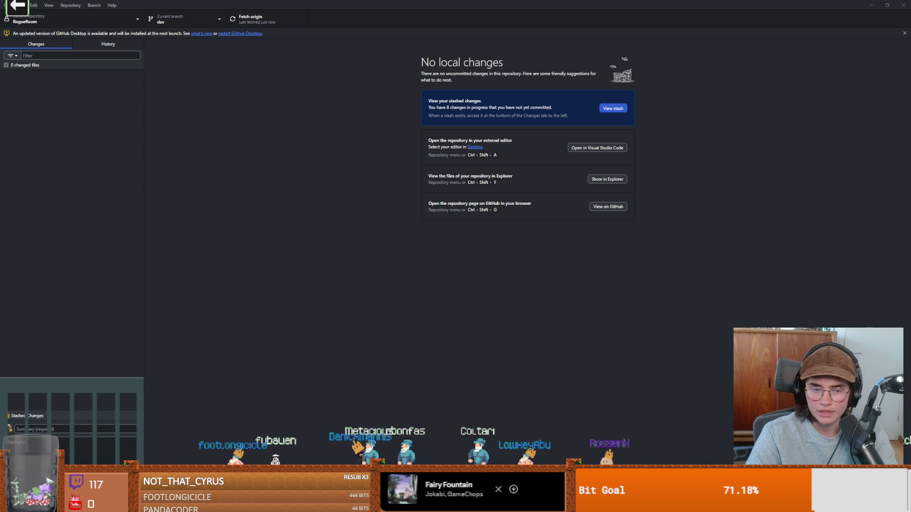
{"action": "key", "text": "alt+Tab"}
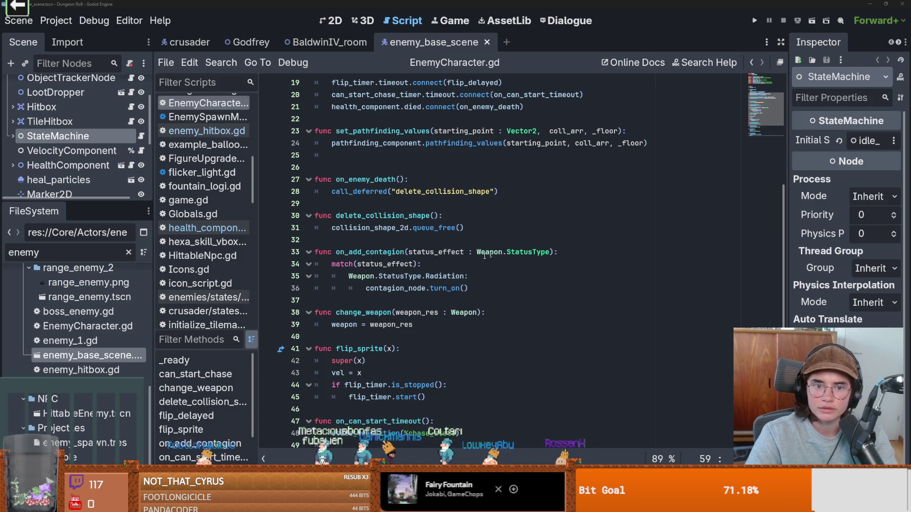
Save enemy_base_scene from the EnemyCharacter.gd editor with Ctrl+S.
{"action": "left_click", "coordinate": [445, 261]}
{"action": "key", "text": "ctrl+s"}
{"action": "left_click", "coordinate": [445, 260]}
{"action": "key", "text": "ctrl+s"}
Enlarge the Scene dock and open the Hitbox node's script, enemy_hitbox.gd.
{"action": "left_click_drag", "start_coordinate": [76, 203], "coordinate": [76, 372]}
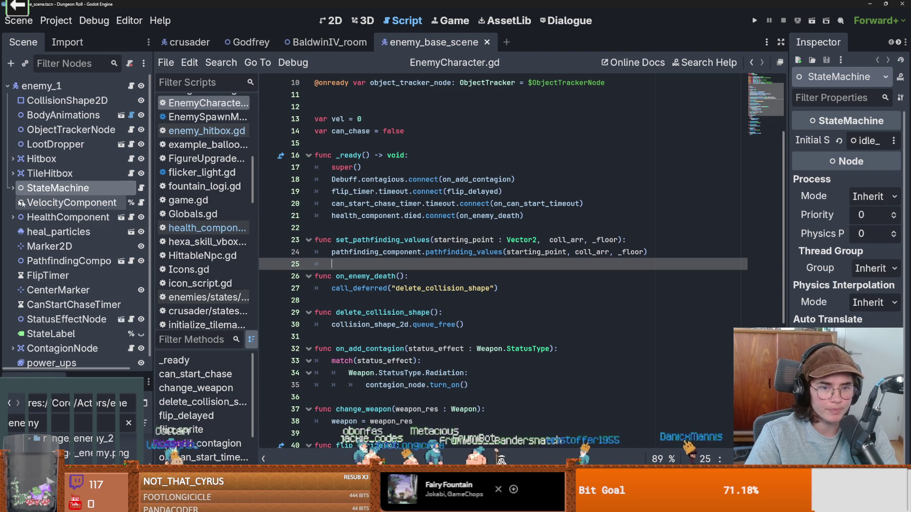
{"action": "scroll", "coordinate": [419, 346], "scroll_direction": "down", "scroll_amount": 2}
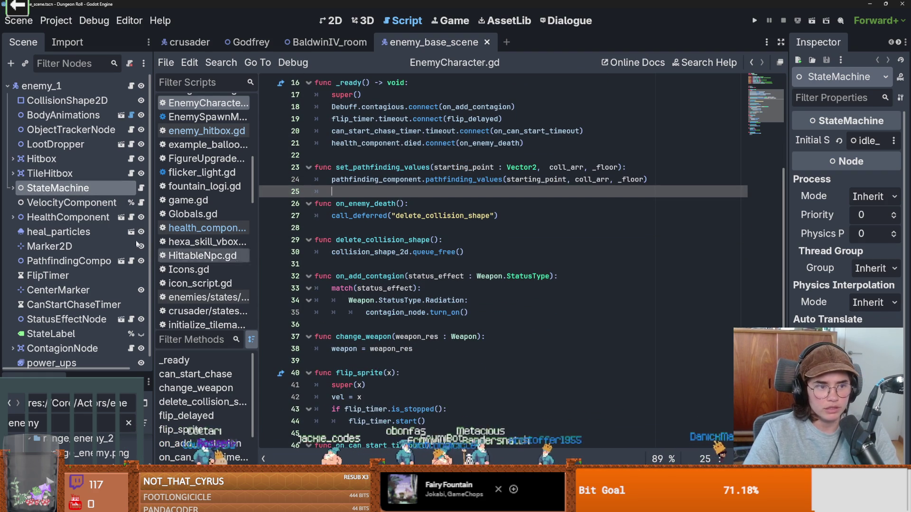
{"action": "left_click", "coordinate": [130, 159]}
{"action": "scroll", "coordinate": [409, 236], "scroll_direction": "down", "scroll_amount": 2}
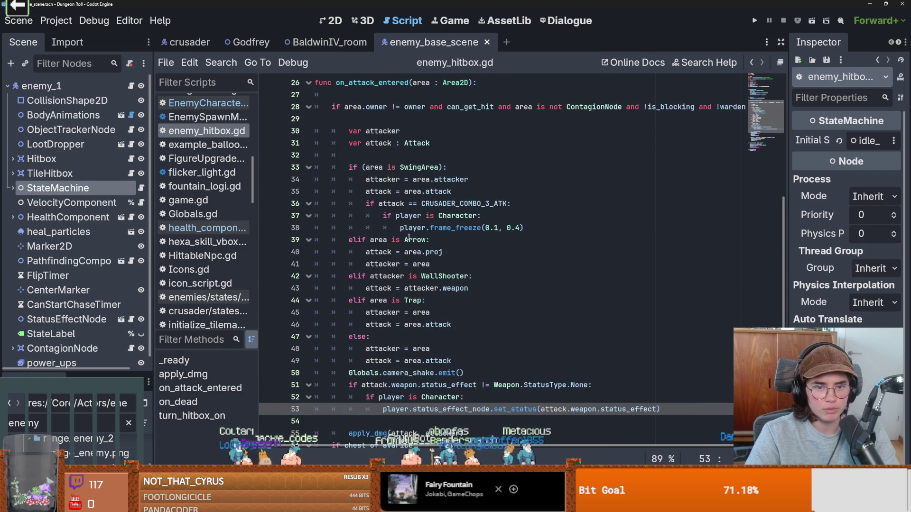
Peek at the StateMachine's states, then open HealthComponent's script, health_component.gd.
{"action": "scroll", "coordinate": [409, 236], "scroll_direction": "up", "scroll_amount": 1}
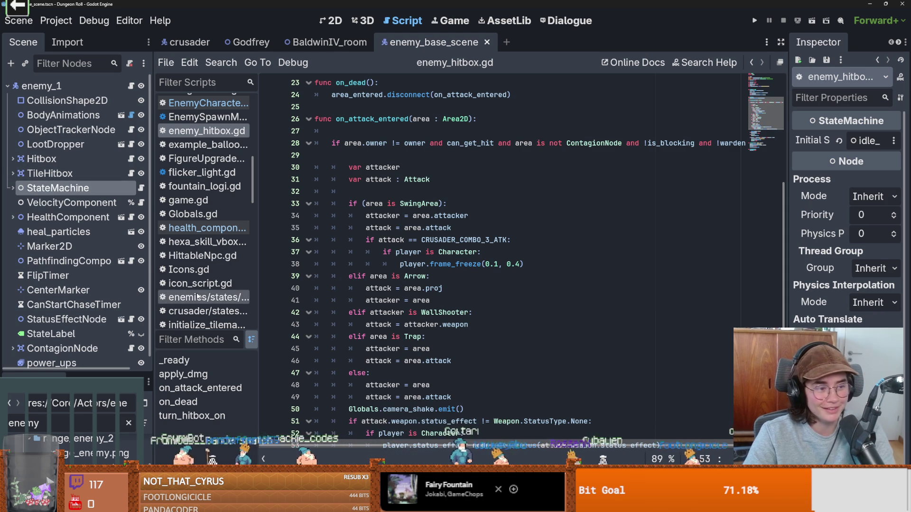
{"action": "left_click", "coordinate": [12, 189]}
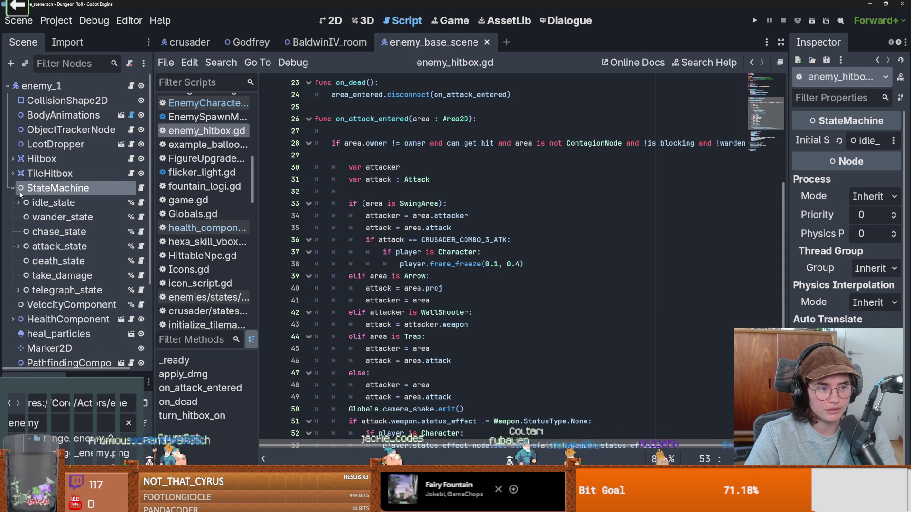
{"action": "left_click", "coordinate": [12, 188]}
{"action": "scroll", "coordinate": [93, 223], "scroll_direction": "down", "scroll_amount": 1}
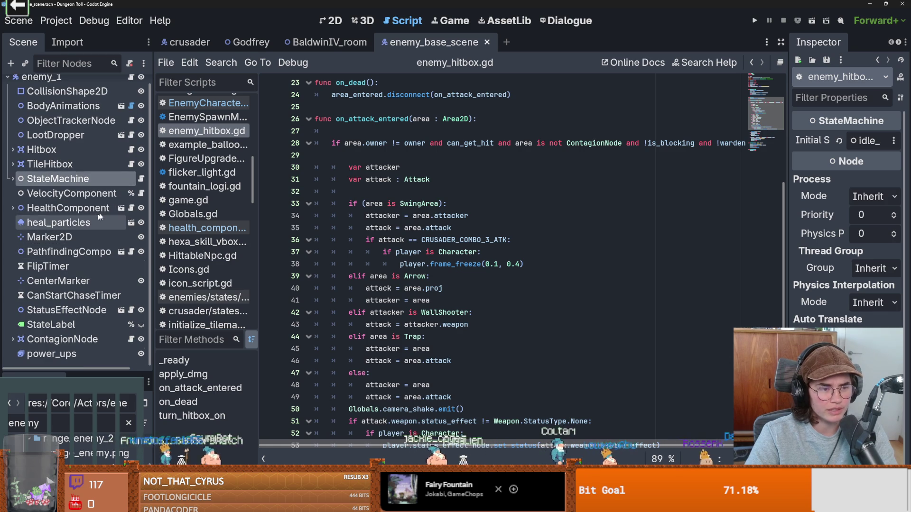
{"action": "left_click", "coordinate": [131, 208]}
{"action": "scroll", "coordinate": [389, 276], "scroll_direction": "down", "scroll_amount": 2}
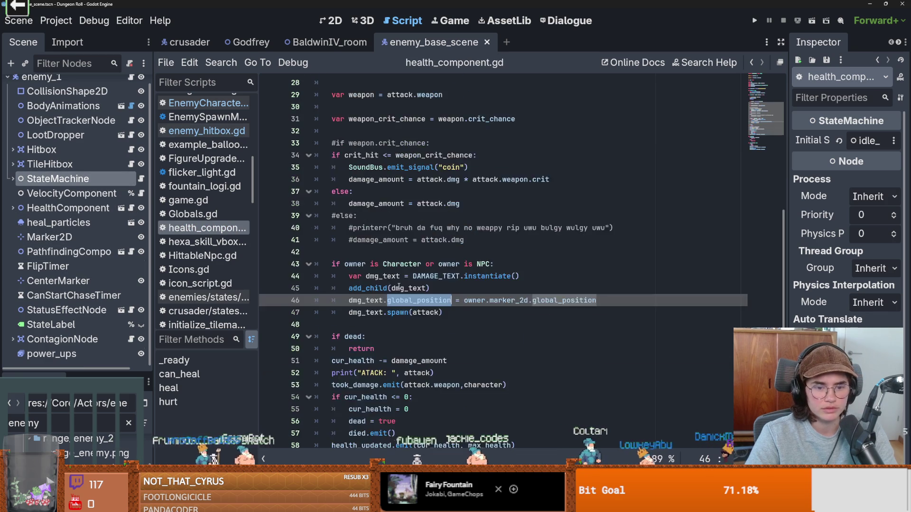
Inspect the attack parameter and weapon uses in hurt, adding an empty line after line 30.
{"action": "scroll", "coordinate": [354, 213], "scroll_direction": "up", "scroll_amount": 3}
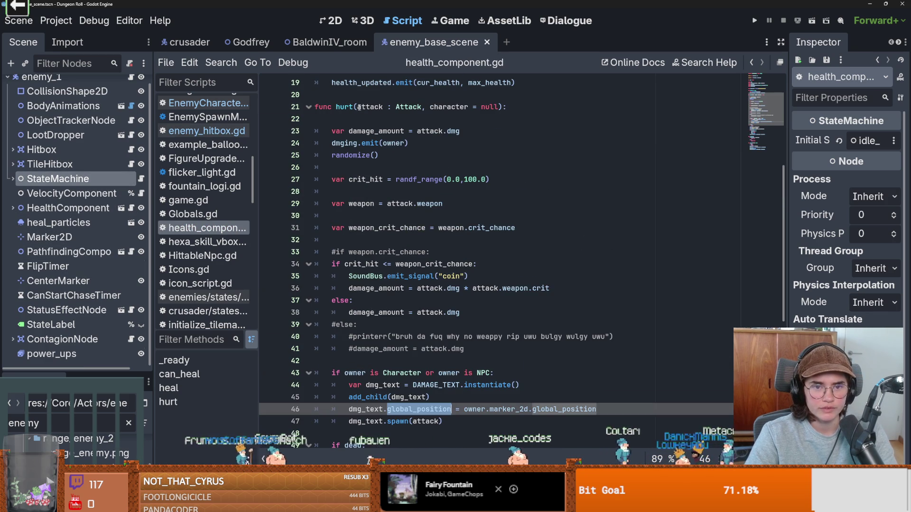
{"action": "double_click", "coordinate": [360, 107]}
{"action": "double_click", "coordinate": [362, 204]}
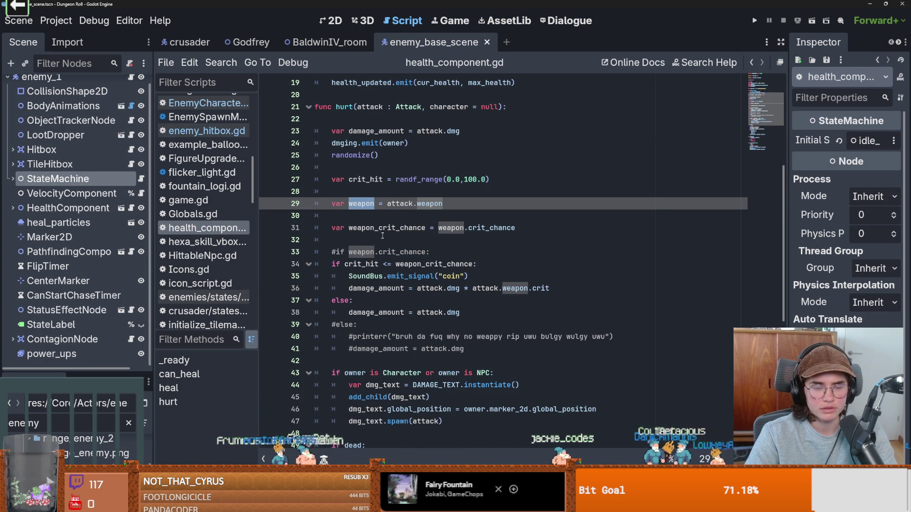
{"action": "left_click", "coordinate": [380, 217]}
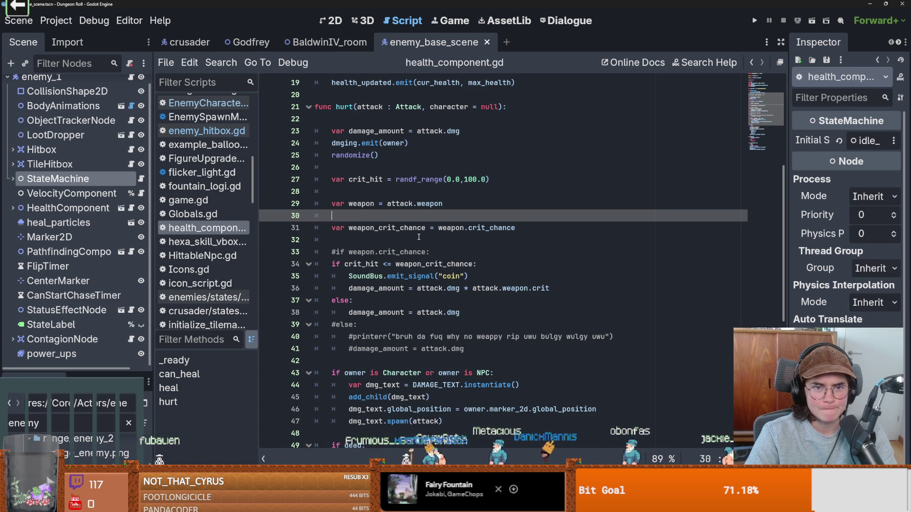
{"action": "key", "text": "Return"}
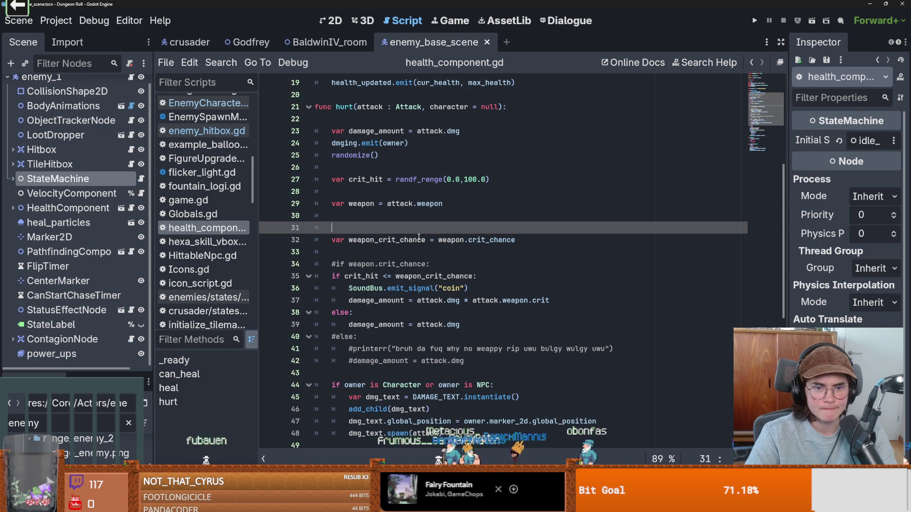
Review health_component.gd, highlighting the weapon, took_damage and dmg_text usages.
{"action": "scroll", "coordinate": [432, 256], "scroll_direction": "down", "scroll_amount": 1}
{"action": "scroll", "coordinate": [445, 277], "scroll_direction": "down", "scroll_amount": 1}
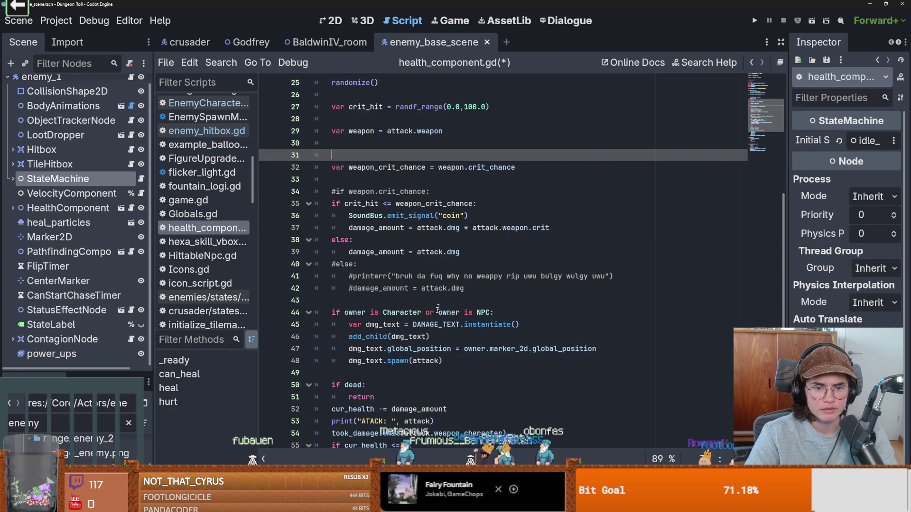
{"action": "scroll", "coordinate": [418, 339], "scroll_direction": "down", "scroll_amount": 3}
{"action": "scroll", "coordinate": [418, 339], "scroll_direction": "up", "scroll_amount": 3}
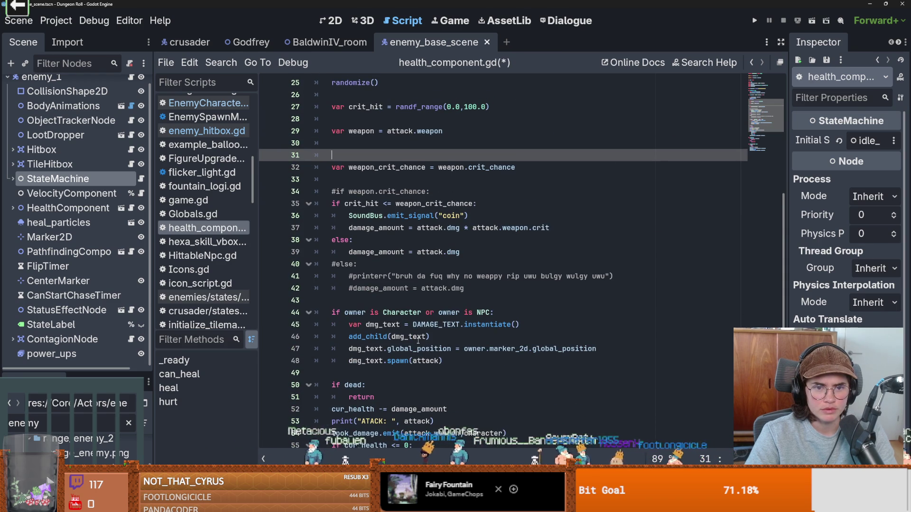
{"action": "double_click", "coordinate": [369, 133]}
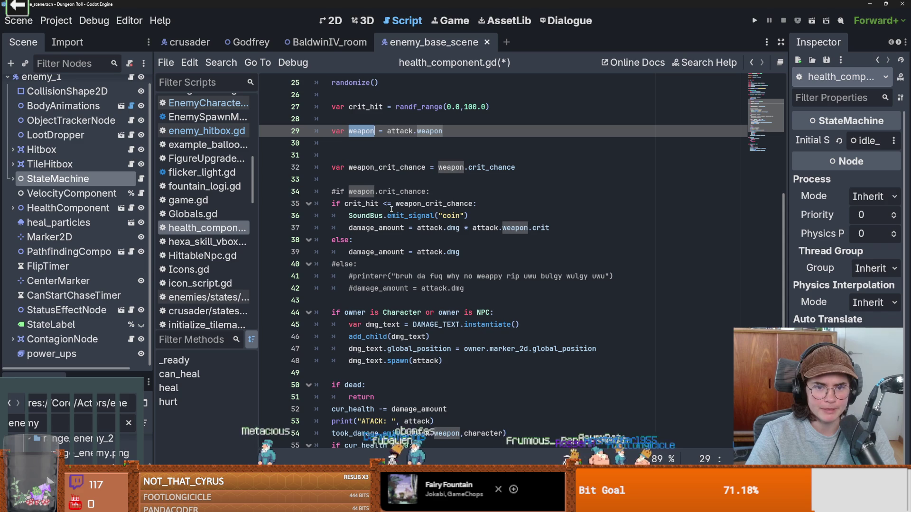
{"action": "scroll", "coordinate": [445, 243], "scroll_direction": "down", "scroll_amount": 2}
{"action": "scroll", "coordinate": [445, 243], "scroll_direction": "down", "scroll_amount": 3}
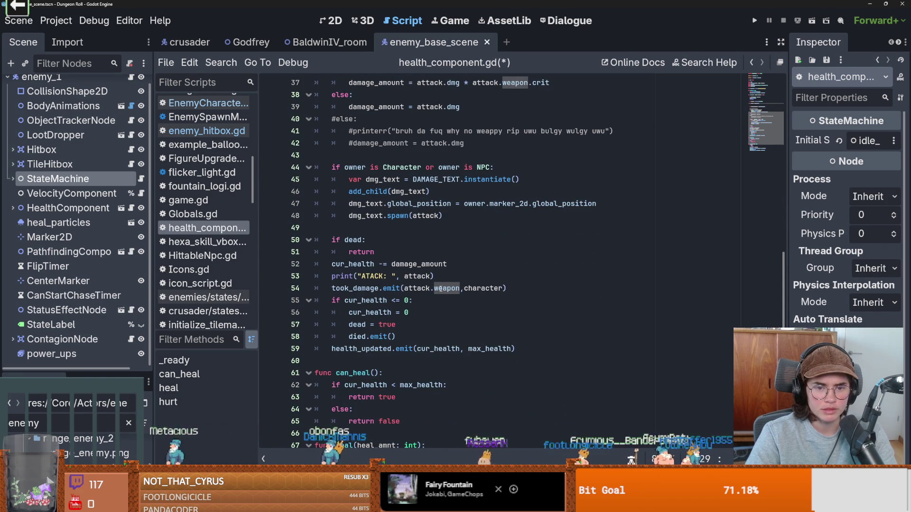
{"action": "left_click", "coordinate": [361, 288], "text": "ctrl"}
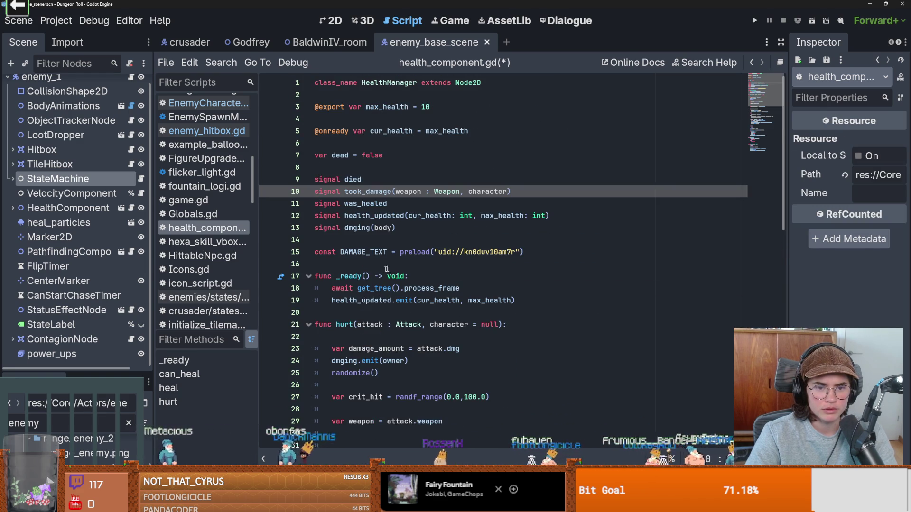
{"action": "scroll", "coordinate": [428, 283], "scroll_direction": "down", "scroll_amount": 4}
{"action": "scroll", "coordinate": [428, 283], "scroll_direction": "down", "scroll_amount": 6}
{"action": "double_click", "coordinate": [383, 251]}
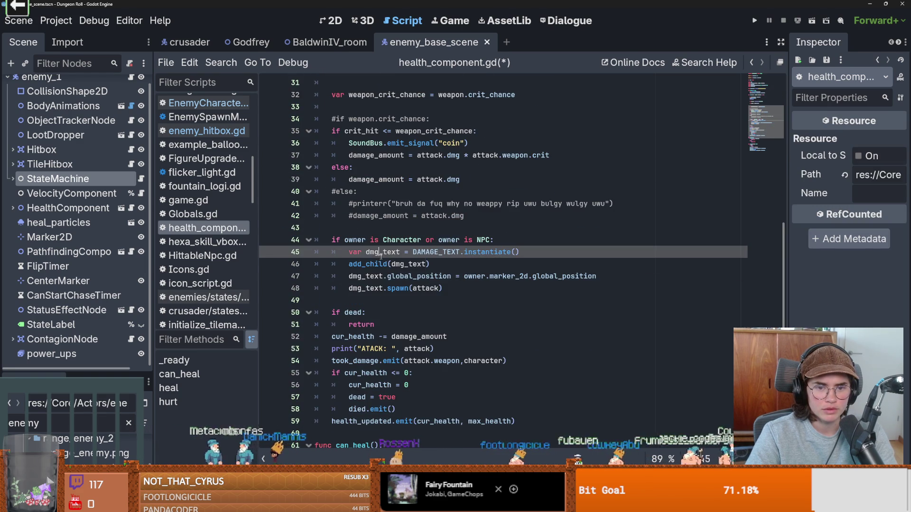
{"action": "scroll", "coordinate": [436, 292], "scroll_direction": "down", "scroll_amount": 2}
{"action": "scroll", "coordinate": [420, 309], "scroll_direction": "down", "scroll_amount": 1}
{"action": "scroll", "coordinate": [420, 309], "scroll_direction": "up", "scroll_amount": 1}
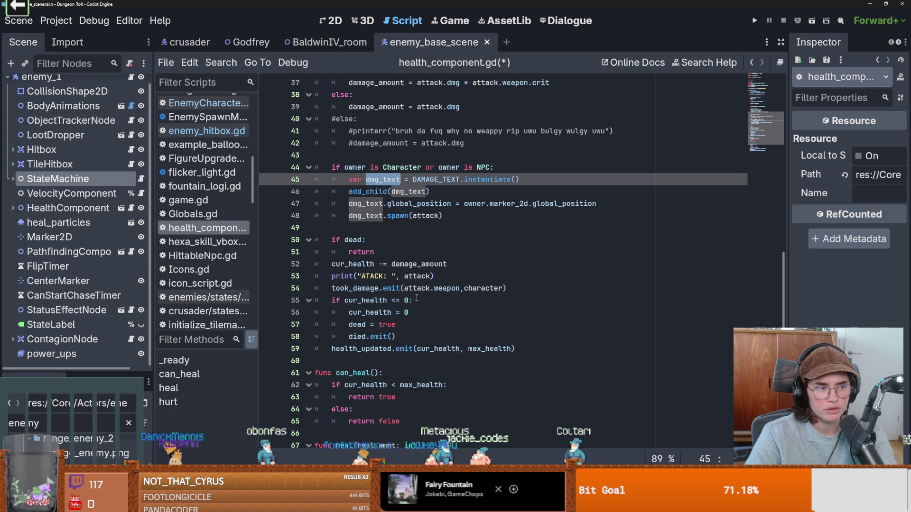
Open the StatusEffectNode's script, status_effect_node.gd, from the Scene tree.
{"action": "scroll", "coordinate": [414, 273], "scroll_direction": "up", "scroll_amount": 1}
{"action": "scroll", "coordinate": [471, 256], "scroll_direction": "up", "scroll_amount": 1}
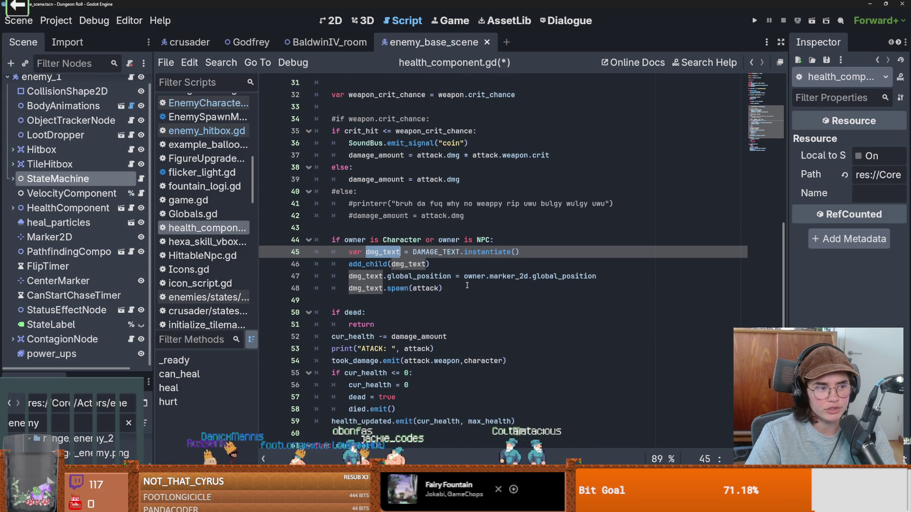
{"action": "scroll", "coordinate": [467, 286], "scroll_direction": "down", "scroll_amount": 1}
{"action": "scroll", "coordinate": [467, 286], "scroll_direction": "down", "scroll_amount": 1}
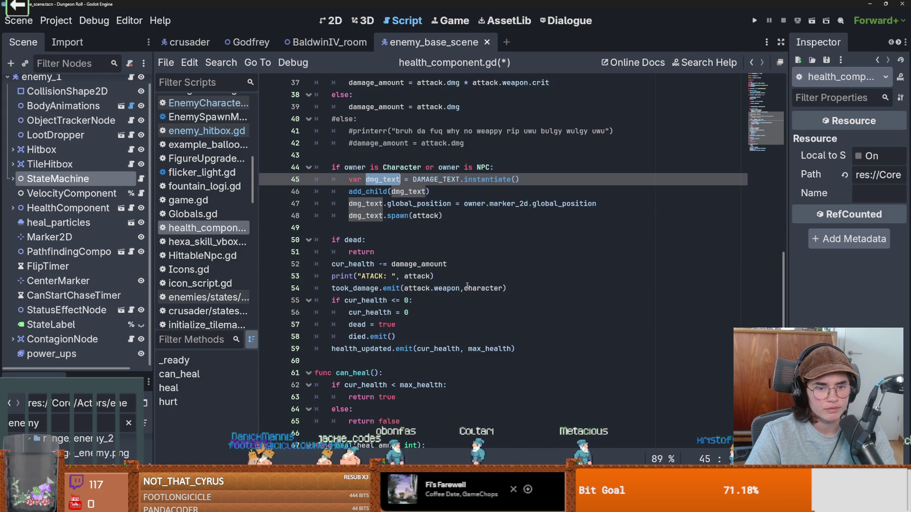
{"action": "scroll", "coordinate": [466, 285], "scroll_direction": "down", "scroll_amount": 1}
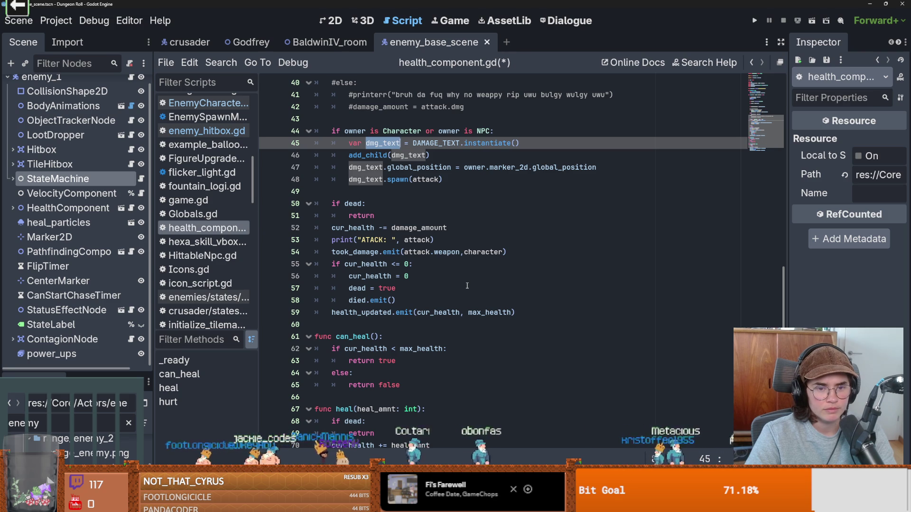
{"action": "scroll", "coordinate": [467, 286], "scroll_direction": "up", "scroll_amount": 3}
{"action": "scroll", "coordinate": [467, 286], "scroll_direction": "up", "scroll_amount": 1}
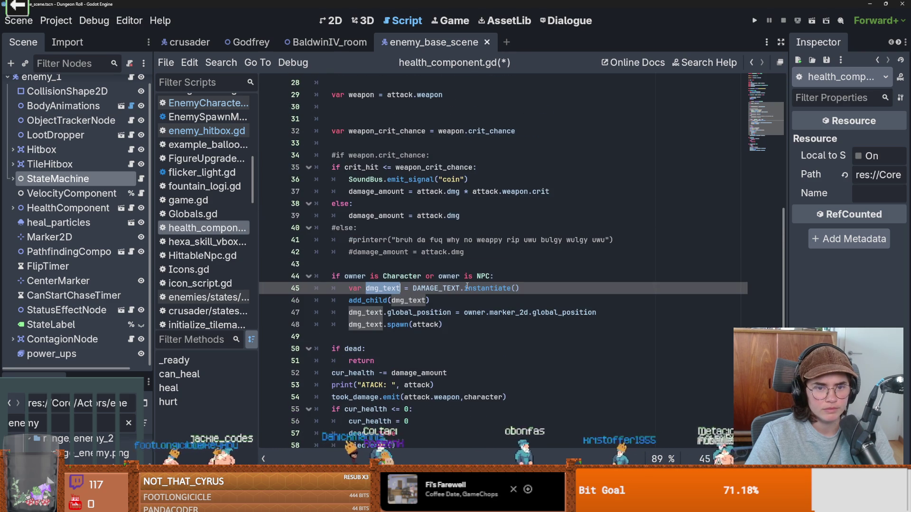
{"action": "scroll", "coordinate": [467, 287], "scroll_direction": "up", "scroll_amount": 2}
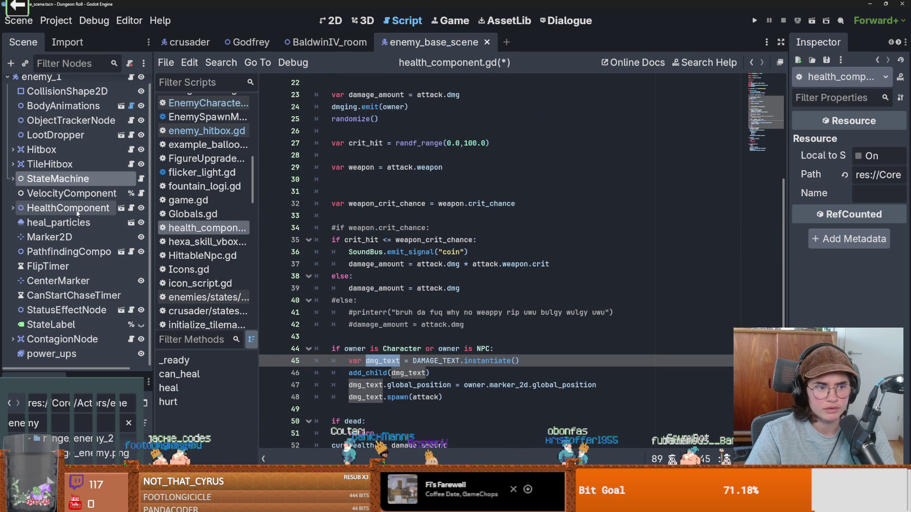
{"action": "left_click", "coordinate": [131, 310]}
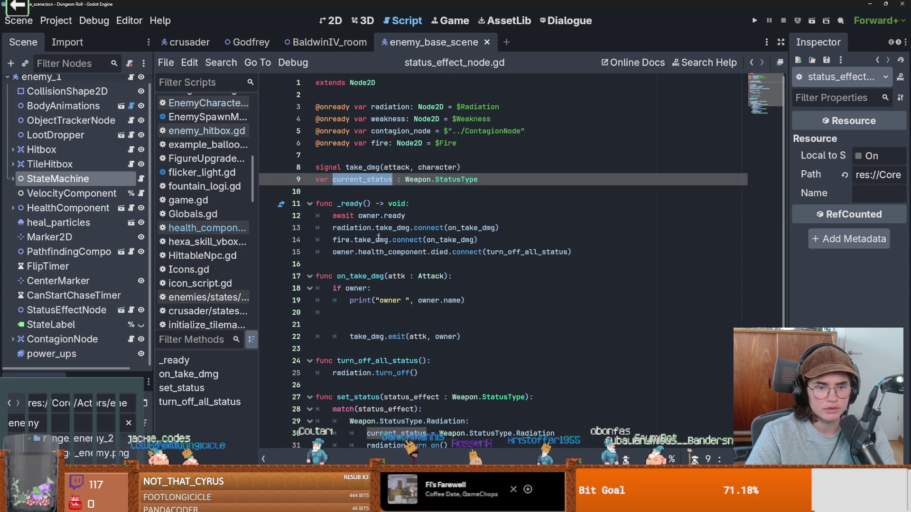
Highlight the on_take_dmg uses and select the set_status function name.
{"action": "scroll", "coordinate": [373, 256], "scroll_direction": "down", "scroll_amount": 1}
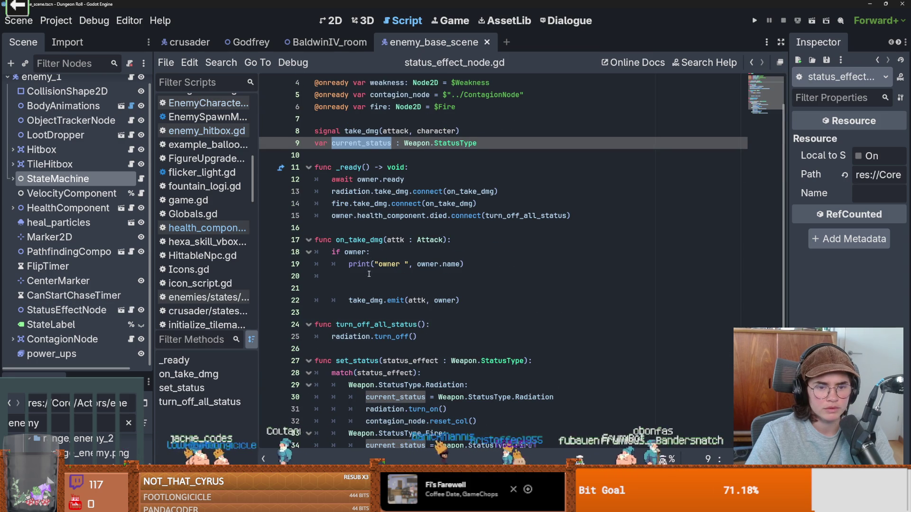
{"action": "scroll", "coordinate": [369, 274], "scroll_direction": "down", "scroll_amount": 1}
{"action": "double_click", "coordinate": [359, 204]}
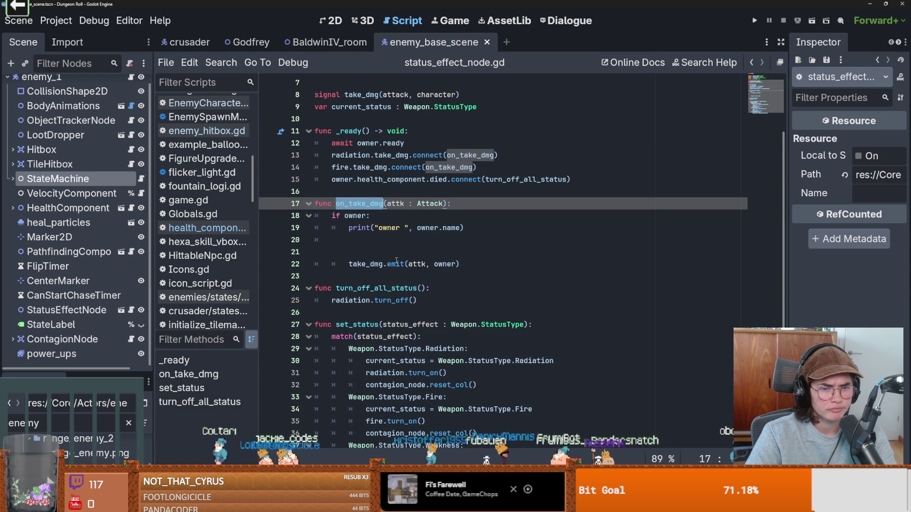
{"action": "scroll", "coordinate": [418, 291], "scroll_direction": "down", "scroll_amount": 1}
{"action": "double_click", "coordinate": [367, 299]}
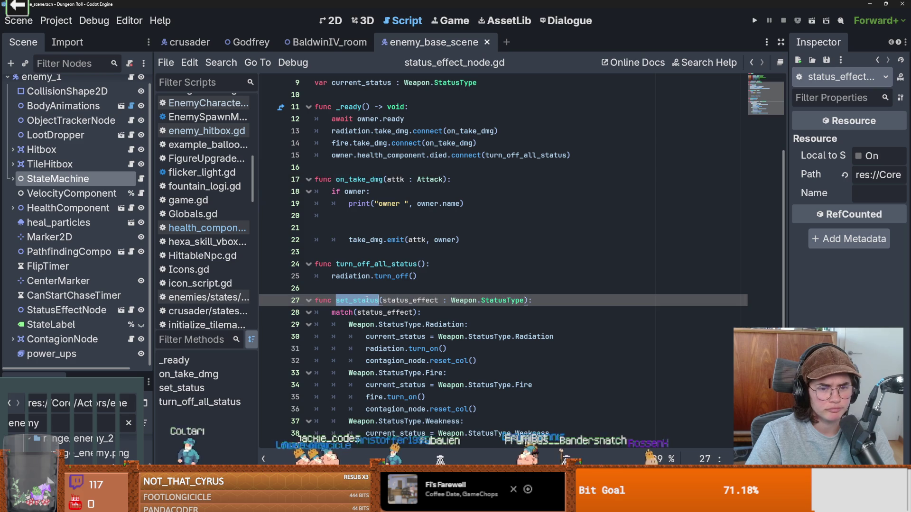
Find set_status in all project files, view the enemy_hitbox.gd call, then return to its definition.
{"action": "left_click", "coordinate": [221, 62]}
{"action": "left_click", "coordinate": [264, 143]}
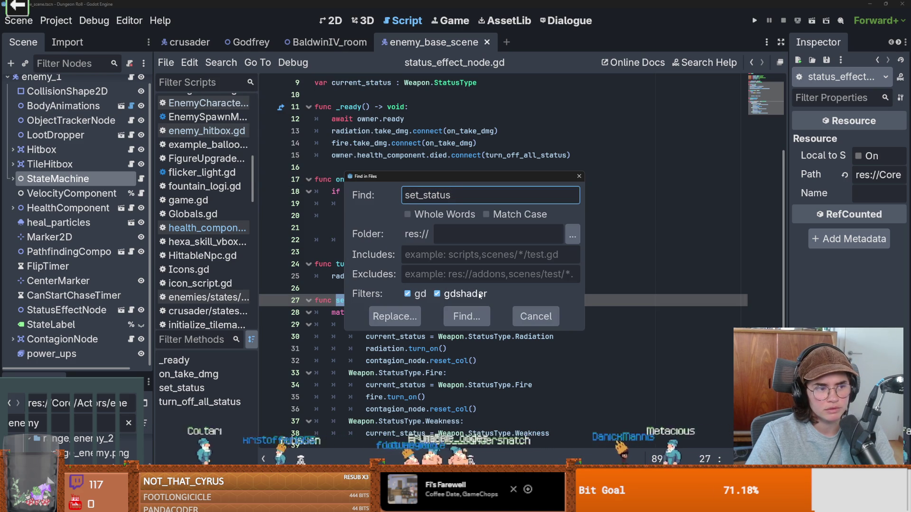
{"action": "left_click", "coordinate": [472, 313]}
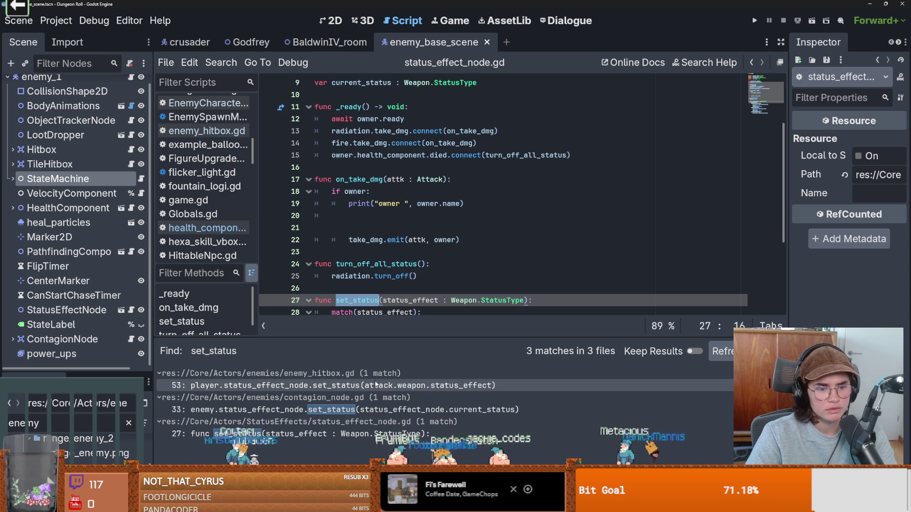
{"action": "left_click", "coordinate": [372, 384]}
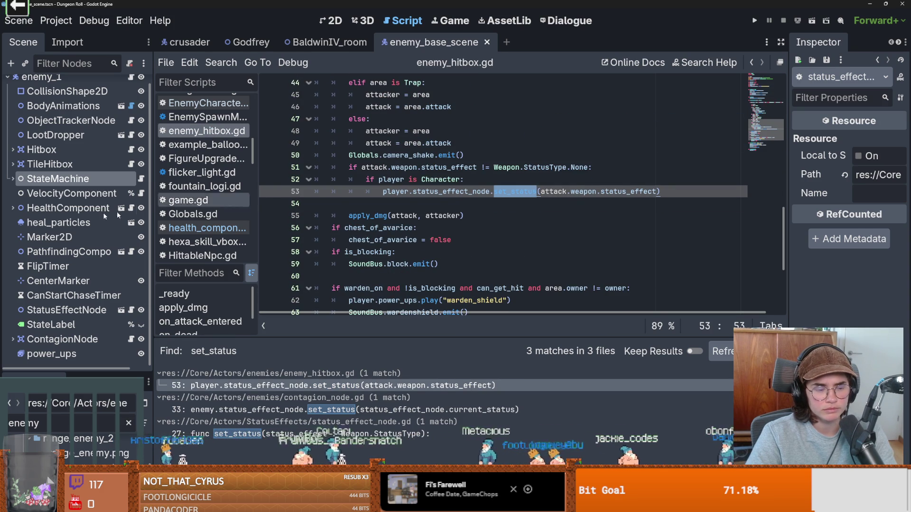
{"action": "left_click", "coordinate": [515, 191], "text": "ctrl"}
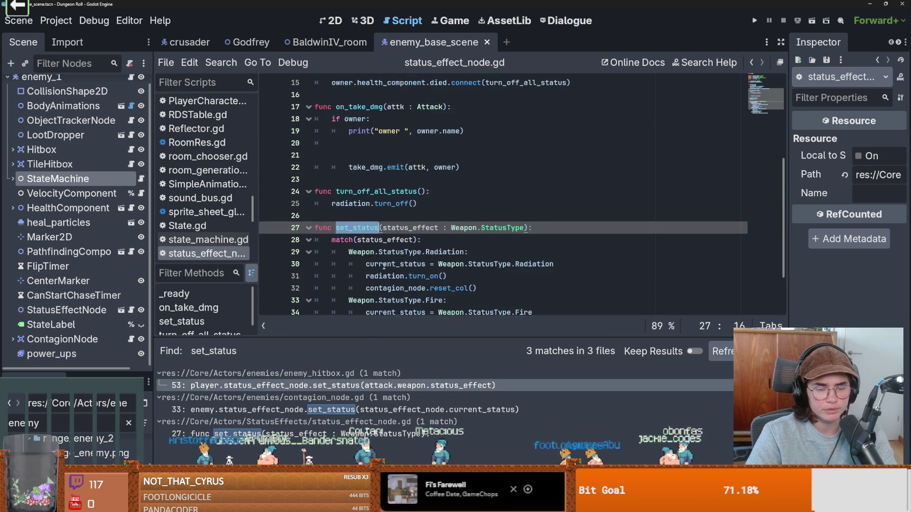
Add a Weapon.StatusType.Holy: case after the Radiation case in set_status and save.
{"action": "left_click", "coordinate": [439, 202]}
{"action": "left_click", "coordinate": [485, 228]}
{"action": "key", "text": "Return"}
{"action": "key", "text": "BackSpace"}
{"action": "type", "text": "Weapon"}
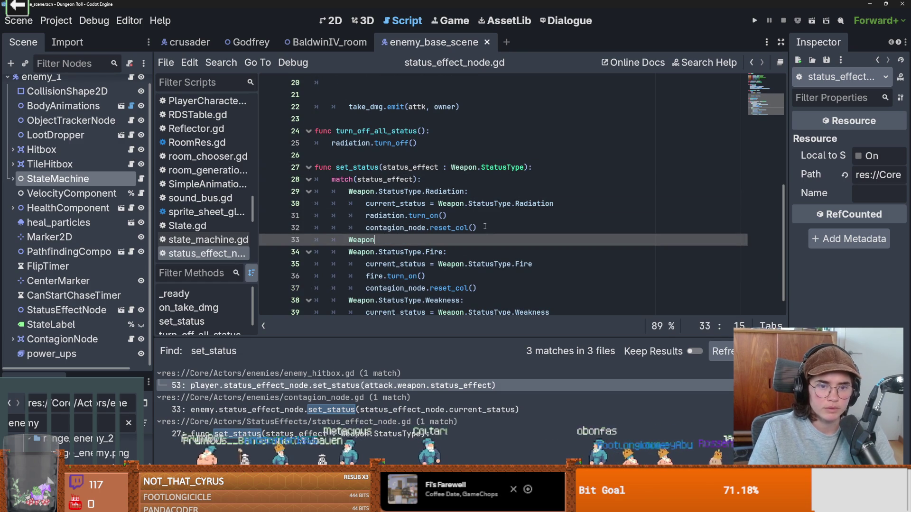
{"action": "type", "text": ".StatusType"}
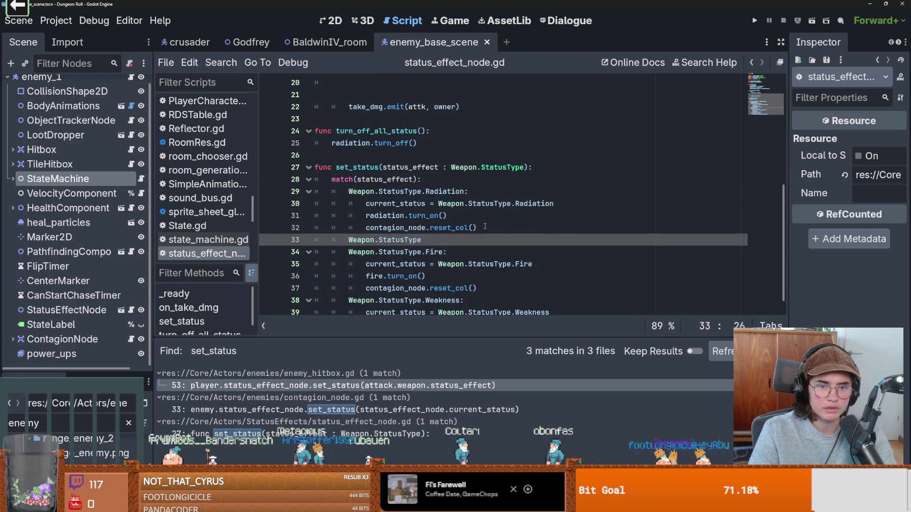
{"action": "type", "text": ".Ho"}
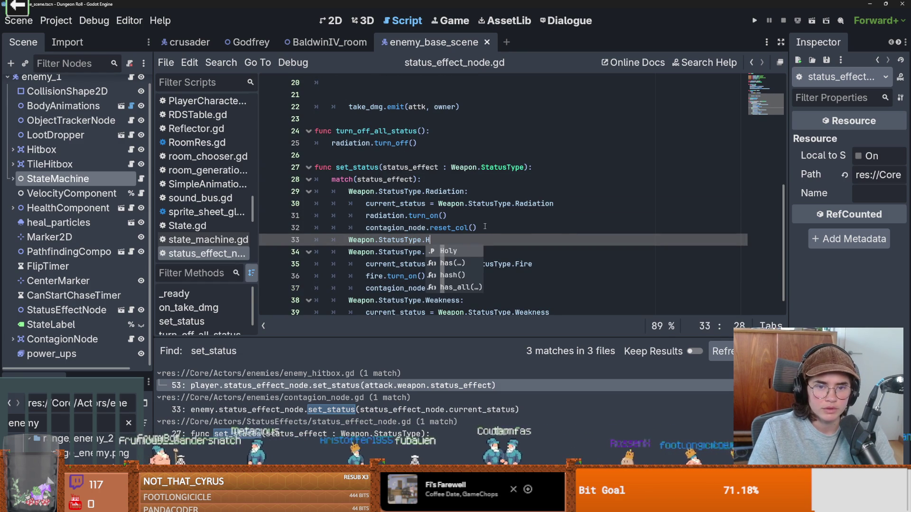
{"action": "key", "text": "Return"}
{"action": "type", "text": ":"}
{"action": "key", "text": "Return"}
{"action": "key", "text": "Tab"}
{"action": "key", "text": "ctrl+s"}
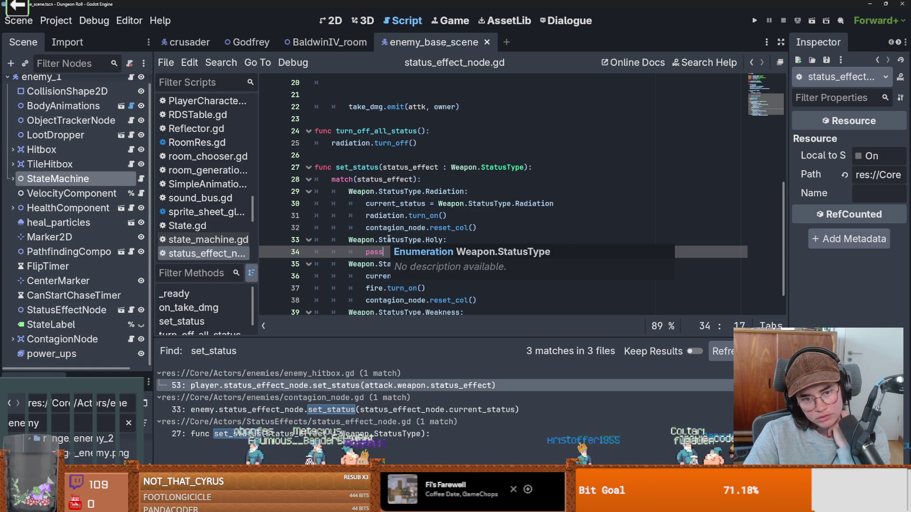
Check the pass statement on line 34 forming the Holy case's body.
{"action": "left_click", "coordinate": [399, 229]}
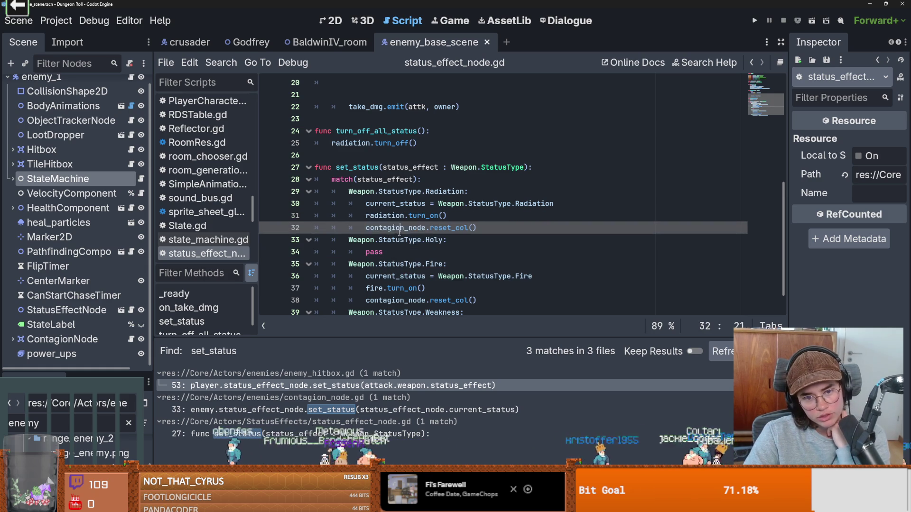
{"action": "double_click", "coordinate": [379, 252]}
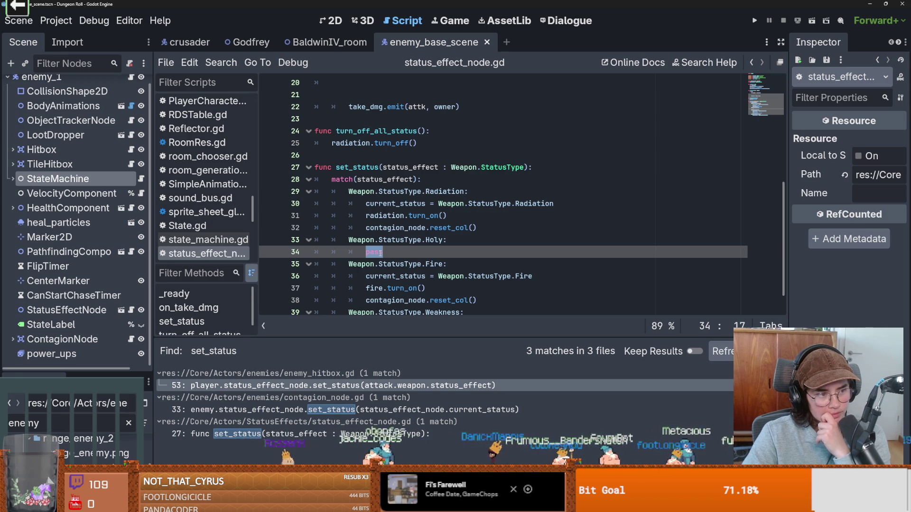
{"action": "left_click", "coordinate": [380, 252]}
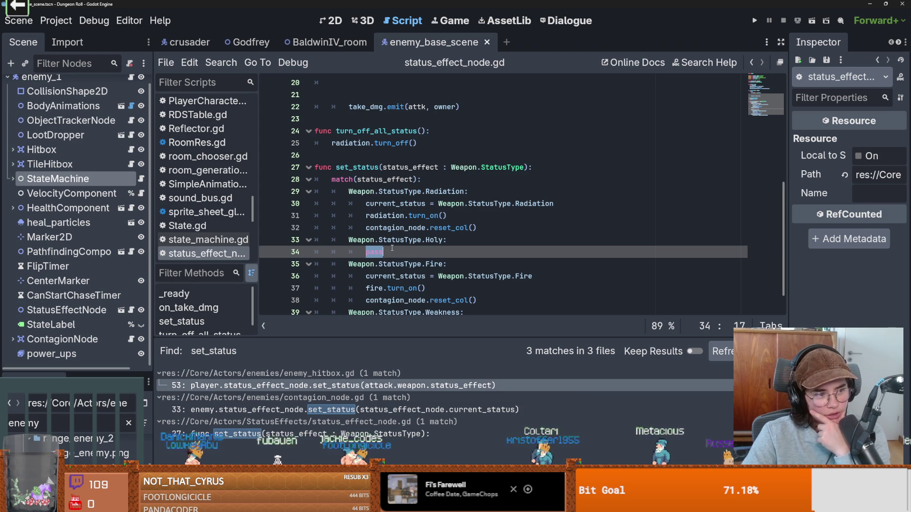
{"action": "mouse_move", "coordinate": [393, 244]}
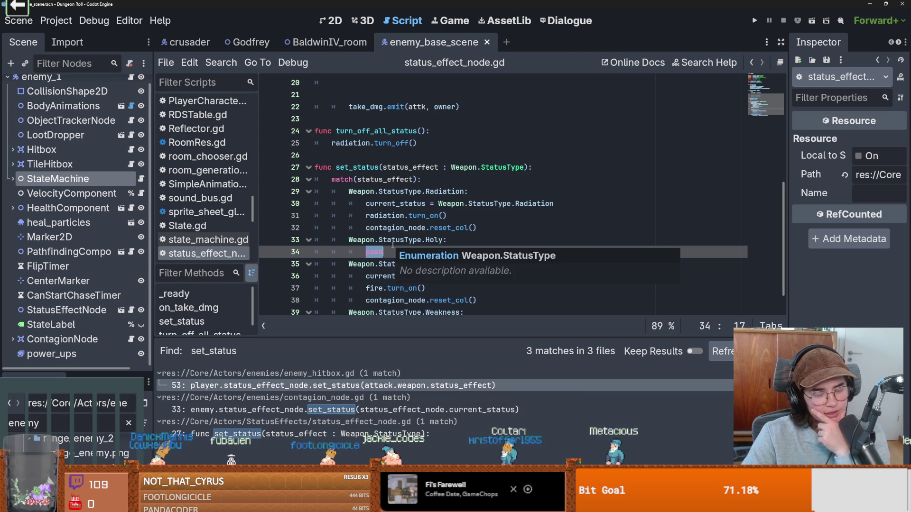
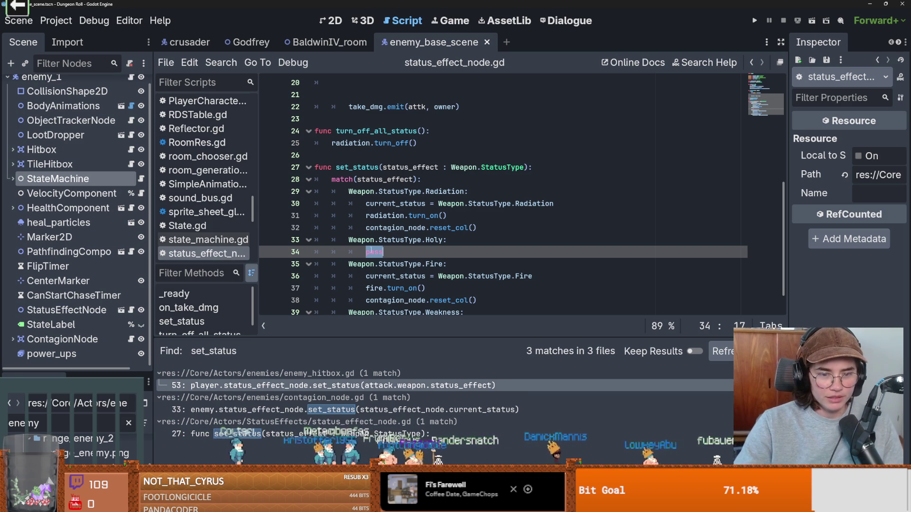
Check the BodyAnimations script, then open health_component.gd from the HealthComponent node's script icon.
{"action": "scroll", "coordinate": [119, 150], "scroll_direction": "up", "scroll_amount": 1}
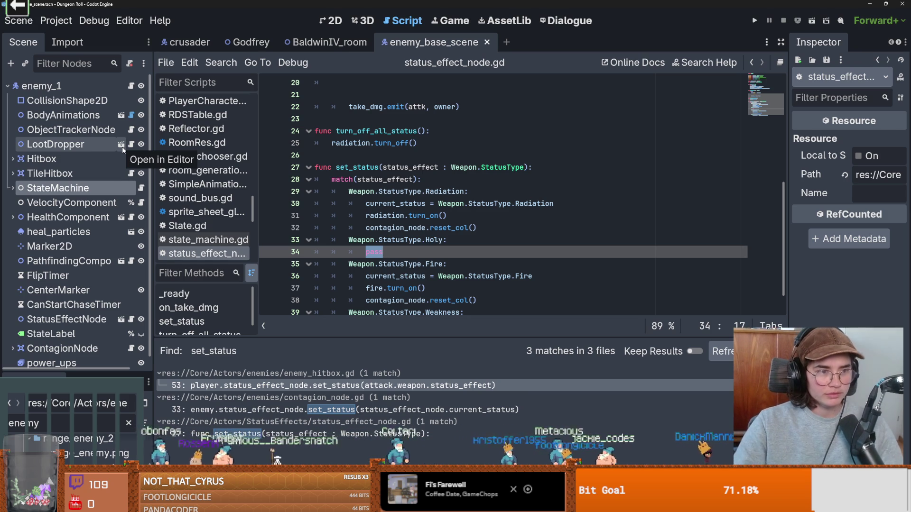
{"action": "left_click", "coordinate": [131, 115]}
{"action": "scroll", "coordinate": [446, 214], "scroll_direction": "down", "scroll_amount": 2}
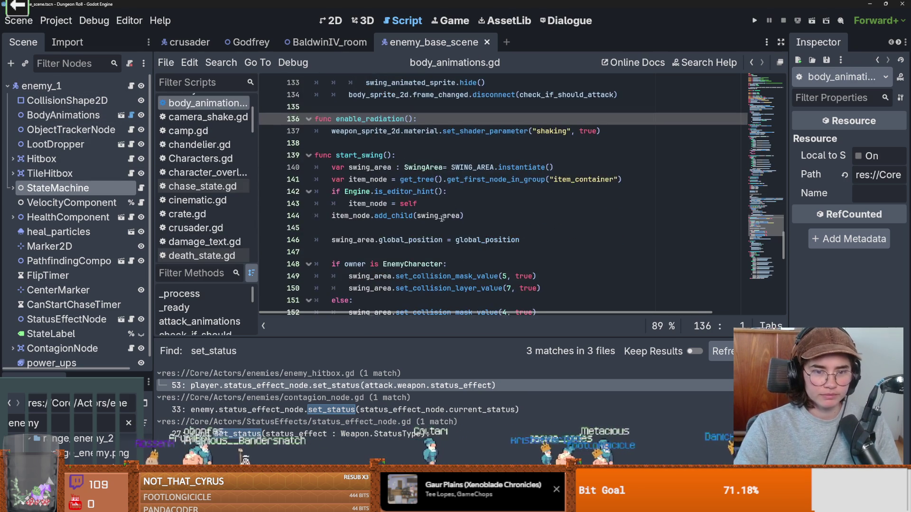
{"action": "scroll", "coordinate": [447, 215], "scroll_direction": "down", "scroll_amount": 4}
{"action": "scroll", "coordinate": [447, 214], "scroll_direction": "up", "scroll_amount": 10}
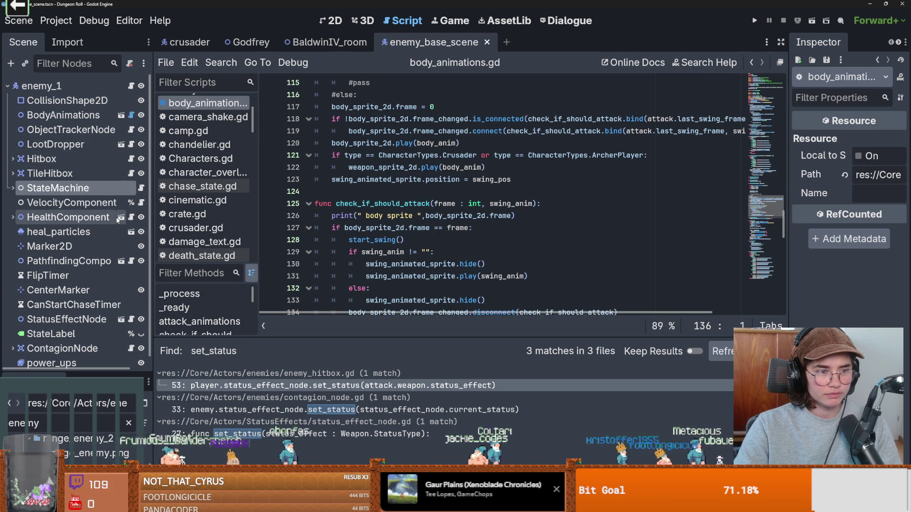
{"action": "scroll", "coordinate": [117, 219], "scroll_direction": "down", "scroll_amount": 1}
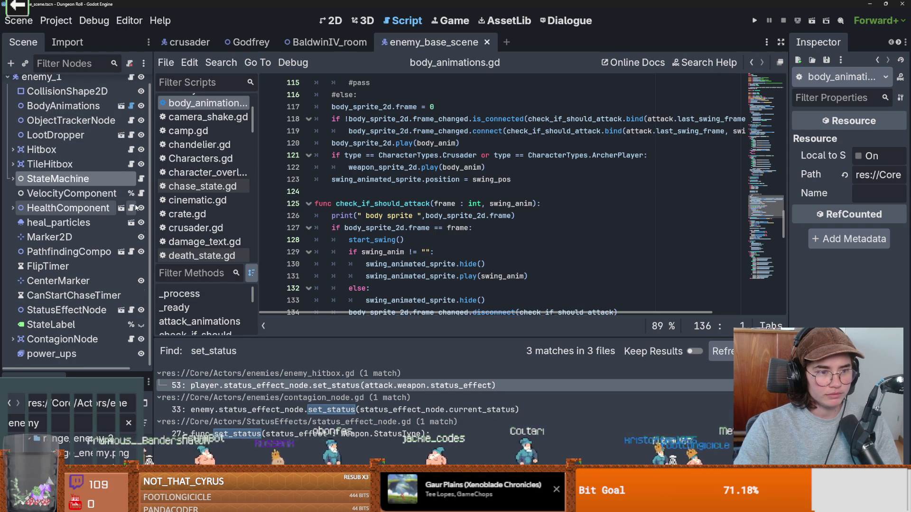
{"action": "left_click", "coordinate": [131, 208]}
{"action": "scroll", "coordinate": [427, 213], "scroll_direction": "down", "scroll_amount": 2}
{"action": "left_click", "coordinate": [404, 252]}
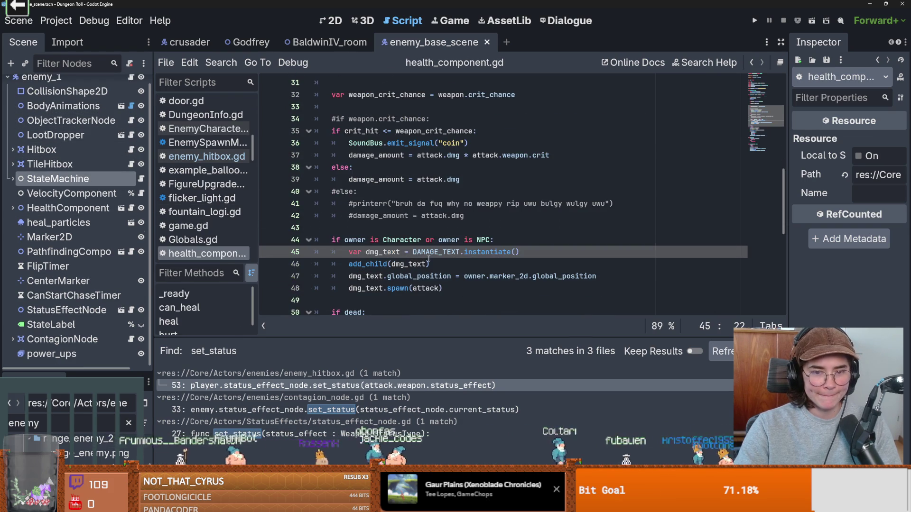
Inspect the crit-chance damage code in health_component.gd, highlighting weapon_crit_chance on line 35.
{"action": "scroll", "coordinate": [429, 259], "scroll_direction": "down", "scroll_amount": 2}
{"action": "scroll", "coordinate": [419, 208], "scroll_direction": "up", "scroll_amount": 5}
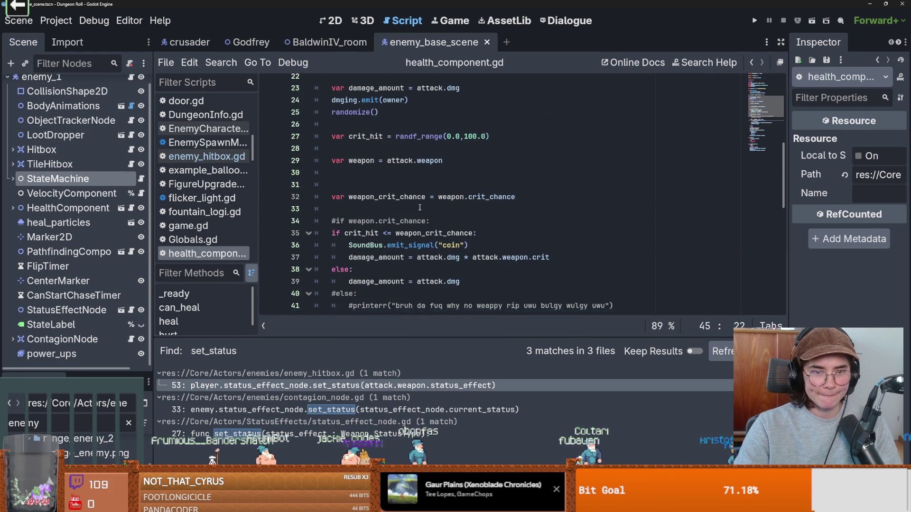
{"action": "double_click", "coordinate": [375, 203]}
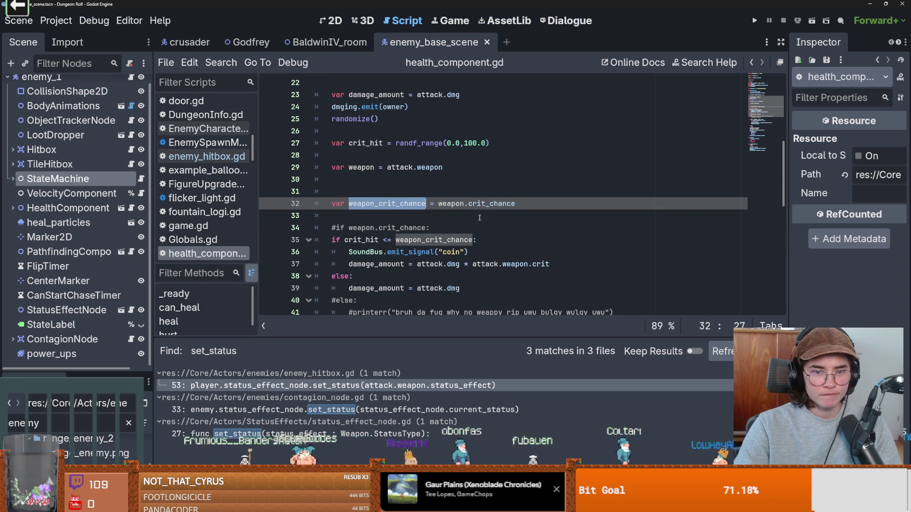
{"action": "scroll", "coordinate": [374, 203], "scroll_direction": "down", "scroll_amount": 1}
{"action": "double_click", "coordinate": [361, 203]}
{"action": "left_click", "coordinate": [422, 203]}
{"action": "double_click", "coordinate": [419, 203]}
Return to status_effect_node.gd to view set_status and its Holy case.
{"action": "left_click", "coordinate": [419, 204]}
{"action": "double_click", "coordinate": [418, 204]}
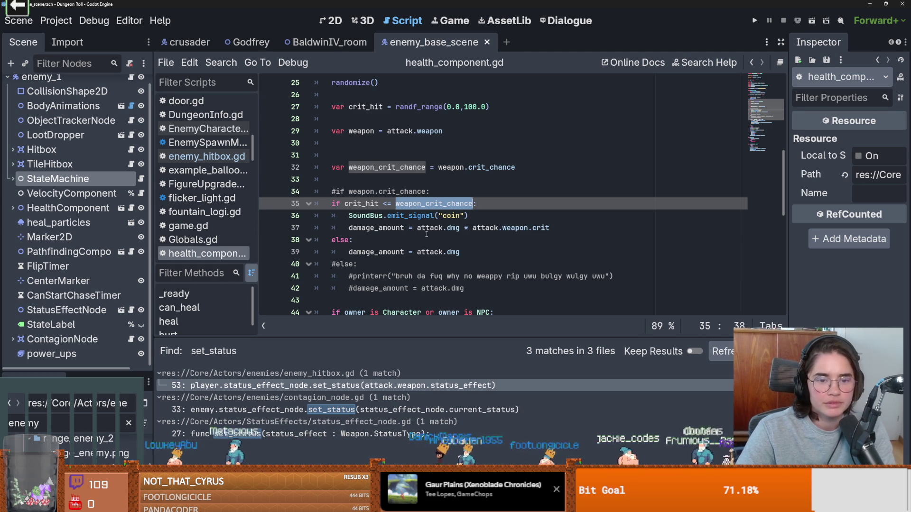
{"action": "left_click", "coordinate": [426, 227]}
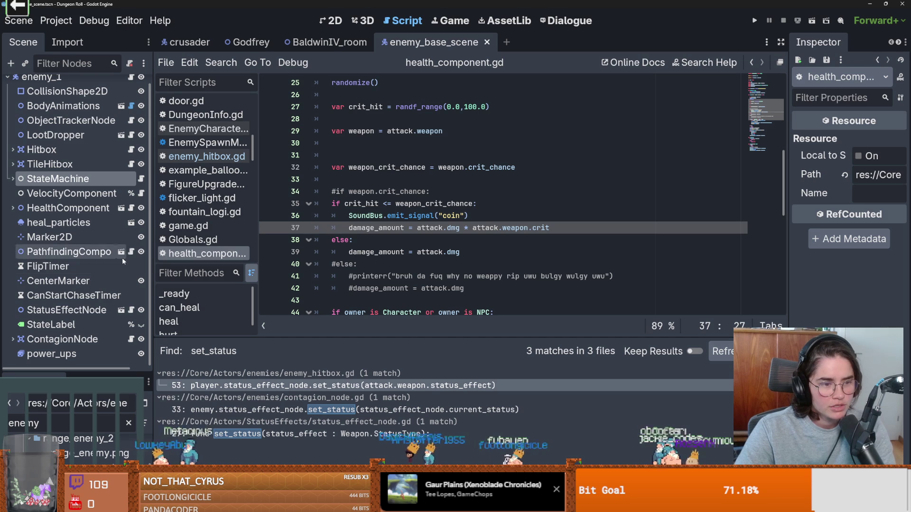
{"action": "left_click", "coordinate": [133, 311]}
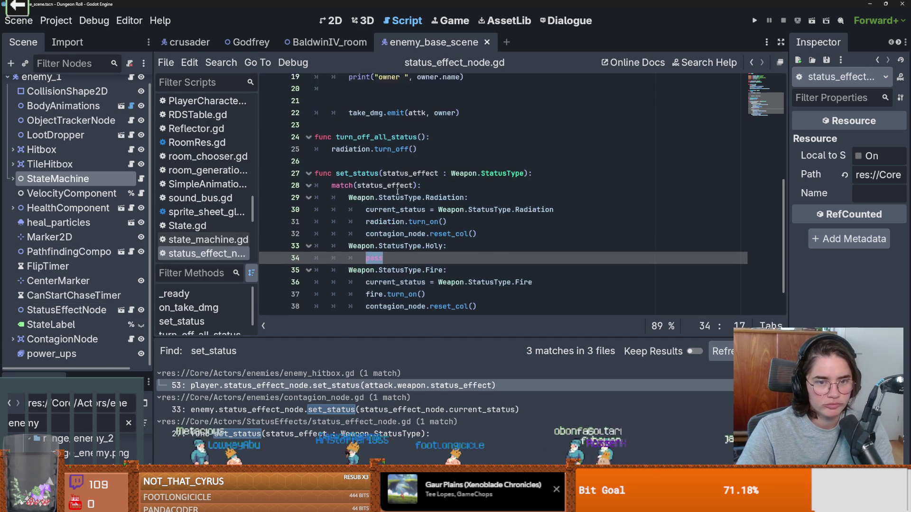
Open the status effect node as its own scene and delete the unfinished holy_dmg line.
{"action": "scroll", "coordinate": [397, 196], "scroll_direction": "up", "scroll_amount": 5}
{"action": "left_click", "coordinate": [343, 179]}
{"action": "key", "text": "Return"}
{"action": "key", "text": "Return"}
{"action": "key", "text": "Up"}
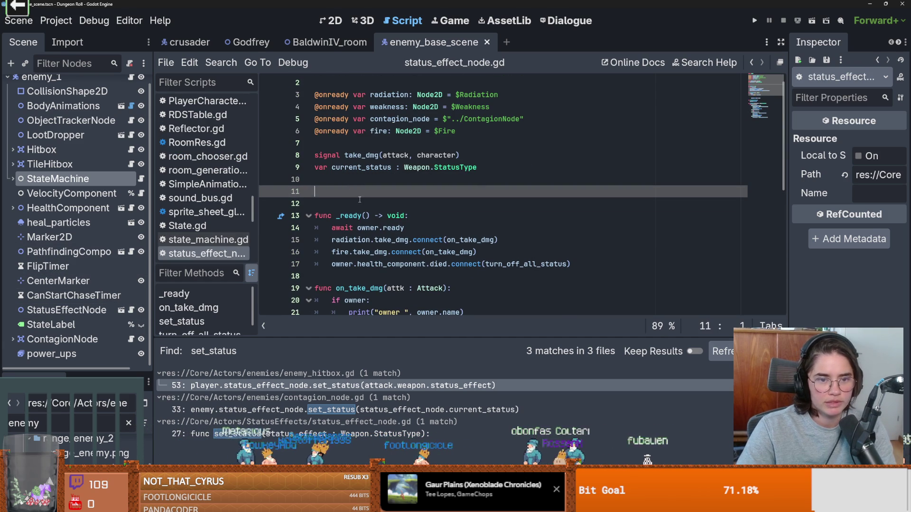
{"action": "type", "text": "ly_dmg"}
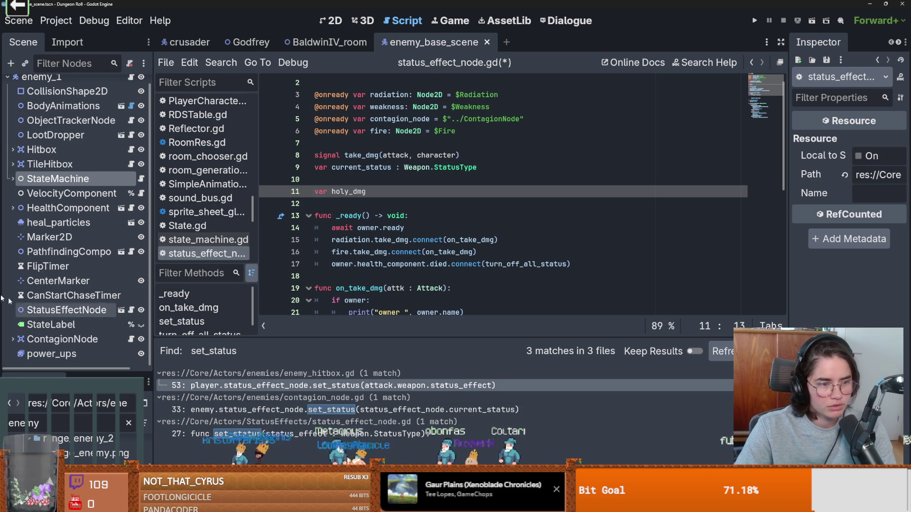
{"action": "left_click", "coordinate": [121, 310]}
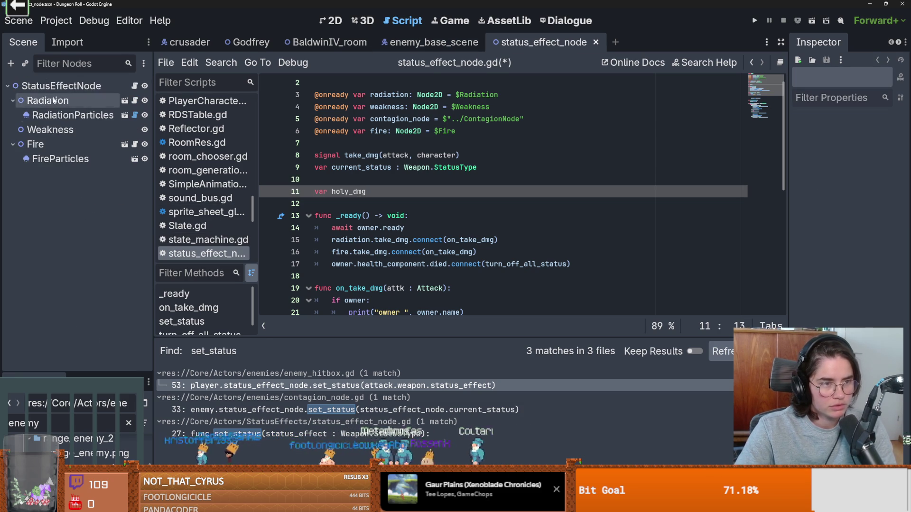
{"action": "left_click_drag", "start_coordinate": [367, 191], "coordinate": [274, 190]}
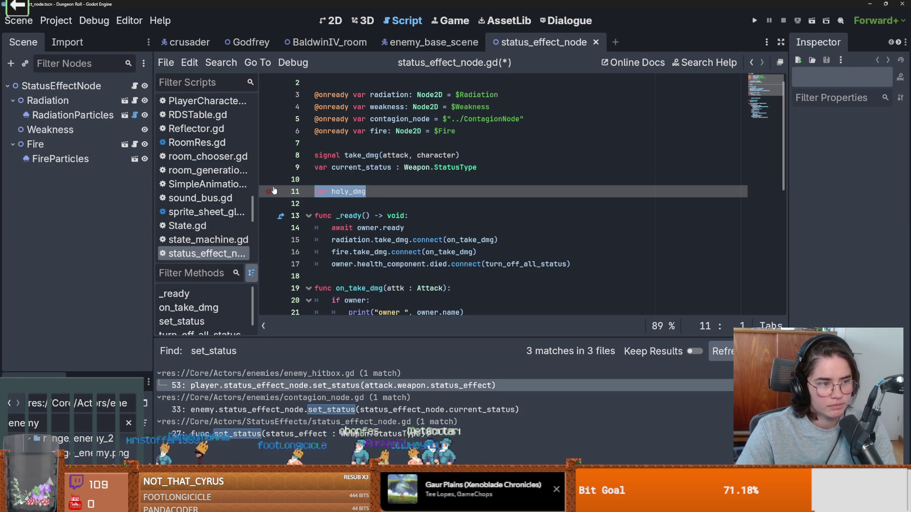
{"action": "key", "text": "BackSpace"}
{"action": "key", "text": "BackSpace"}
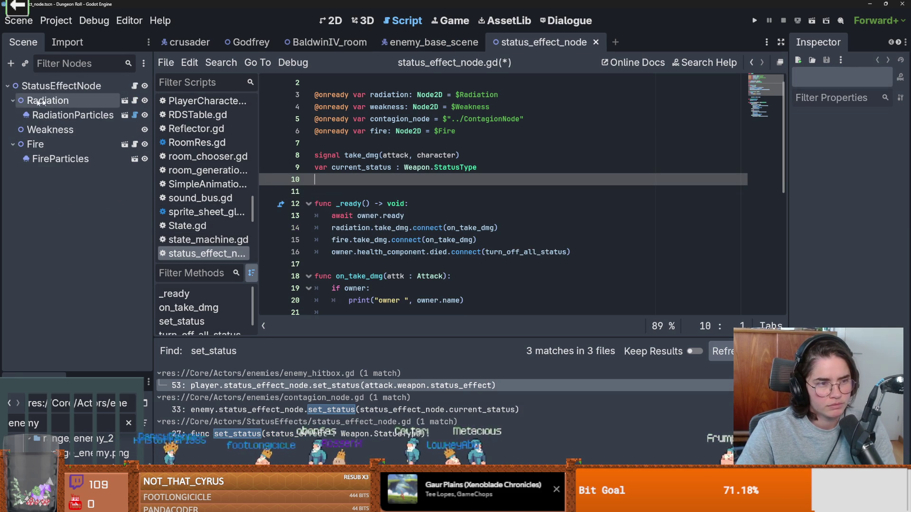
Collapse the Radiation and Fire branches in the StatusEffectNode tree and reopen its script.
{"action": "left_click", "coordinate": [13, 100]}
{"action": "left_click", "coordinate": [13, 129]}
{"action": "right_click", "coordinate": [66, 86]}
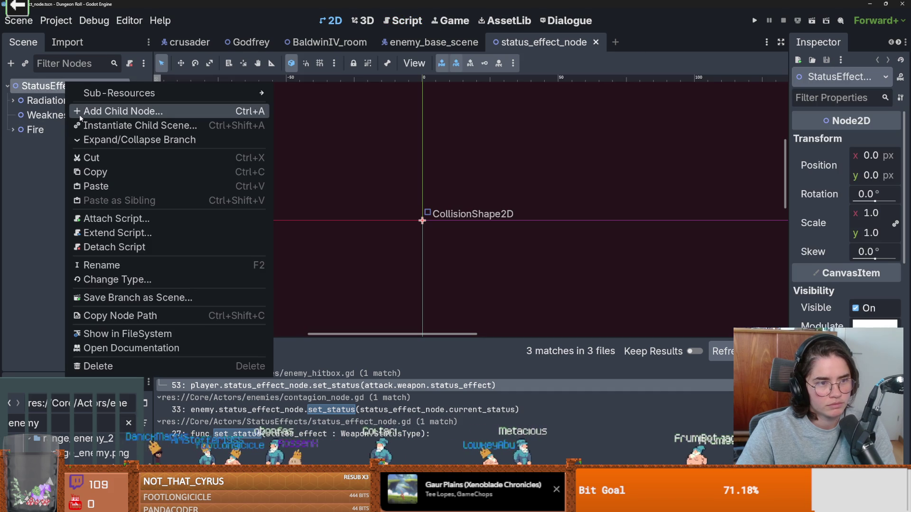
{"action": "key", "text": "Escape"}
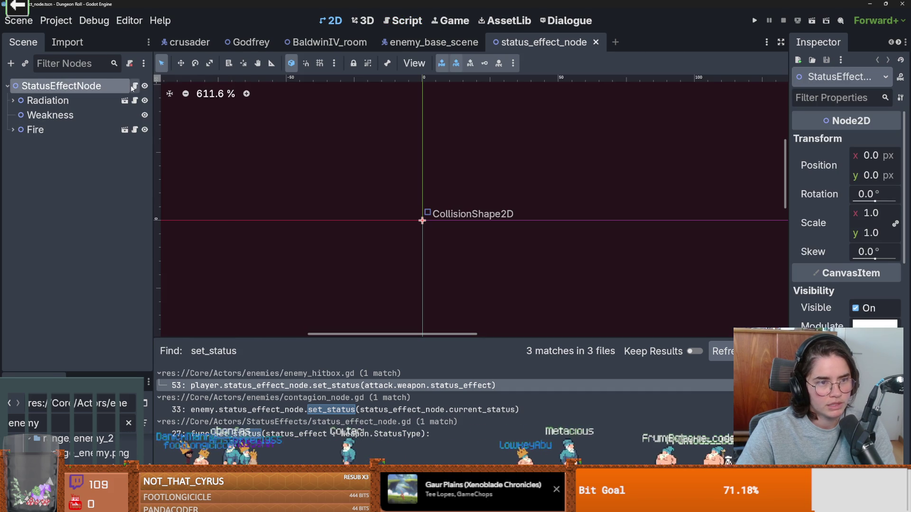
{"action": "left_click", "coordinate": [134, 86]}
Declare var holy_dmg_perc = .20 below line 11, save, and switch to the crusader scene.
{"action": "left_click", "coordinate": [351, 191]}
{"action": "key", "text": "Return"}
{"action": "key", "text": "Up"}
{"action": "type", "text": "var holy_dmg_per"}
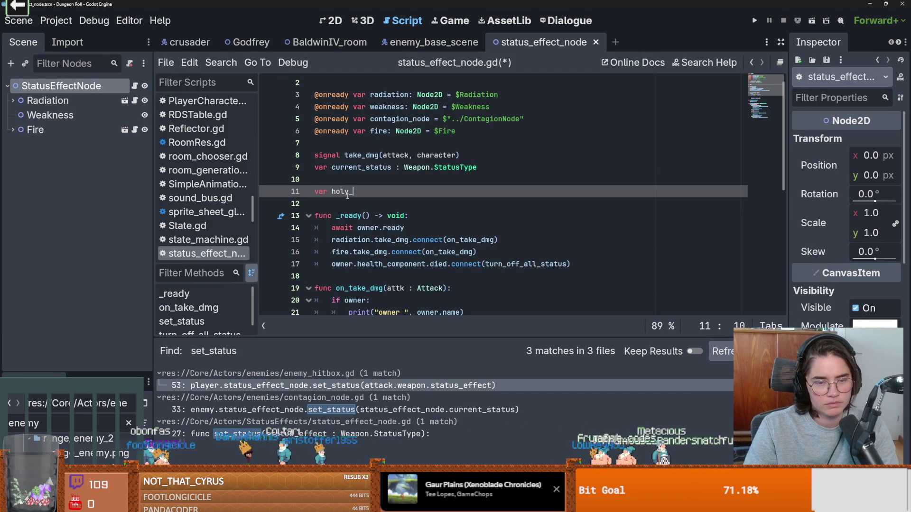
{"action": "type", "text": "c"}
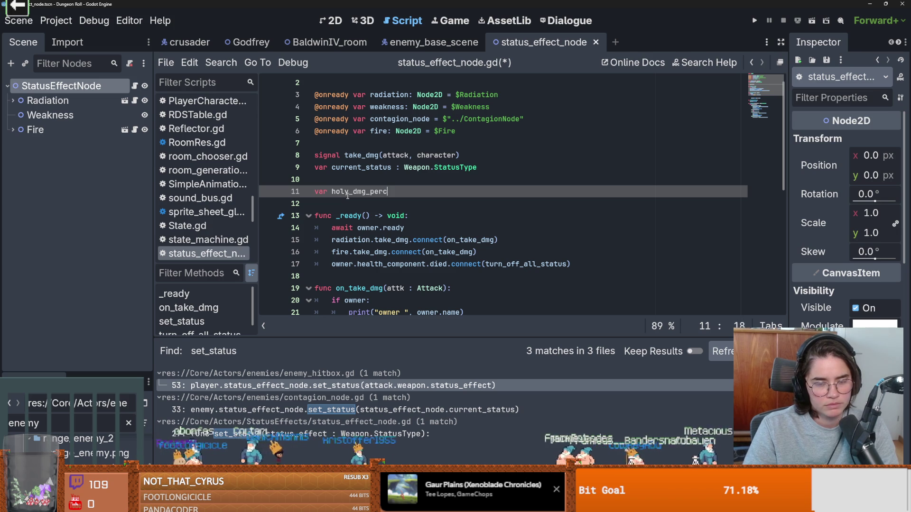
{"action": "type", "text": " = .20"}
{"action": "key", "text": "ctrl+s"}
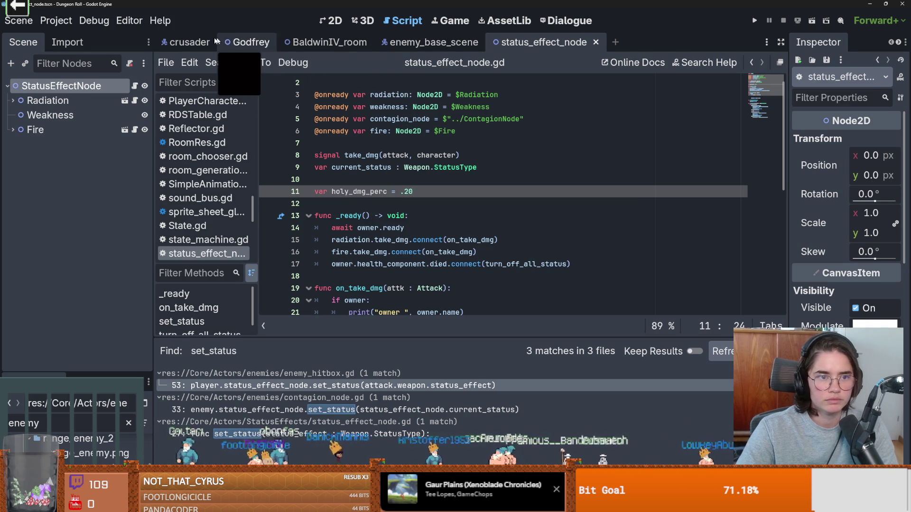
{"action": "left_click", "coordinate": [190, 41]}
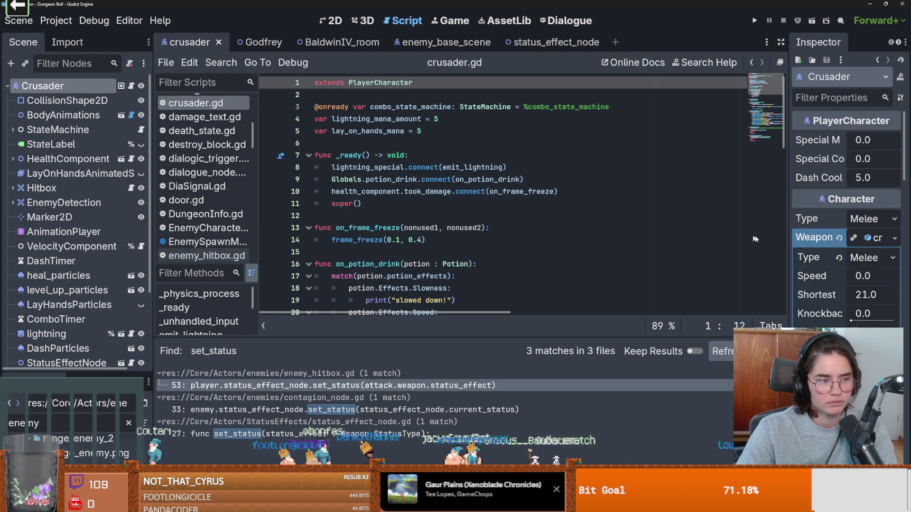
Paste a custom Crit Chance value into the Crusader weapon's Weapon section in the Inspector.
{"action": "left_click_drag", "start_coordinate": [788, 263], "coordinate": [568, 263]}
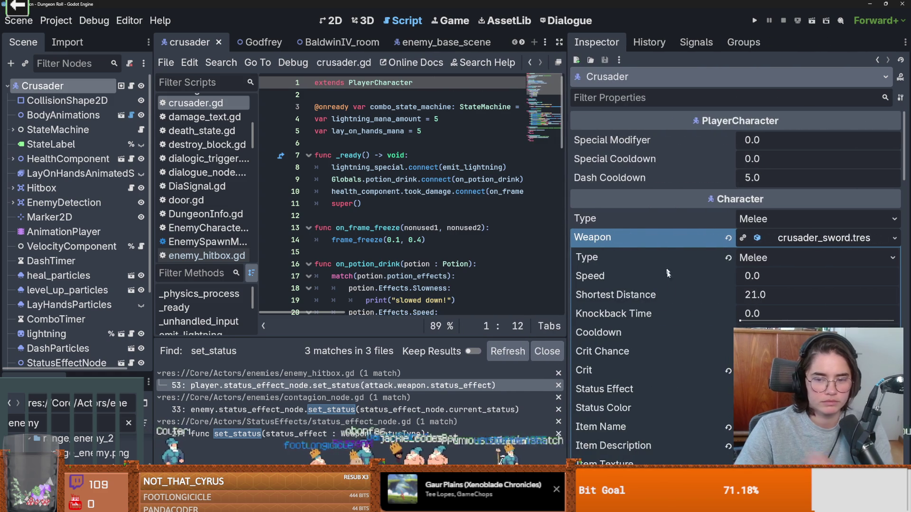
{"action": "scroll", "coordinate": [621, 325], "scroll_direction": "down", "scroll_amount": 2}
{"action": "scroll", "coordinate": [605, 318], "scroll_direction": "down", "scroll_amount": 2}
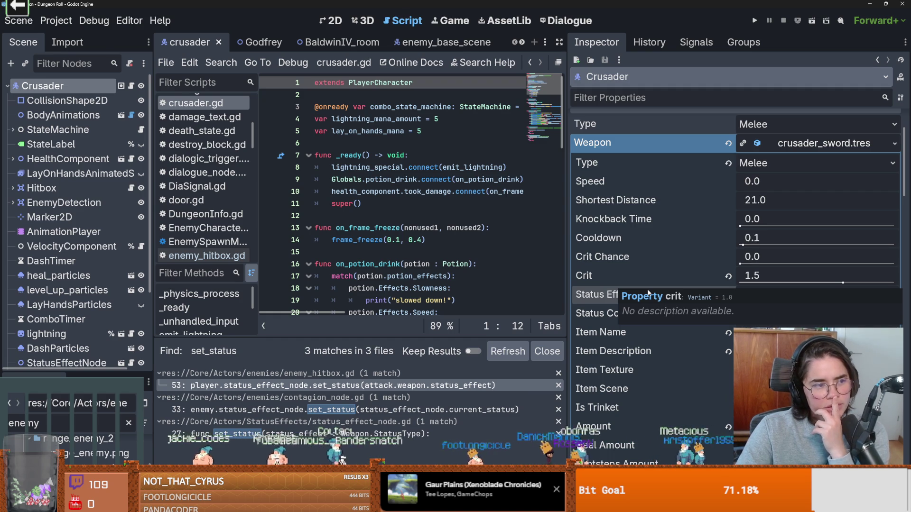
{"action": "scroll", "coordinate": [675, 320], "scroll_direction": "down", "scroll_amount": 2}
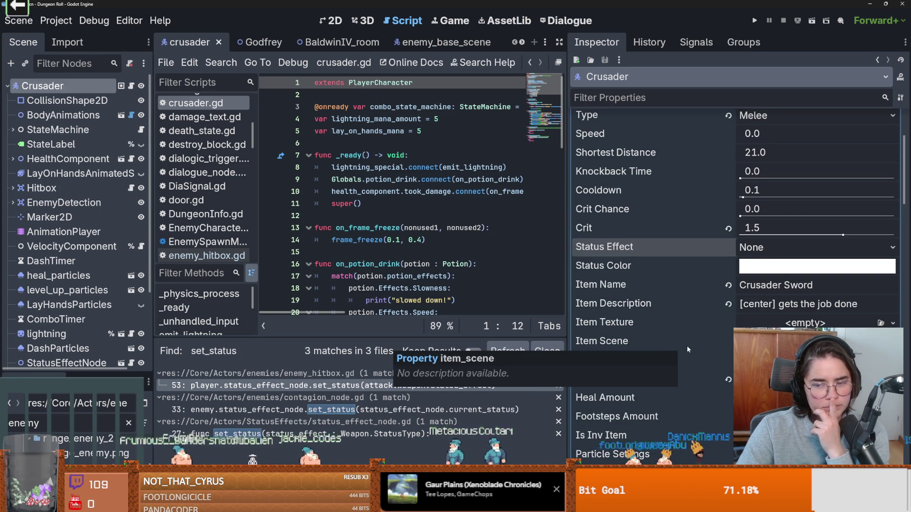
{"action": "scroll", "coordinate": [673, 338], "scroll_direction": "up", "scroll_amount": 2}
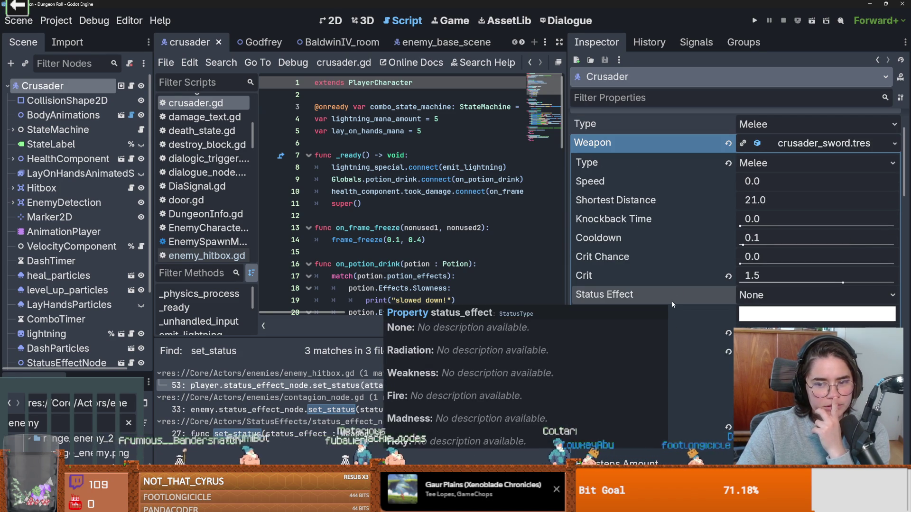
{"action": "scroll", "coordinate": [677, 297], "scroll_direction": "down", "scroll_amount": 2}
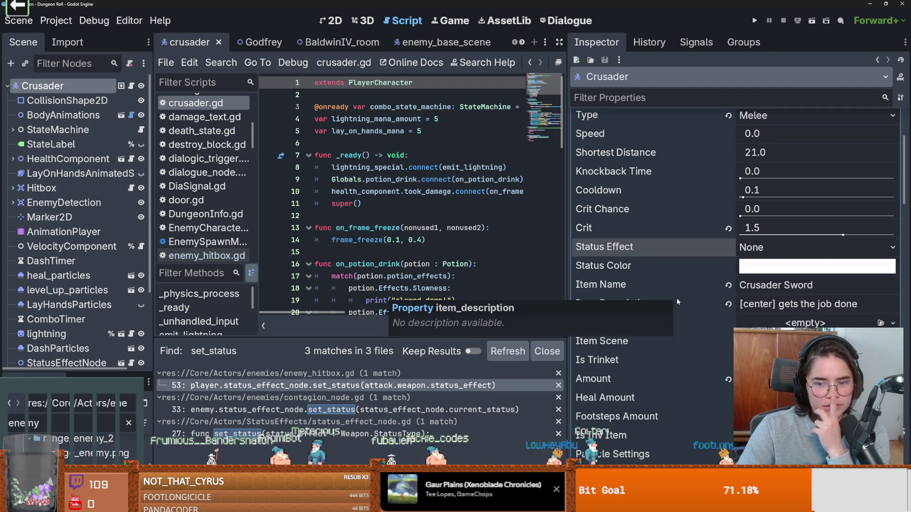
{"action": "scroll", "coordinate": [676, 298], "scroll_direction": "down", "scroll_amount": 2}
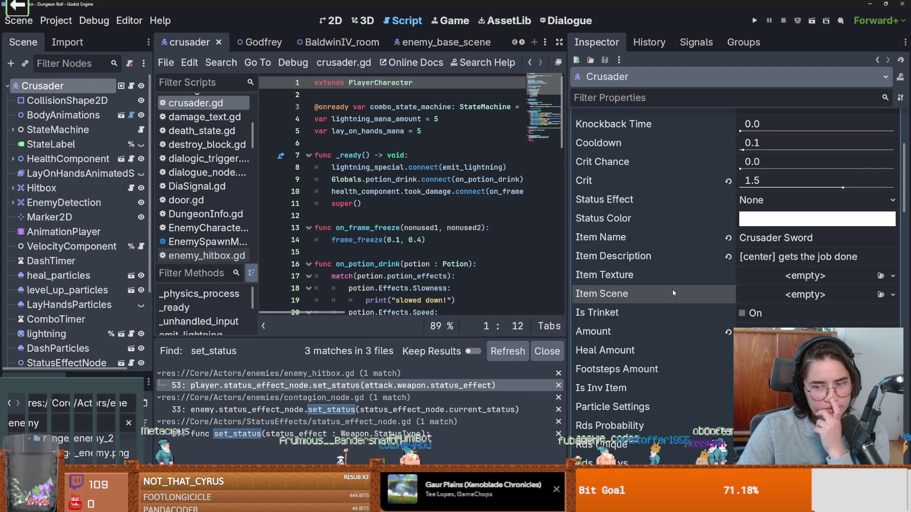
{"action": "scroll", "coordinate": [682, 314], "scroll_direction": "down", "scroll_amount": 2}
{"action": "scroll", "coordinate": [678, 349], "scroll_direction": "up", "scroll_amount": 10}
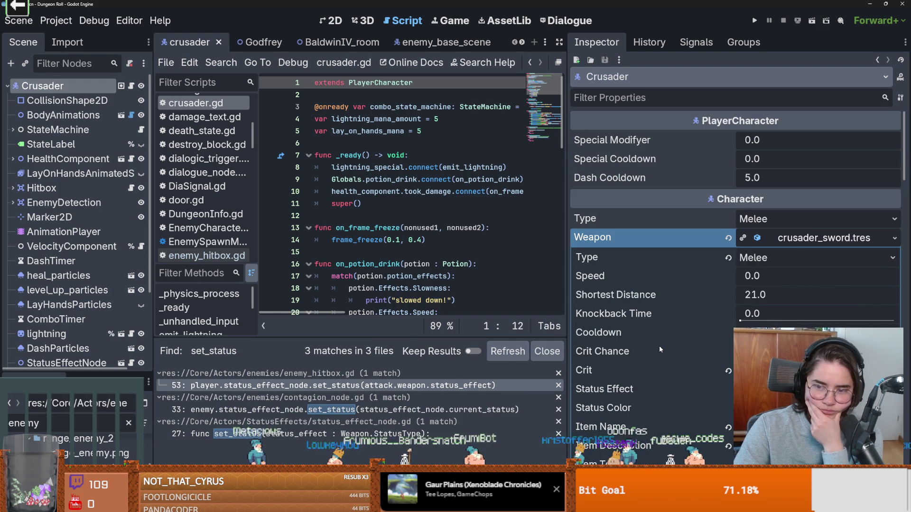
{"action": "scroll", "coordinate": [666, 348], "scroll_direction": "down", "scroll_amount": 2}
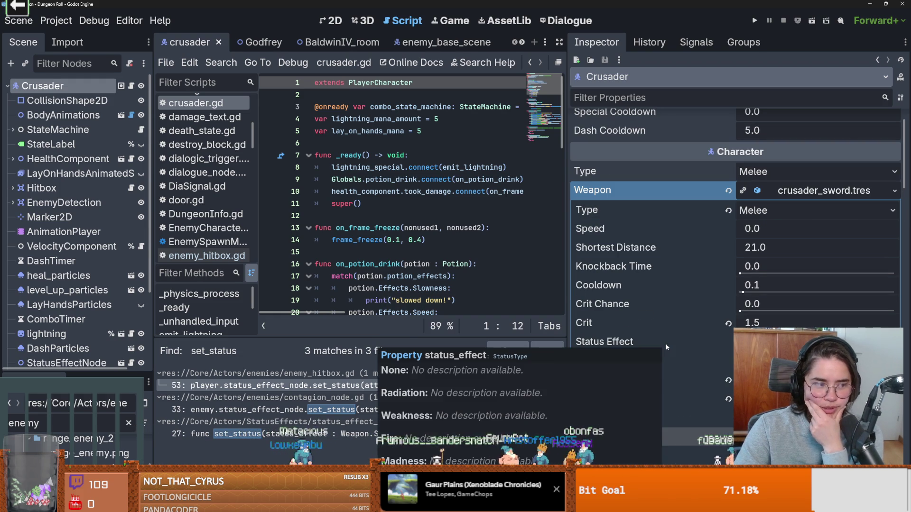
{"action": "scroll", "coordinate": [674, 345], "scroll_direction": "down", "scroll_amount": 6}
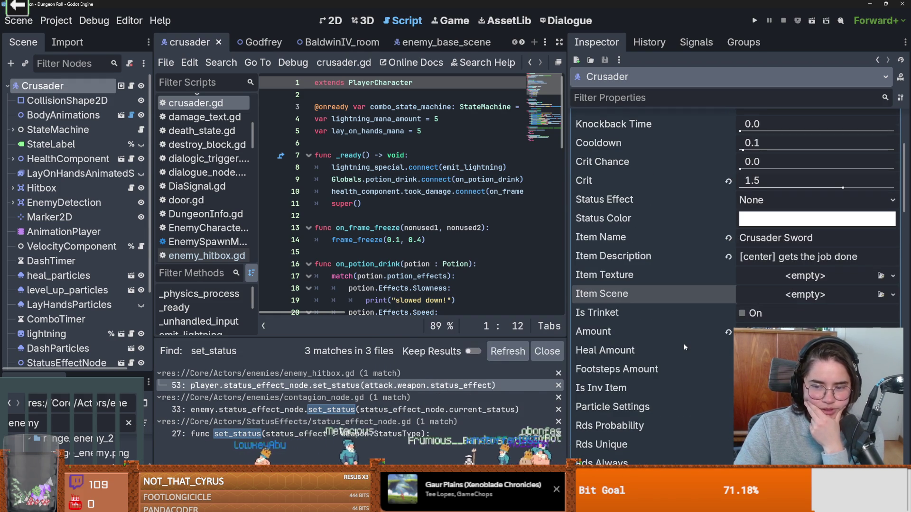
{"action": "scroll", "coordinate": [698, 356], "scroll_direction": "up", "scroll_amount": 8}
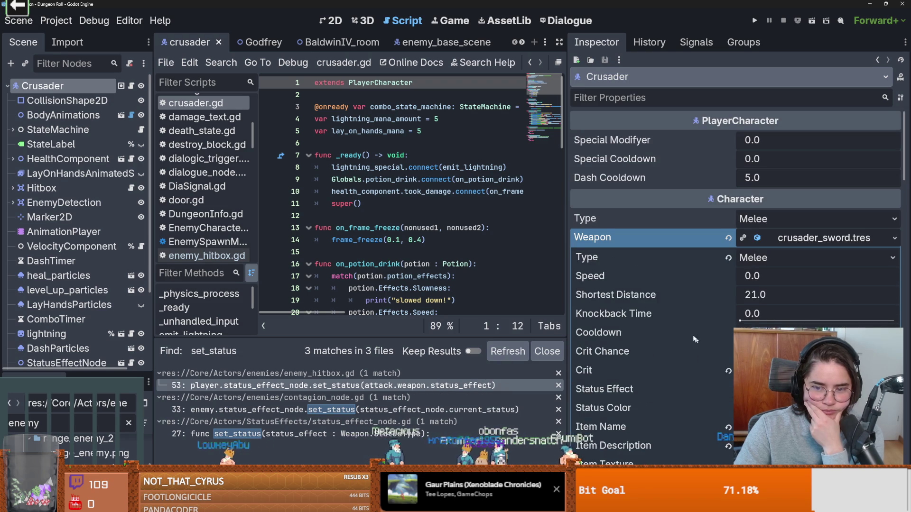
{"action": "left_click", "coordinate": [628, 350]}
{"action": "key", "text": "ctrl+v"}
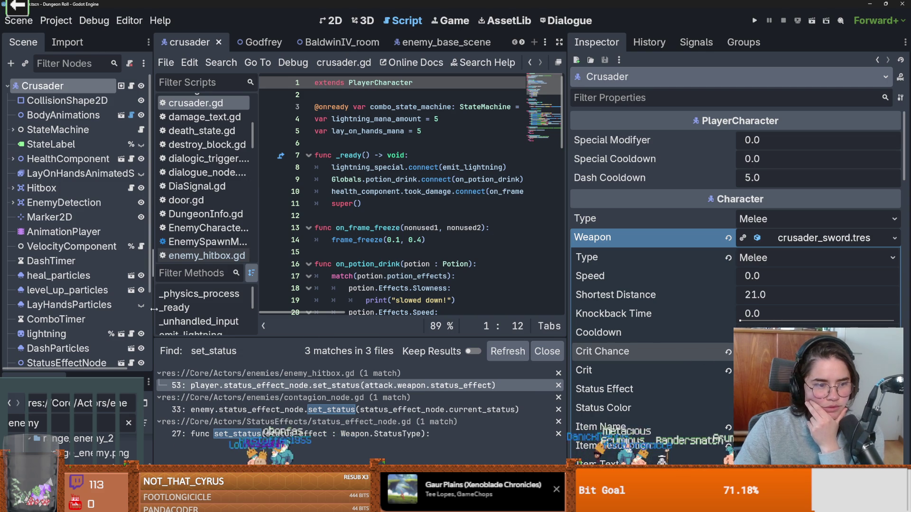
{"action": "scroll", "coordinate": [115, 304], "scroll_direction": "down", "scroll_amount": 3}
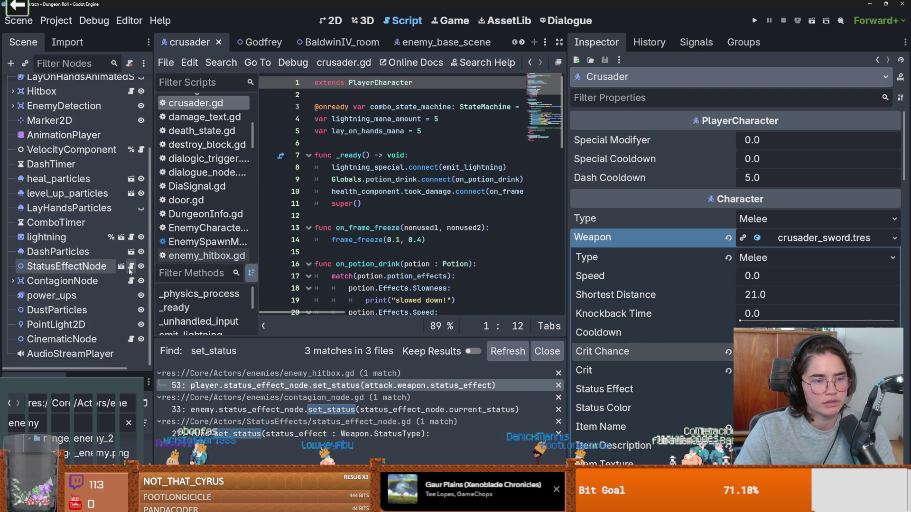
Change holy_dmg_perc on line 11 from .20 to 20 and save status_effect_node.gd.
{"action": "left_click", "coordinate": [131, 266]}
{"action": "left_click_drag", "start_coordinate": [413, 194], "coordinate": [400, 194]}
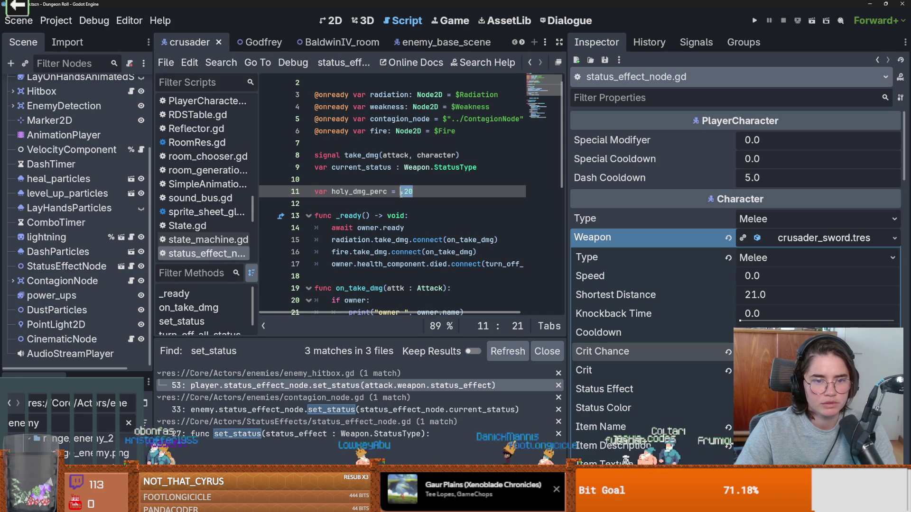
{"action": "type", "text": "20"}
{"action": "key", "text": "ctrl+s"}
{"action": "scroll", "coordinate": [118, 127], "scroll_direction": "up", "scroll_amount": 3}
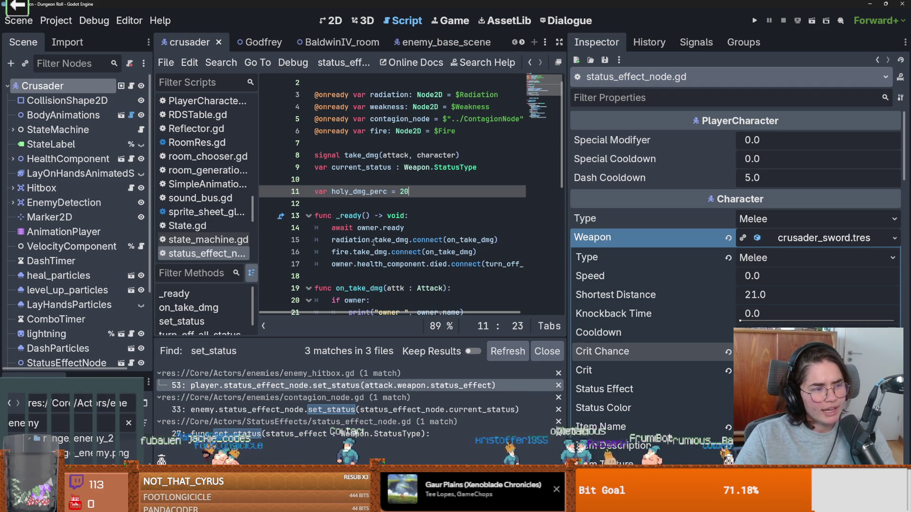
{"action": "scroll", "coordinate": [373, 243], "scroll_direction": "down", "scroll_amount": 1}
{"action": "scroll", "coordinate": [373, 244], "scroll_direction": "up", "scroll_amount": 1}
{"action": "key", "text": "ctrl+s"}
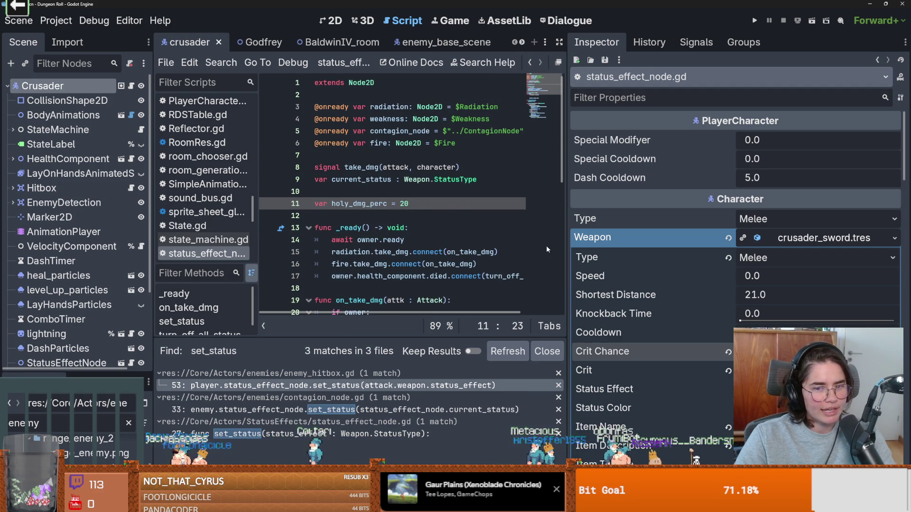
Widen the code editor and review holy_dmg_perc and on_take_dmg on the way to set_status.
{"action": "left_click_drag", "start_coordinate": [567, 245], "coordinate": [671, 246]}
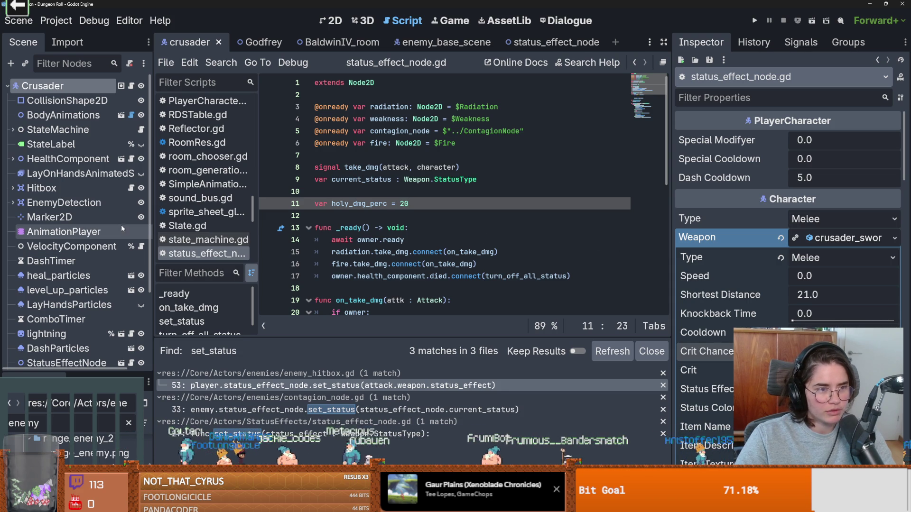
{"action": "scroll", "coordinate": [116, 256], "scroll_direction": "down", "scroll_amount": 4}
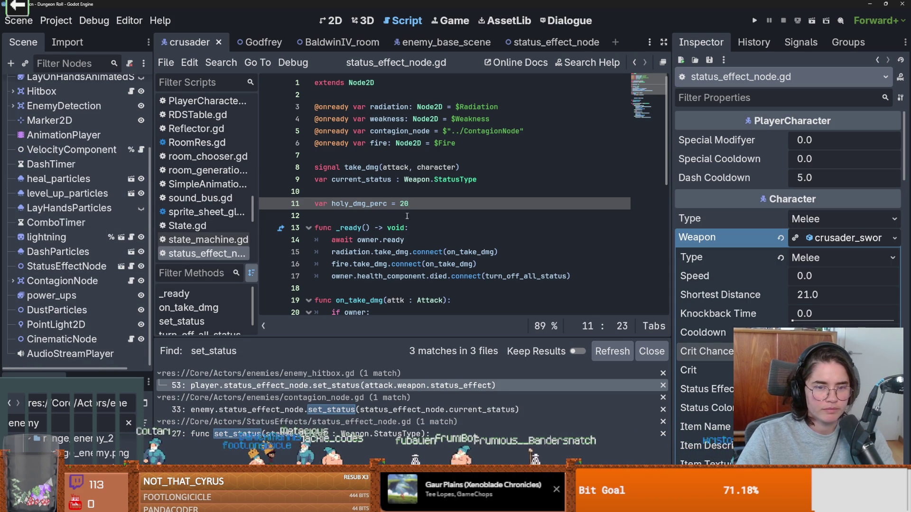
{"action": "key", "text": "Down"}
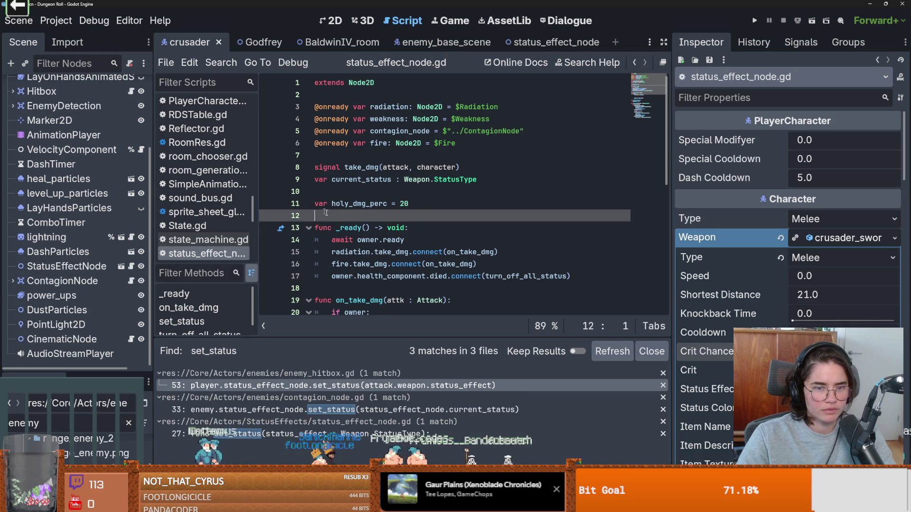
{"action": "double_click", "coordinate": [360, 203]}
{"action": "scroll", "coordinate": [426, 236], "scroll_direction": "down", "scroll_amount": 1}
{"action": "scroll", "coordinate": [427, 235], "scroll_direction": "down", "scroll_amount": 4}
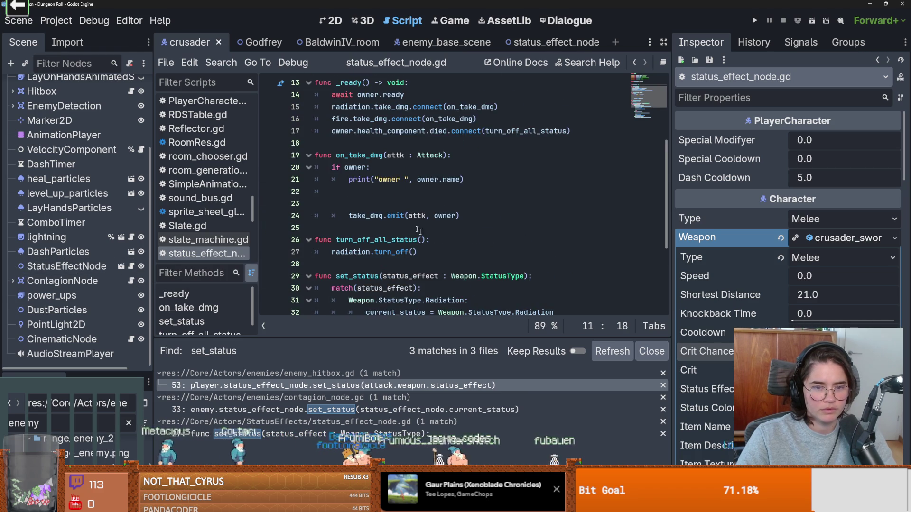
{"action": "double_click", "coordinate": [357, 155]}
{"action": "scroll", "coordinate": [423, 232], "scroll_direction": "down", "scroll_amount": 4}
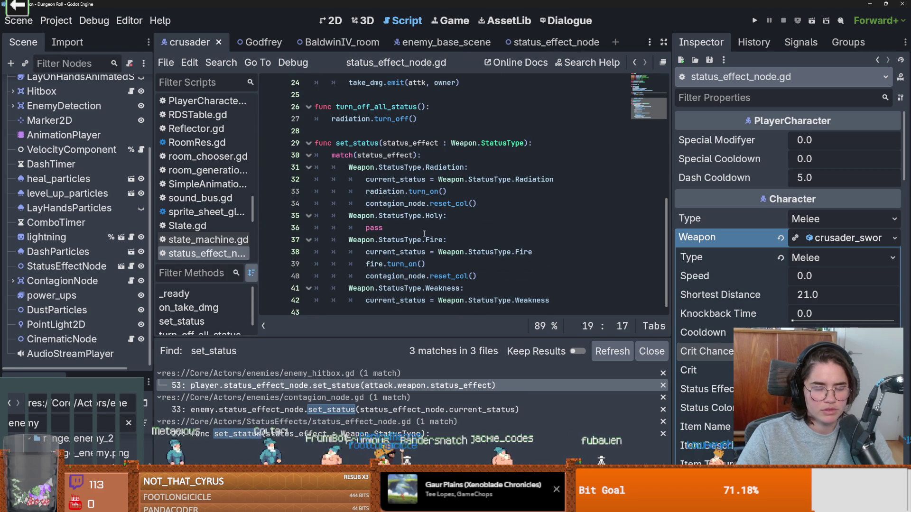
{"action": "double_click", "coordinate": [373, 227]}
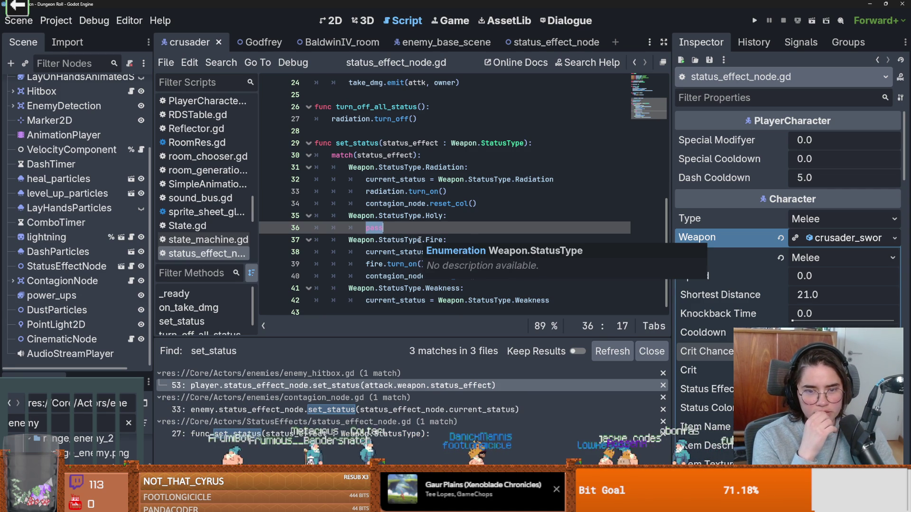
{"action": "scroll", "coordinate": [121, 217], "scroll_direction": "up", "scroll_amount": 3}
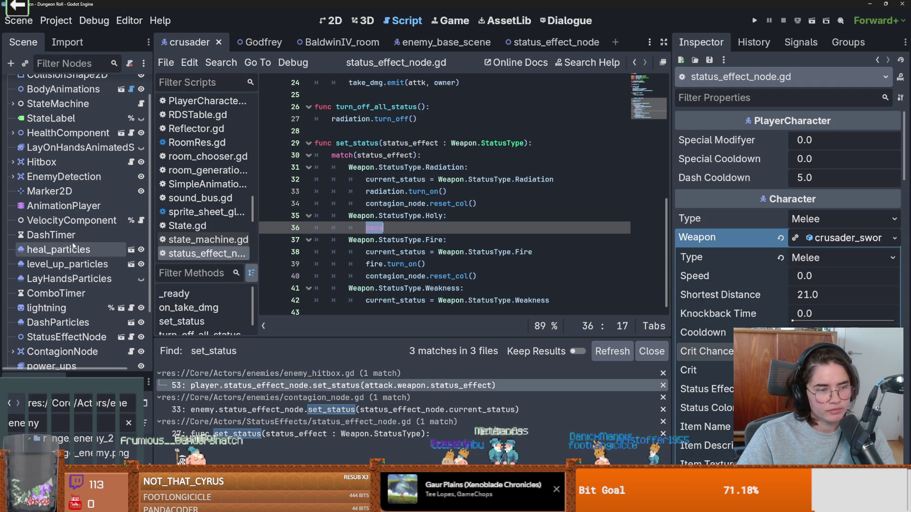
{"action": "scroll", "coordinate": [72, 245], "scroll_direction": "up", "scroll_amount": 2}
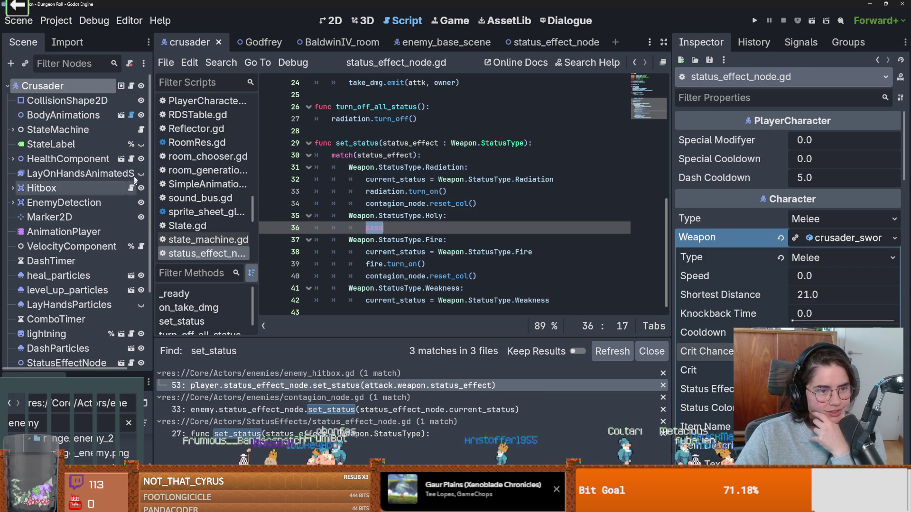
{"action": "left_click", "coordinate": [131, 158]}
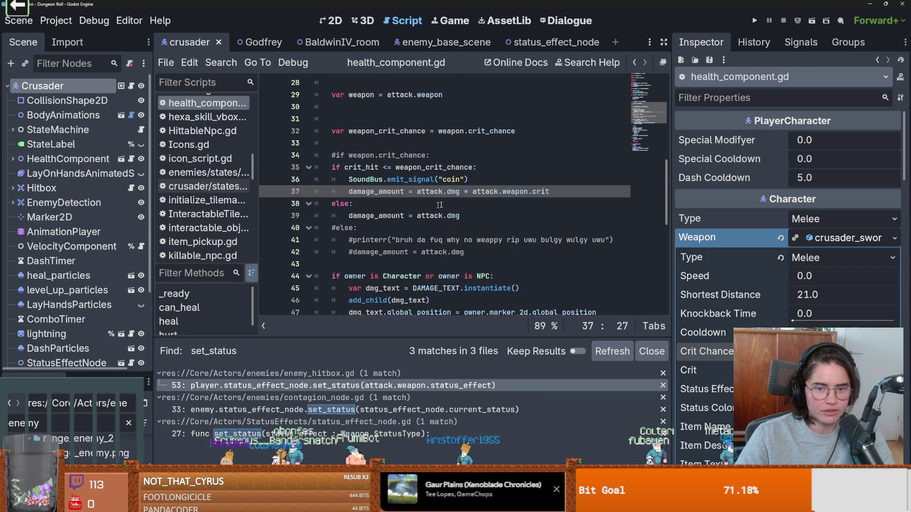
Paste health_component's crit-chance check over pass in the Holy case and delete the coin sound line.
{"action": "mouse_move", "coordinate": [573, 193]}
{"action": "left_mouse_down"}
{"action": "mouse_move", "coordinate": [314, 179]}
{"action": "mouse_move", "coordinate": [314, 167]}
{"action": "left_mouse_up"}
{"action": "key", "text": "ctrl+c"}
{"action": "scroll", "coordinate": [62, 238], "scroll_direction": "down", "scroll_amount": 3}
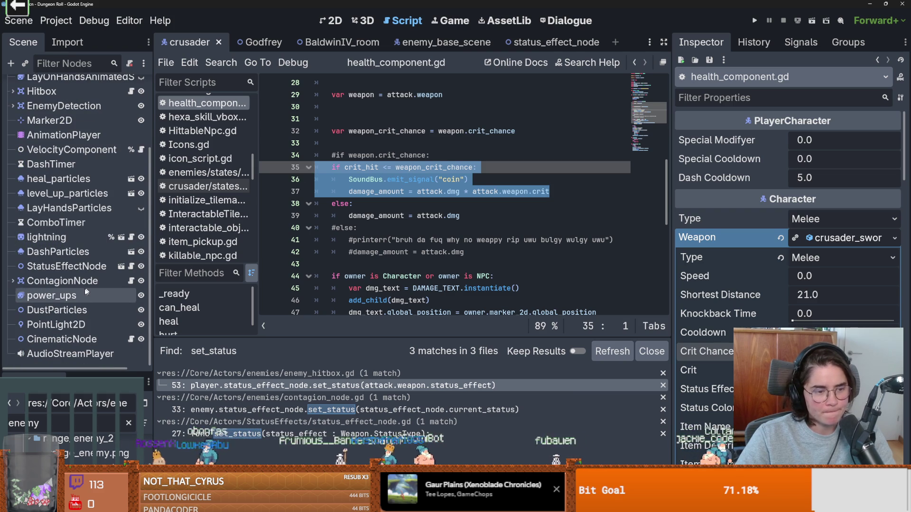
{"action": "left_click", "coordinate": [131, 266]}
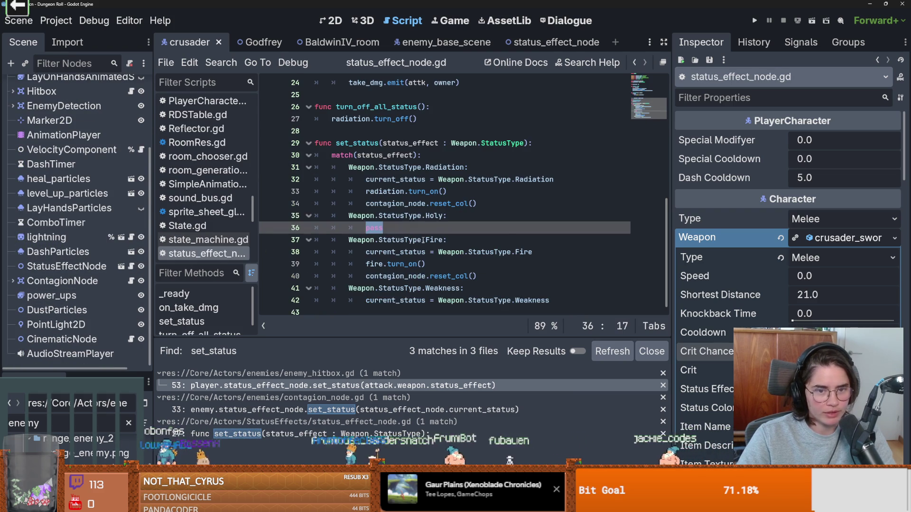
{"action": "key", "text": "ctrl+v"}
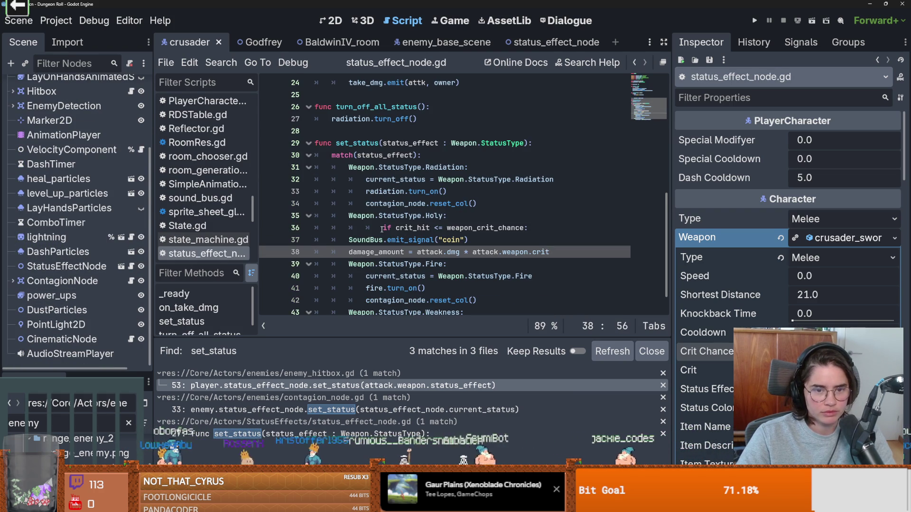
{"action": "triple_click", "coordinate": [350, 241]}
{"action": "key", "text": "BackSpace"}
Fix the pasted lines' indentation under Holy and cut out the damage_amount statement.
{"action": "left_click", "coordinate": [349, 251]}
{"action": "key", "text": "Tab"}
{"action": "key", "text": "Tab"}
{"action": "left_click", "coordinate": [383, 227]}
{"action": "key", "text": "shift+Tab"}
{"action": "double_click", "coordinate": [410, 252]}
{"action": "left_click_drag", "start_coordinate": [584, 252], "coordinate": [385, 252]}
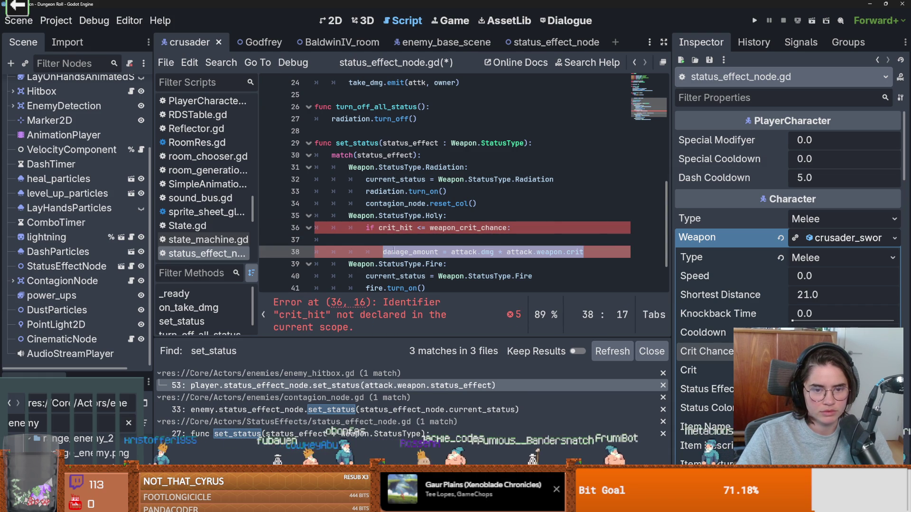
{"action": "key", "text": "ctrl+x"}
{"action": "type", "text": "print"}
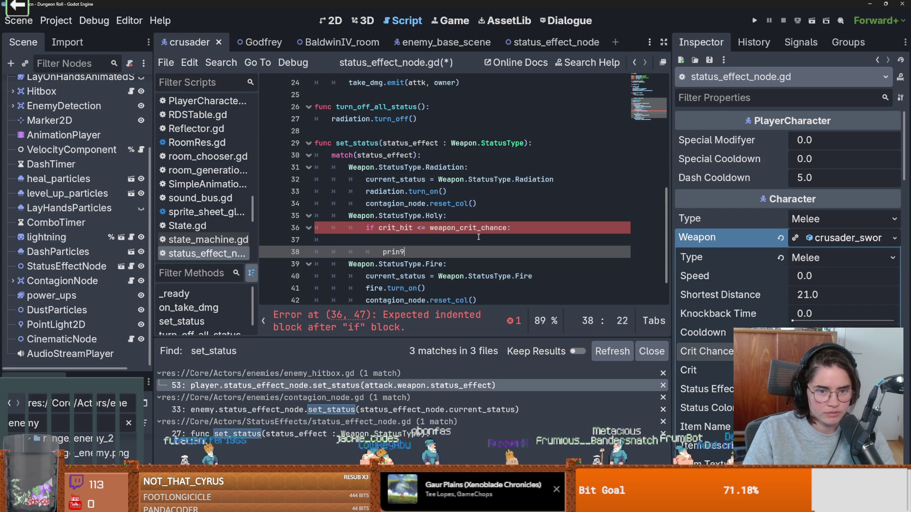
Write print("stun") in its place, remove the blank line above it, and save.
{"action": "type", "text": "(\""}
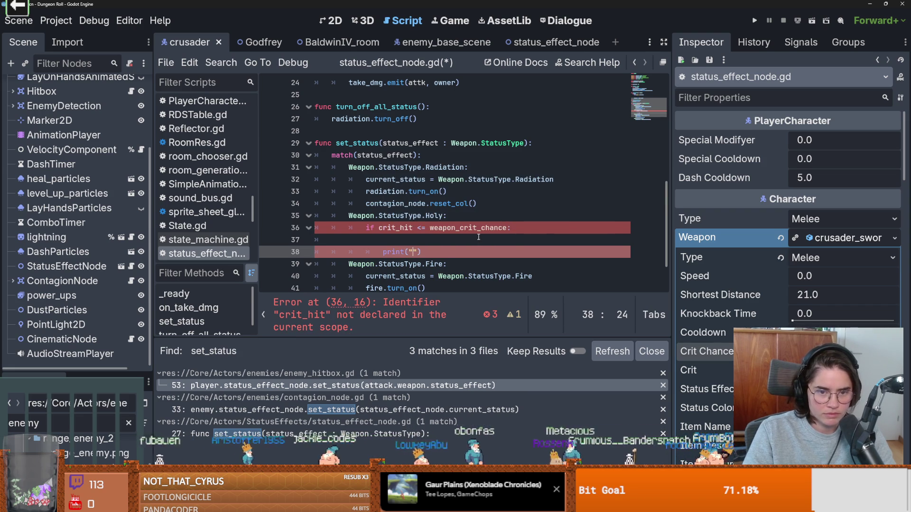
{"action": "type", "text": "stun"}
{"action": "left_click", "coordinate": [451, 234]}
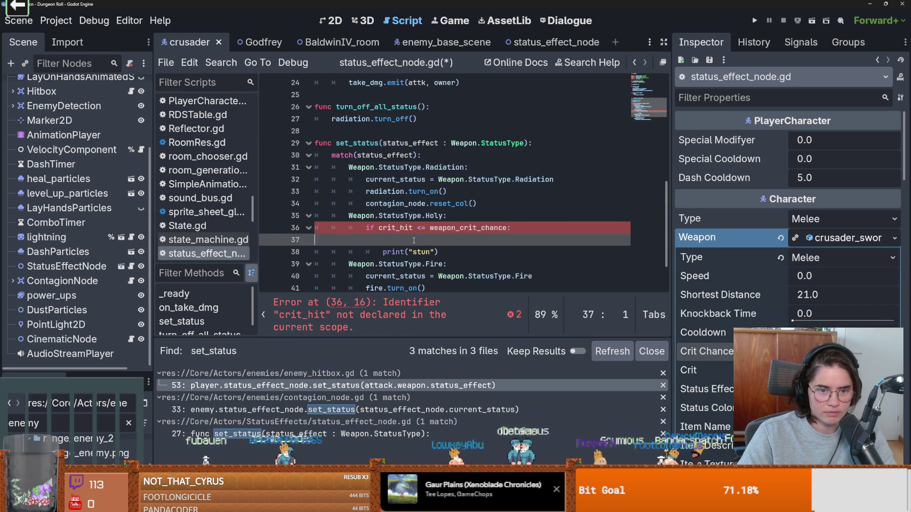
{"action": "key", "text": "BackSpace"}
{"action": "key", "text": "ctrl+s"}
{"action": "scroll", "coordinate": [121, 151], "scroll_direction": "up", "scroll_amount": 5}
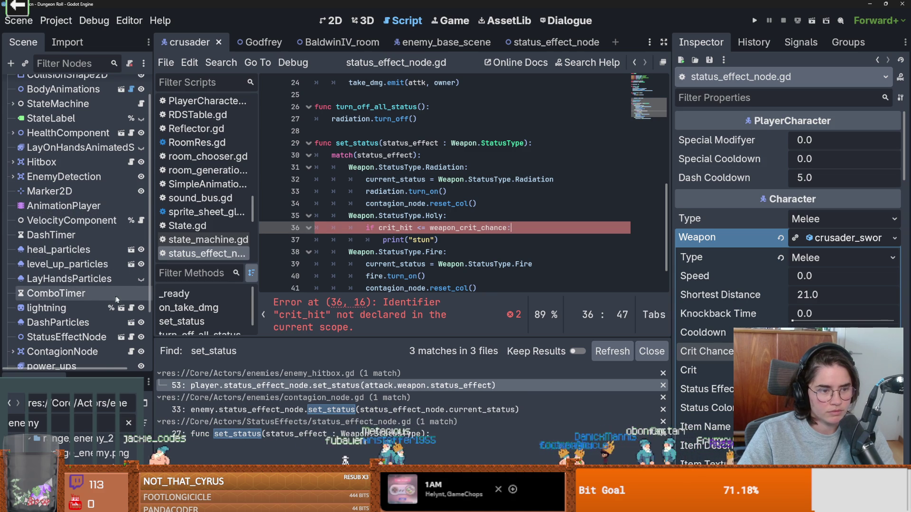
{"action": "scroll", "coordinate": [109, 258], "scroll_direction": "up", "scroll_amount": 2}
{"action": "scroll", "coordinate": [114, 275], "scroll_direction": "down", "scroll_amount": 5}
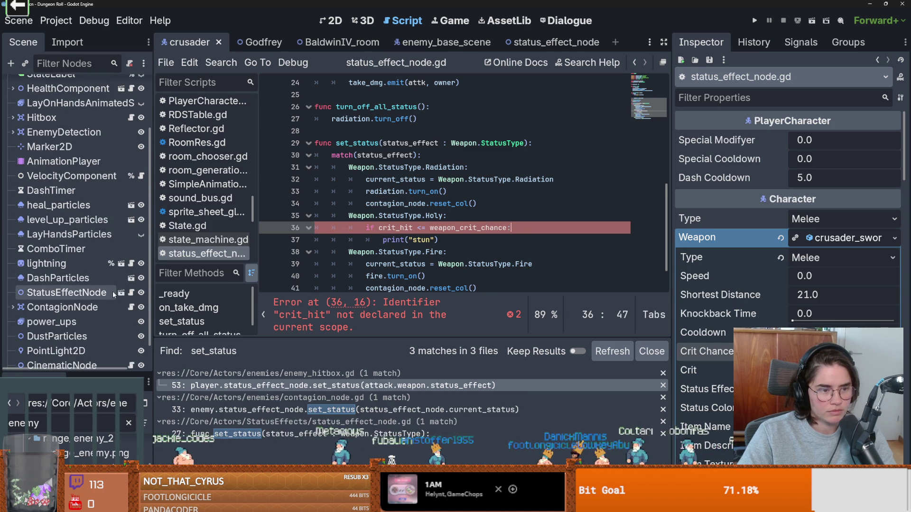
{"action": "scroll", "coordinate": [112, 291], "scroll_direction": "down", "scroll_amount": 2}
{"action": "scroll", "coordinate": [87, 284], "scroll_direction": "up", "scroll_amount": 2}
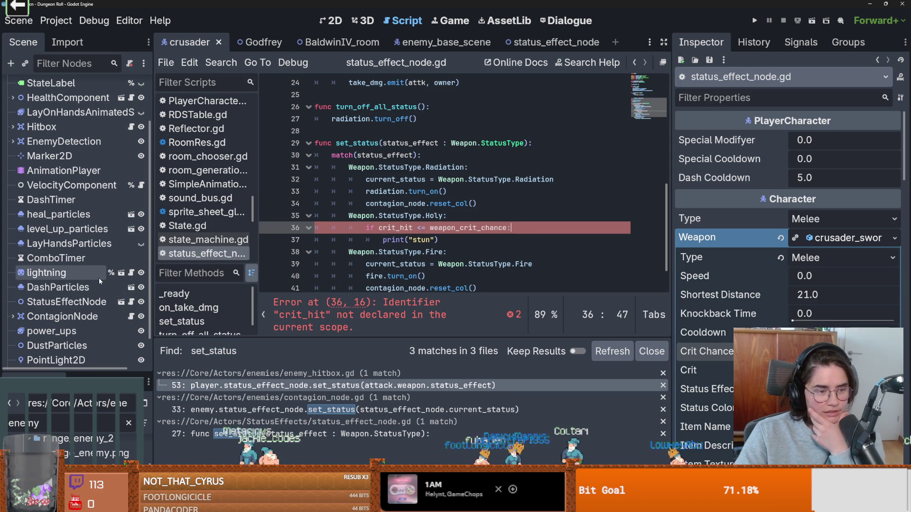
{"action": "scroll", "coordinate": [93, 300], "scroll_direction": "up", "scroll_amount": 4}
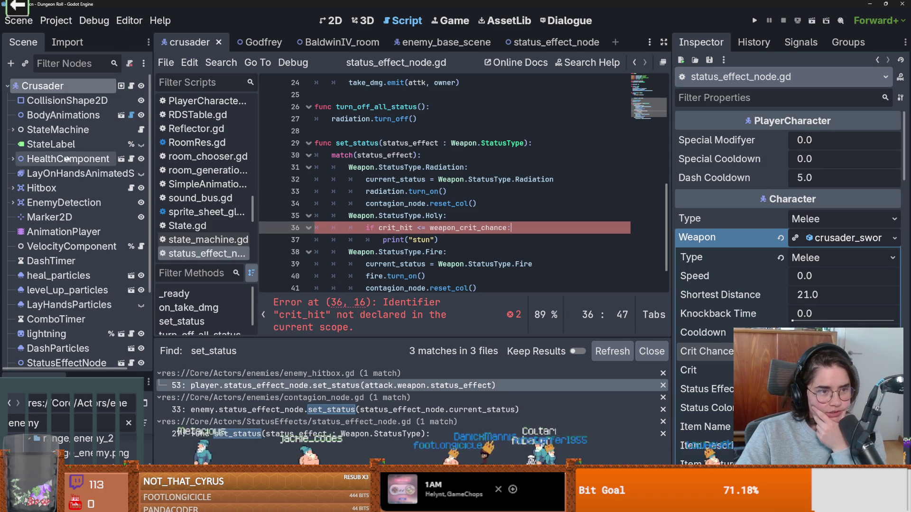
Copy the crit_hit declaration from health_component.gd and paste it above the Holy if line.
{"action": "left_click", "coordinate": [131, 159]}
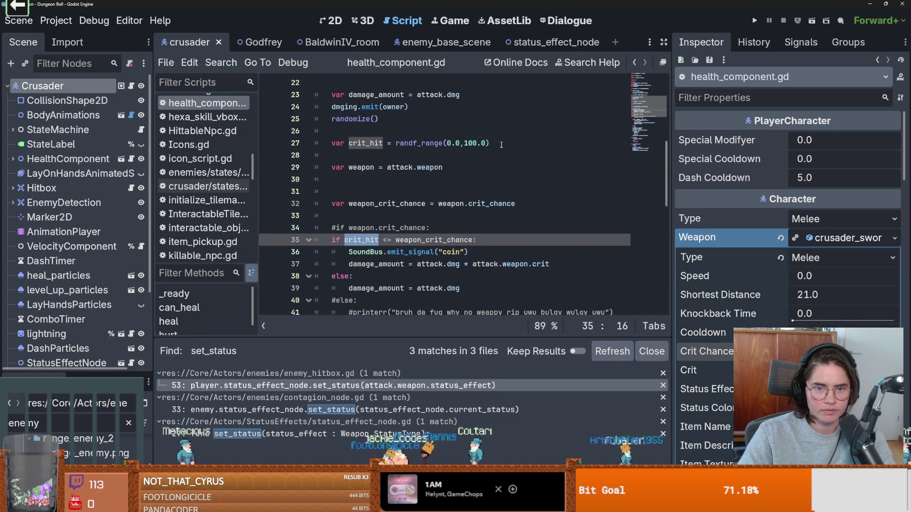
{"action": "left_click_drag", "start_coordinate": [501, 144], "coordinate": [332, 147]}
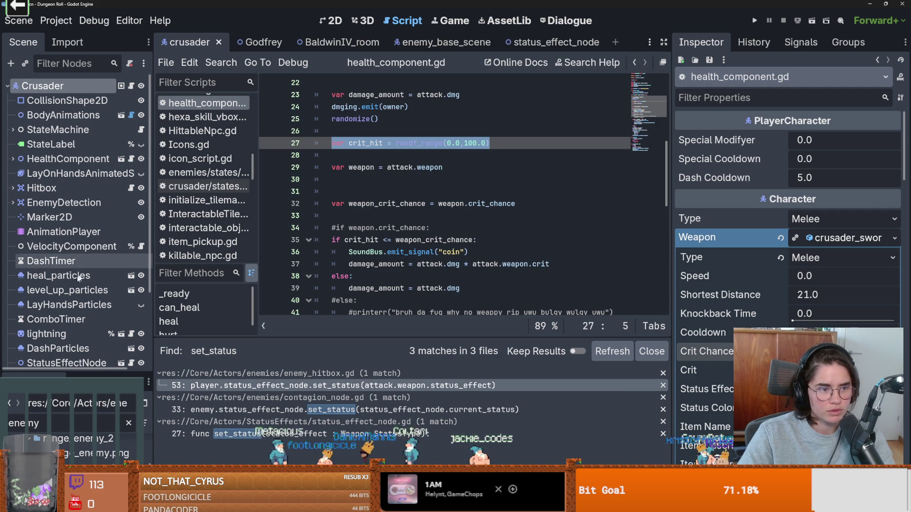
{"action": "scroll", "coordinate": [78, 281], "scroll_direction": "down", "scroll_amount": 4}
{"action": "scroll", "coordinate": [78, 281], "scroll_direction": "down", "scroll_amount": 2}
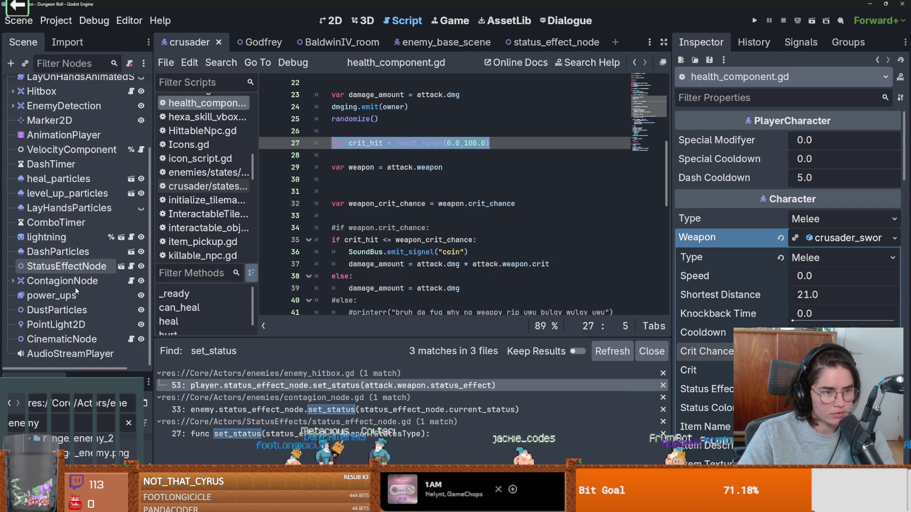
{"action": "left_click", "coordinate": [131, 266]}
{"action": "key", "text": "ctrl+shift+Return"}
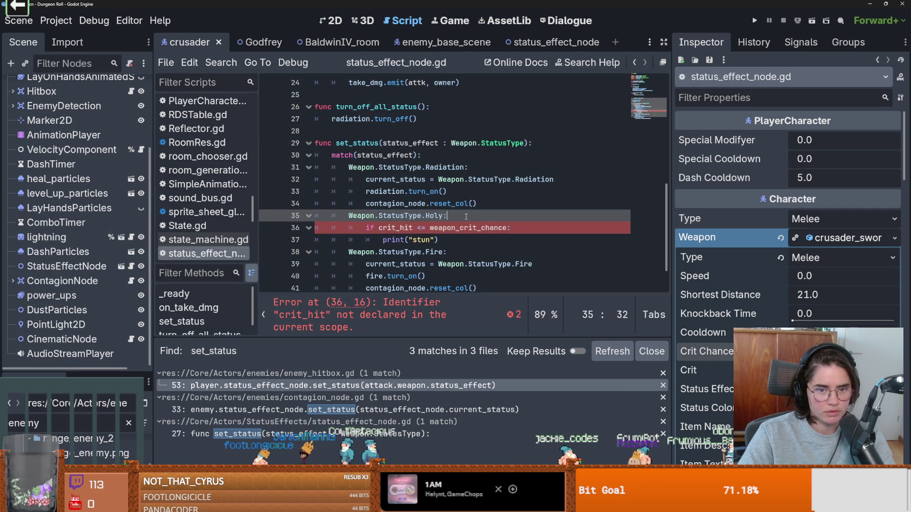
{"action": "key", "text": "ctrl+v"}
Rename crit_hit to holy_hit in both the new declaration and the if condition.
{"action": "double_click", "coordinate": [405, 228]}
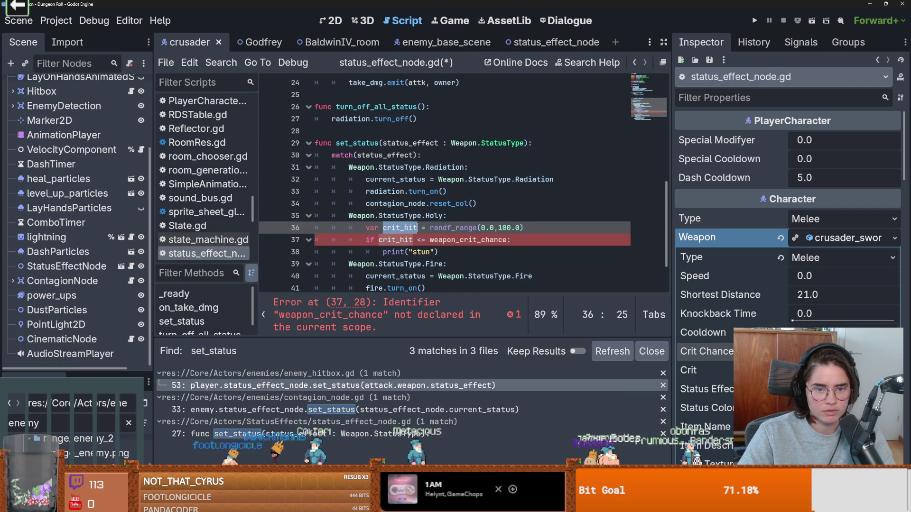
{"action": "type", "text": "holy_hit"}
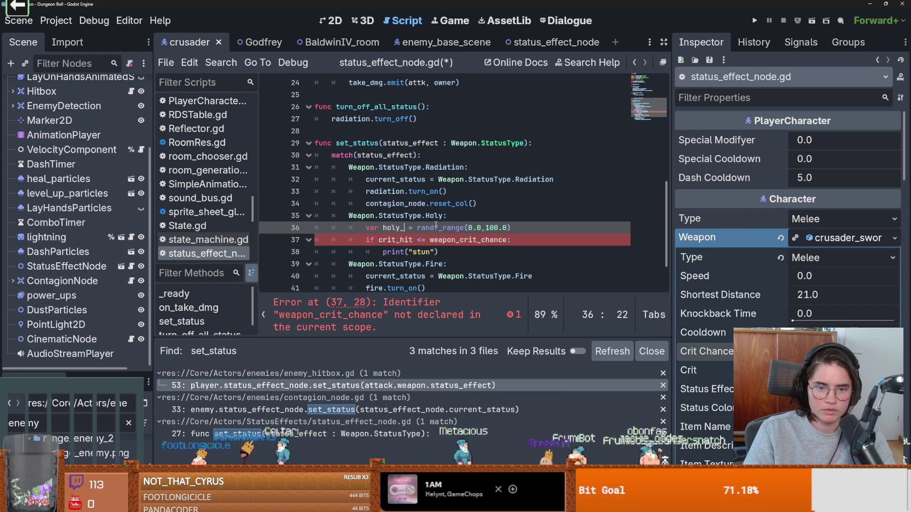
{"action": "double_click", "coordinate": [405, 228]}
{"action": "key", "text": "ctrl+c"}
{"action": "double_click", "coordinate": [396, 239]}
{"action": "key", "text": "ctrl+v"}
{"action": "scroll", "coordinate": [343, 163], "scroll_direction": "up", "scroll_amount": 8}
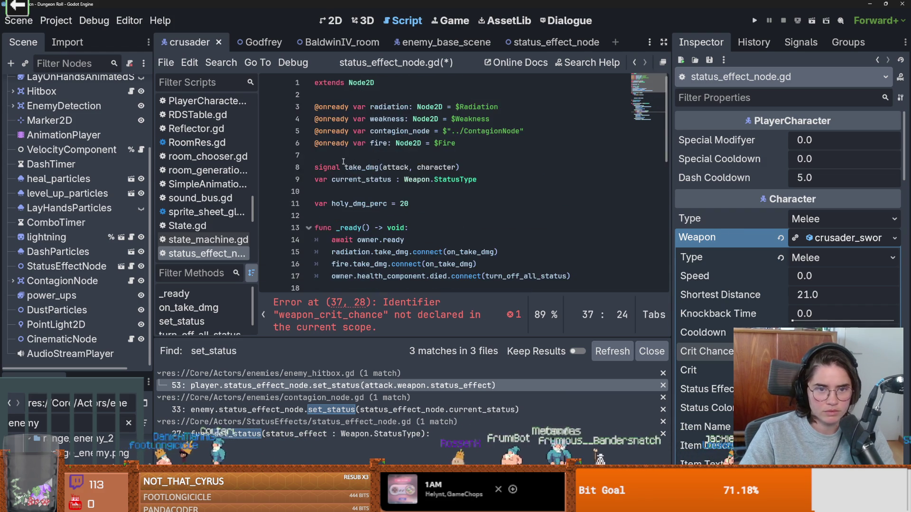
{"action": "scroll", "coordinate": [364, 189], "scroll_direction": "down", "scroll_amount": 6}
{"action": "scroll", "coordinate": [408, 207], "scroll_direction": "down", "scroll_amount": 3}
{"action": "scroll", "coordinate": [375, 142], "scroll_direction": "up", "scroll_amount": 6}
Replace weapon_crit_chance in the condition with holy_dmg_perc copied from line 11.
{"action": "left_click", "coordinate": [363, 95]}
{"action": "double_click", "coordinate": [363, 95]}
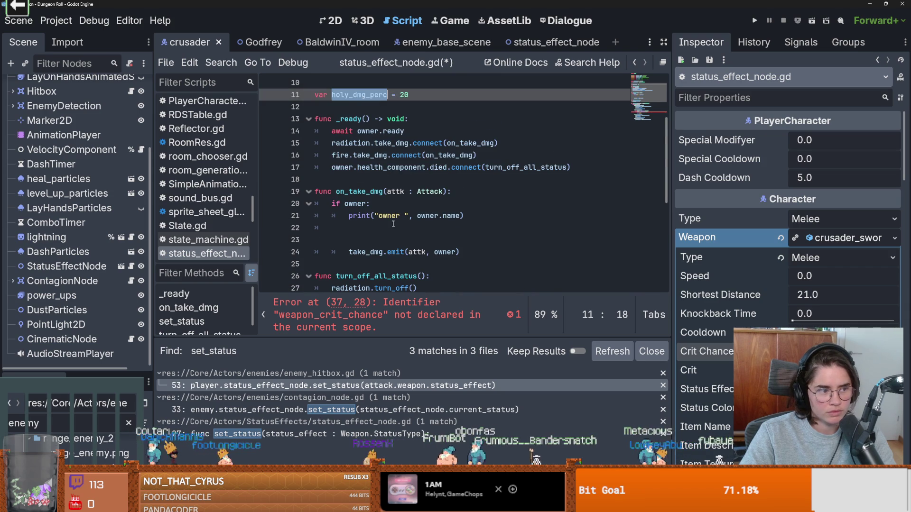
{"action": "scroll", "coordinate": [452, 232], "scroll_direction": "down", "scroll_amount": 5}
{"action": "double_click", "coordinate": [470, 228]}
{"action": "key", "text": "ctrl+v"}
Add an else branch that prints "no stun" and save the script.
{"action": "left_click", "coordinate": [445, 239]}
{"action": "key", "text": "Return"}
{"action": "type", "text": "else"}
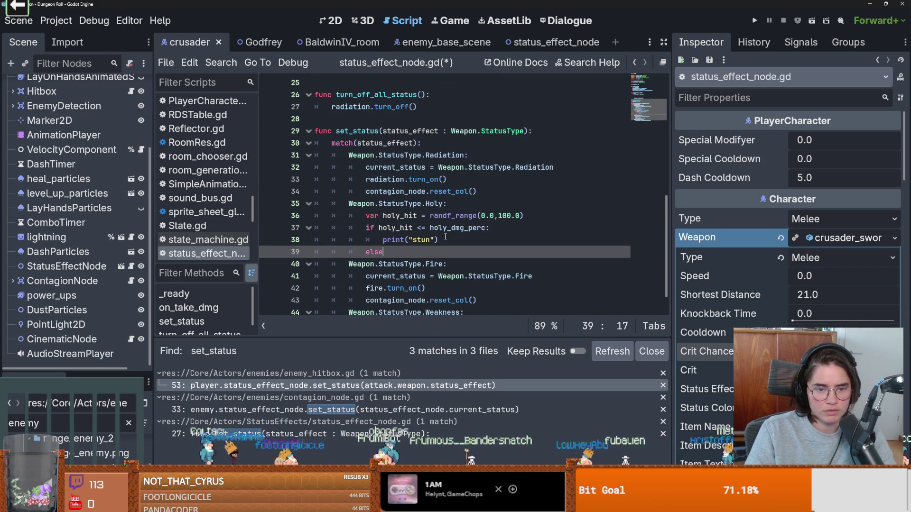
{"action": "key", "text": "Return"}
{"action": "type", "text": "print("}
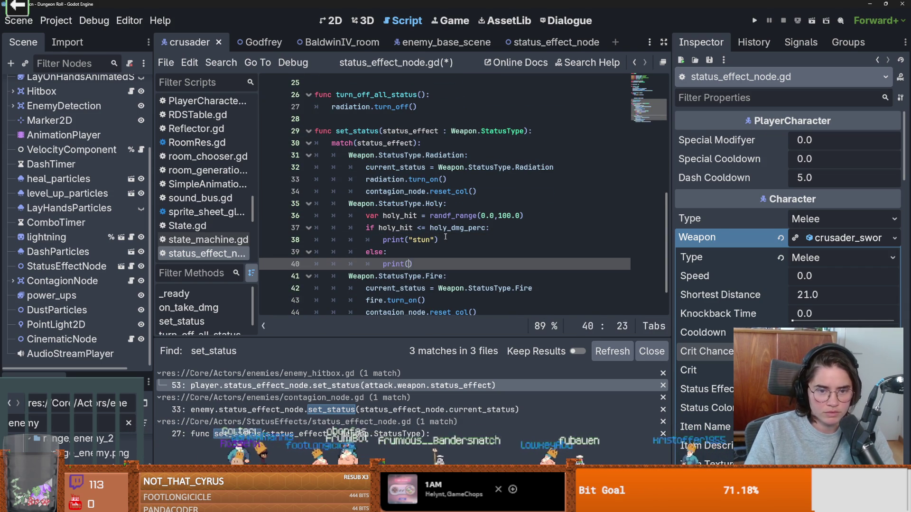
{"action": "type", "text": "un"}
{"action": "key", "text": "ctrl+s"}
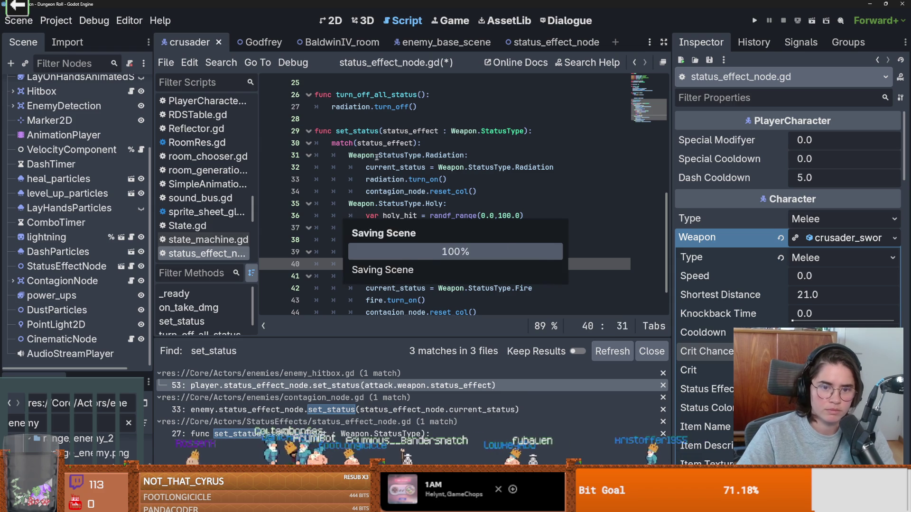
{"action": "scroll", "coordinate": [91, 131], "scroll_direction": "up", "scroll_amount": 5}
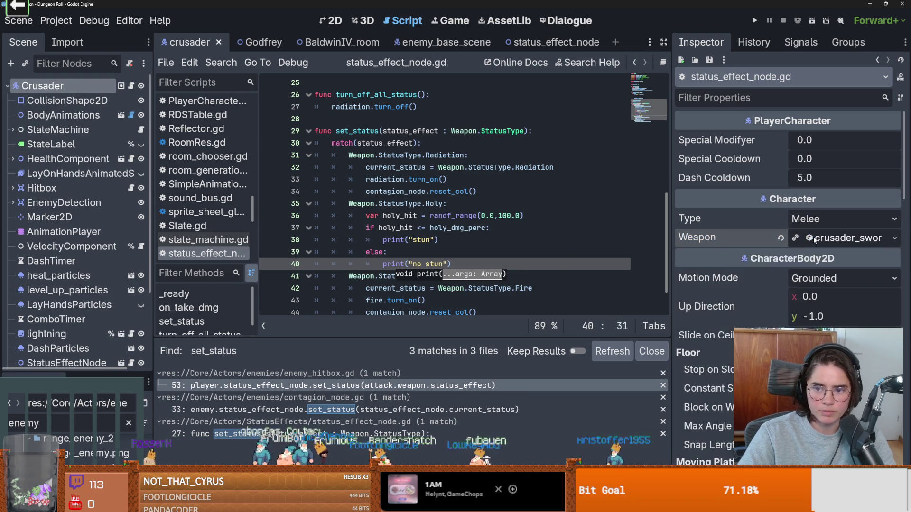
Set the crusader sword's Weapon Status Effect to Holy in the Inspector.
{"action": "scroll", "coordinate": [816, 308], "scroll_direction": "down", "scroll_amount": 3}
{"action": "left_click", "coordinate": [816, 300]}
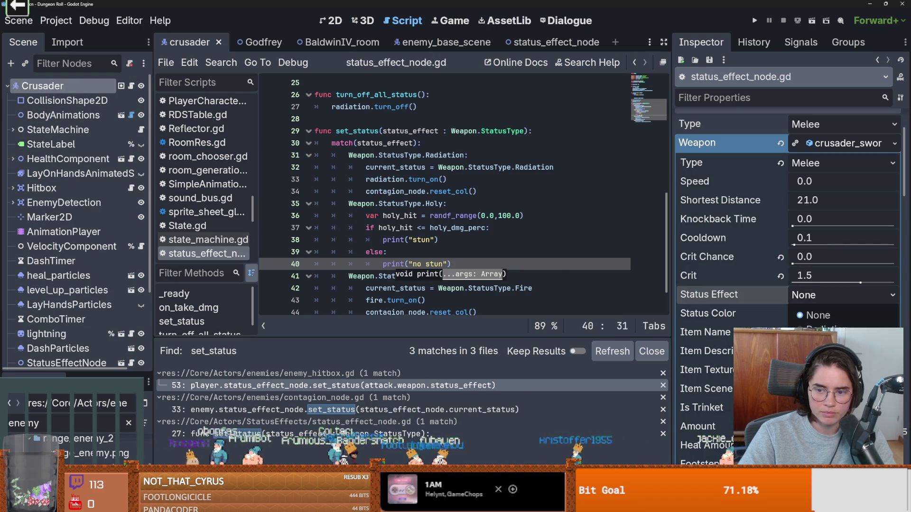
{"action": "left_click", "coordinate": [816, 339]}
Run the game with F5 and attack enemies repeatedly until the Output shows both stun and no stun.
{"action": "key", "text": "F5"}
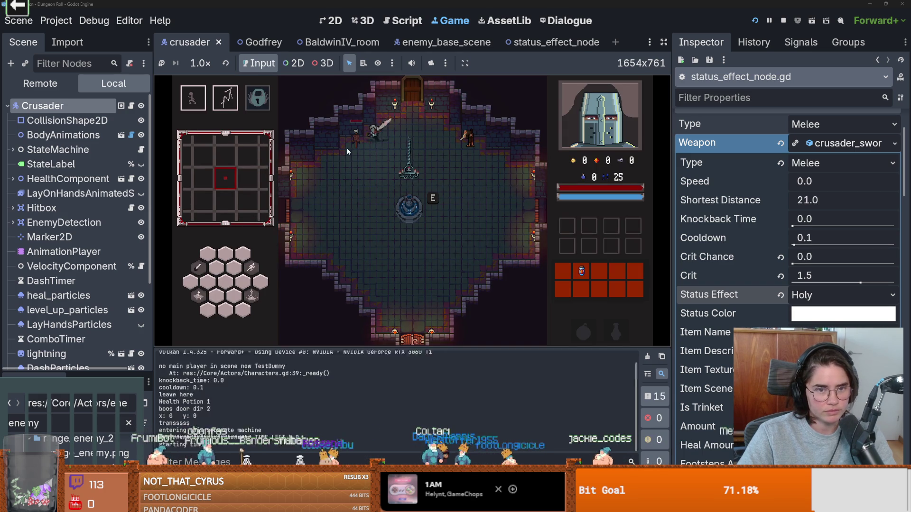
{"action": "left_click", "coordinate": [347, 150]}
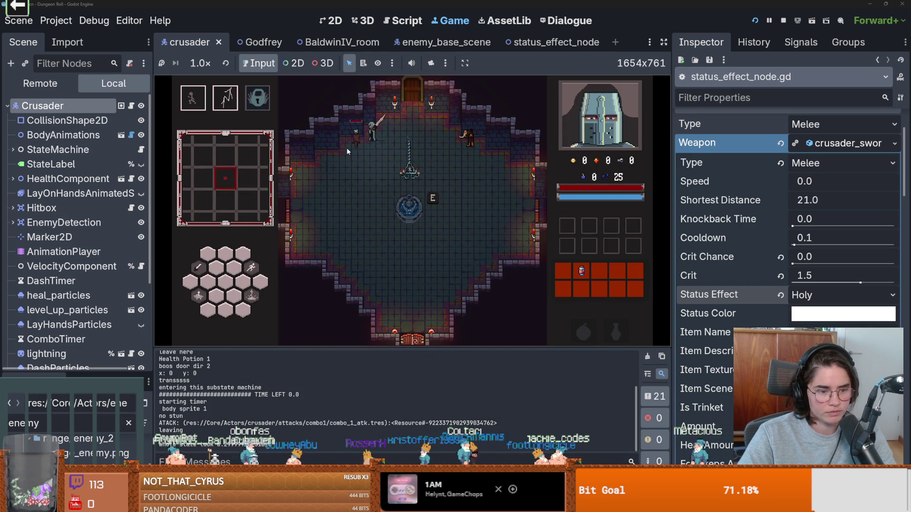
{"action": "left_click", "coordinate": [347, 150]}
{"action": "left_click", "coordinate": [347, 150]}
{"action": "left_click", "coordinate": [347, 150]}
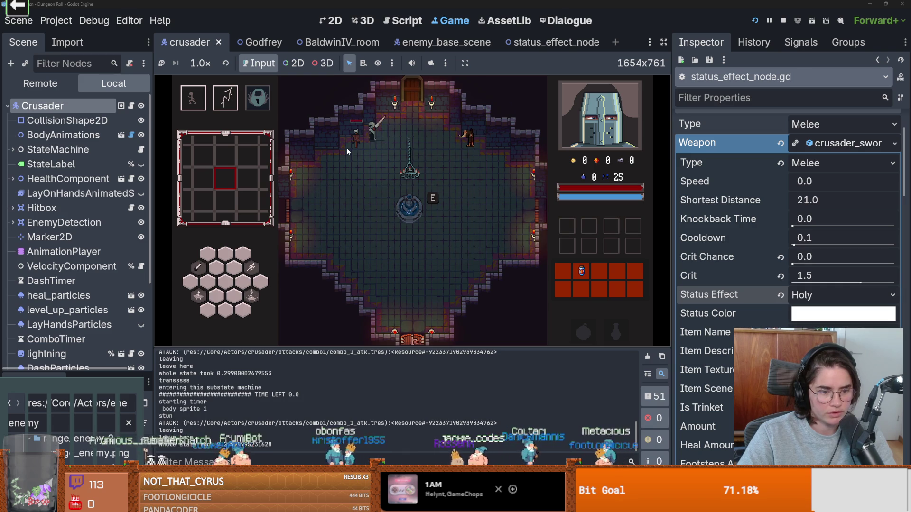
{"action": "left_click", "coordinate": [347, 150]}
{"action": "left_click", "coordinate": [347, 149]}
{"action": "left_click", "coordinate": [346, 150]}
{"action": "left_click", "coordinate": [346, 150]}
{"action": "left_click", "coordinate": [346, 150]}
{"action": "left_click", "coordinate": [347, 150]}
{"action": "left_click", "coordinate": [347, 151]}
{"action": "left_click", "coordinate": [346, 151]}
{"action": "left_click", "coordinate": [347, 149]}
{"action": "left_click", "coordinate": [347, 149]}
{"action": "left_click", "coordinate": [347, 151]}
{"action": "left_click", "coordinate": [346, 151]}
{"action": "left_click", "coordinate": [346, 151]}
{"action": "left_click", "coordinate": [346, 151]}
{"action": "left_click", "coordinate": [346, 151]}
{"action": "left_click", "coordinate": [347, 151]}
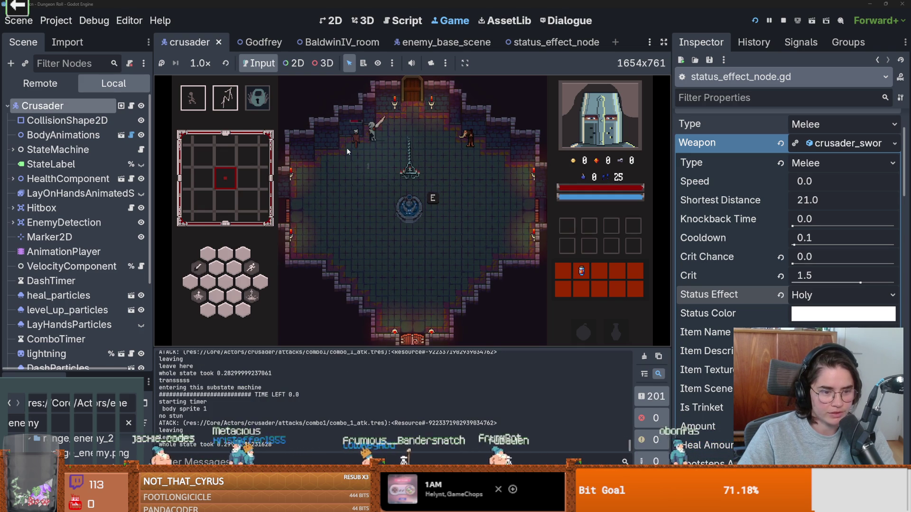
{"action": "left_click", "coordinate": [346, 148]}
{"action": "left_click", "coordinate": [346, 147]}
{"action": "left_click", "coordinate": [346, 147]}
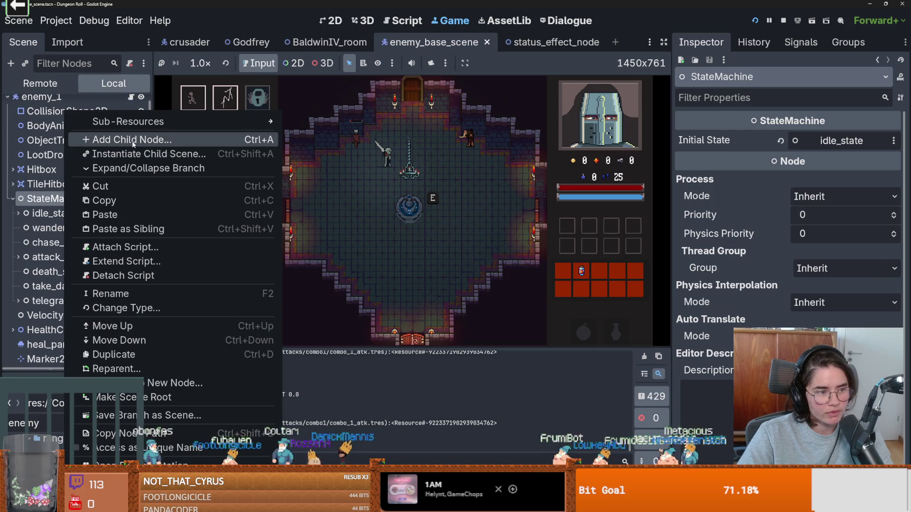
Open enemy_base_scene and begin adding a child to StateMachine, then cancel it.
{"action": "left_click", "coordinate": [46, 202]}
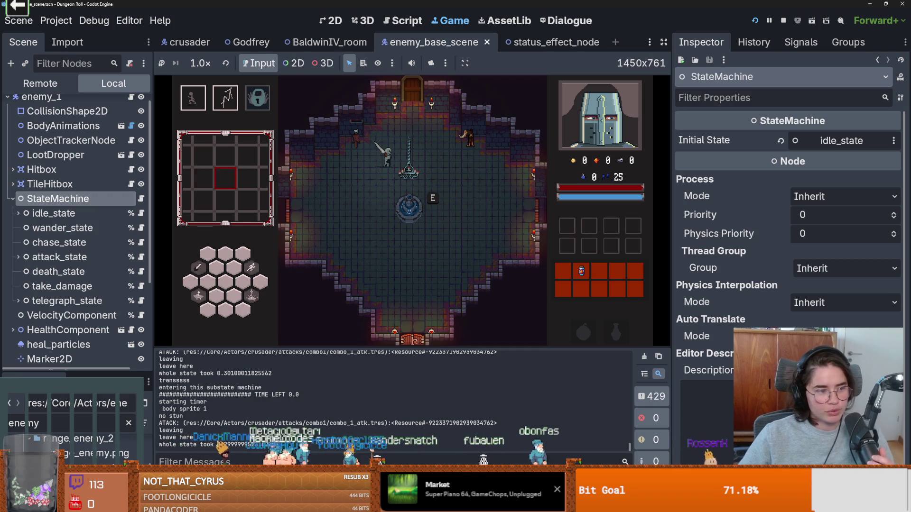
{"action": "right_click", "coordinate": [86, 199]}
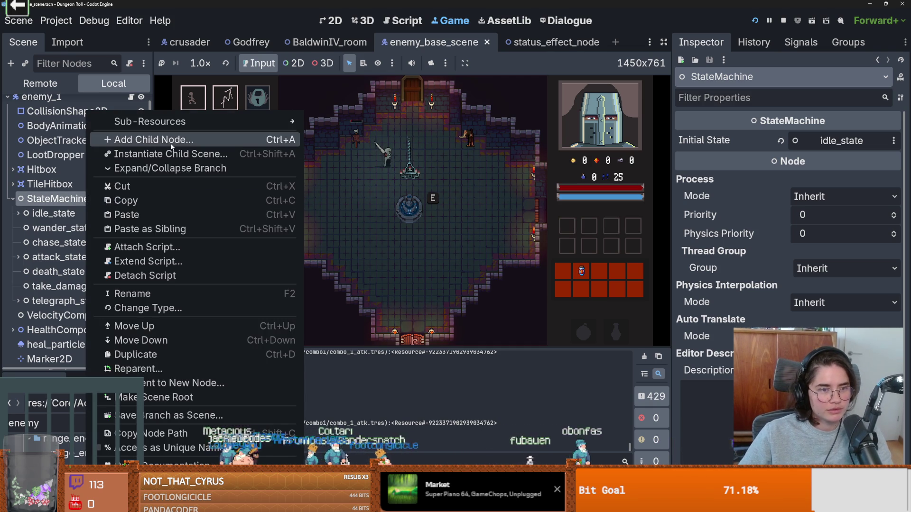
{"action": "left_click", "coordinate": [171, 141]}
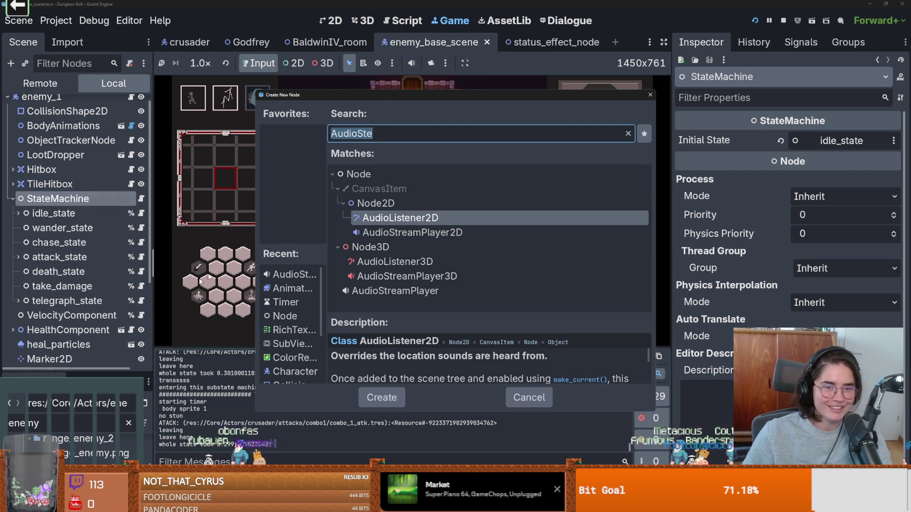
{"action": "key", "text": "Escape"}
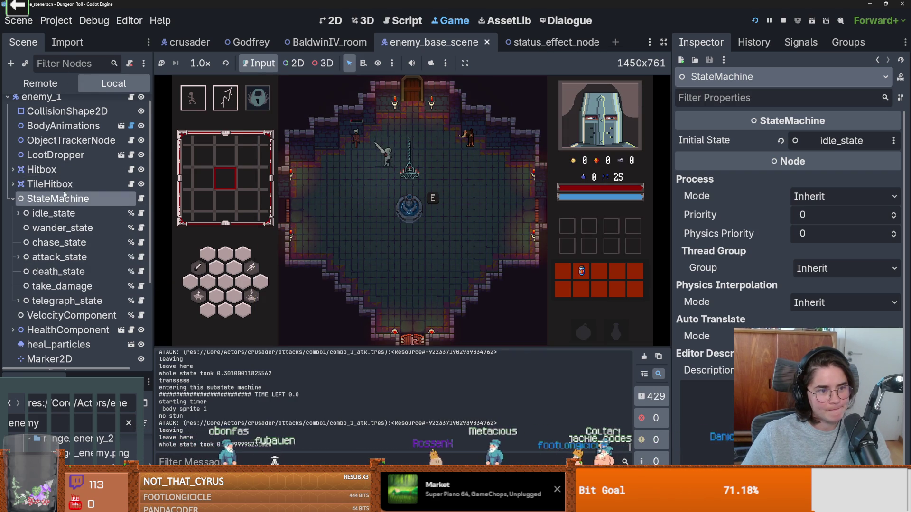
Create a plain Node child under StateMachine and rename it stun_state.
{"action": "right_click", "coordinate": [62, 199]}
{"action": "left_click", "coordinate": [136, 142]}
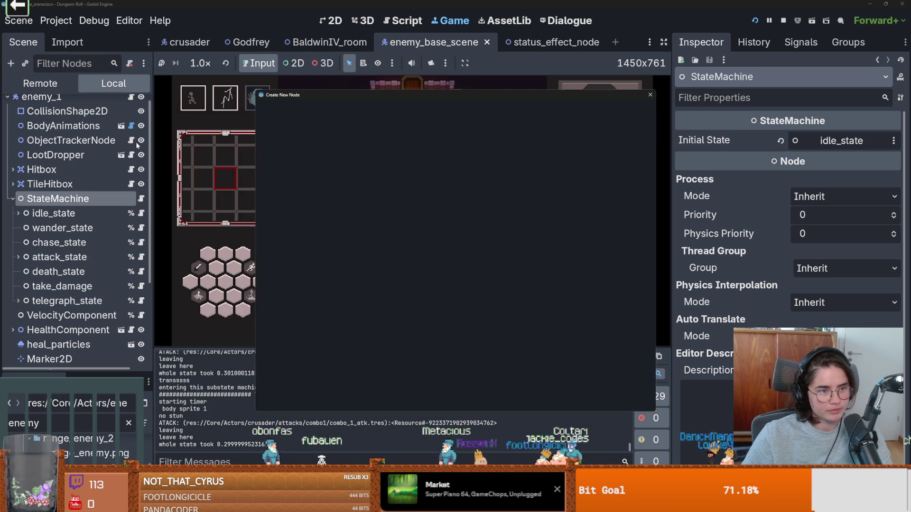
{"action": "type", "text": "node"}
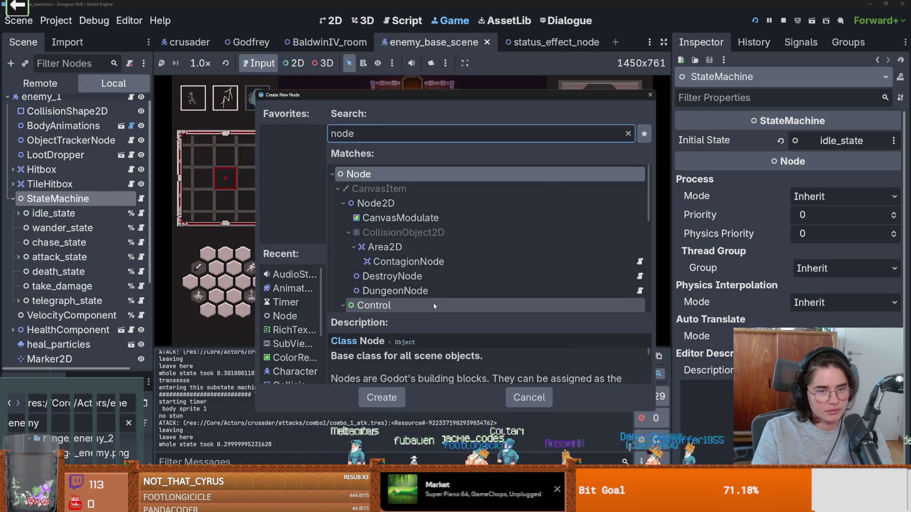
{"action": "key", "text": "Return"}
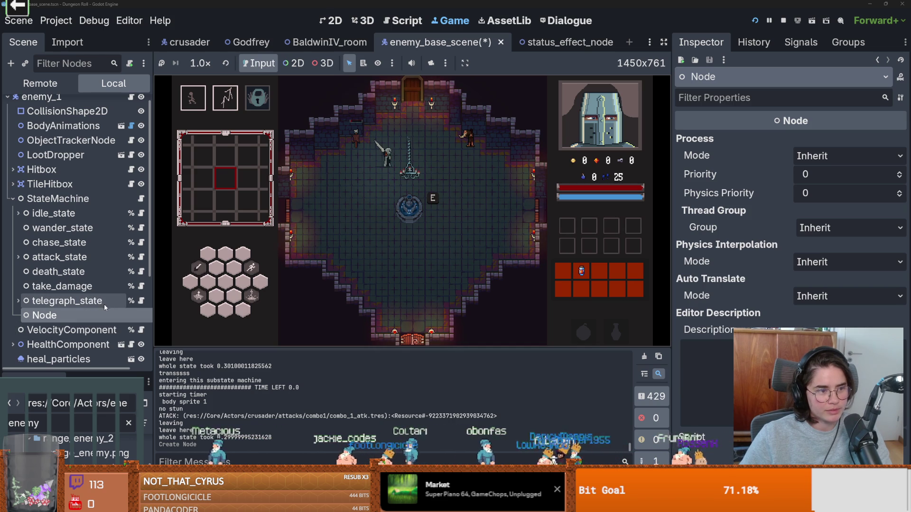
{"action": "double_click", "coordinate": [74, 316]}
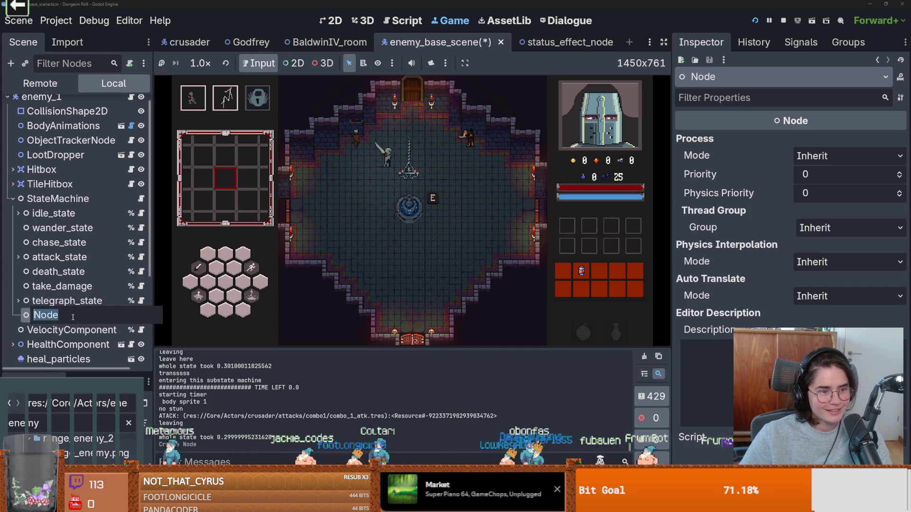
{"action": "type", "text": "stun_state"}
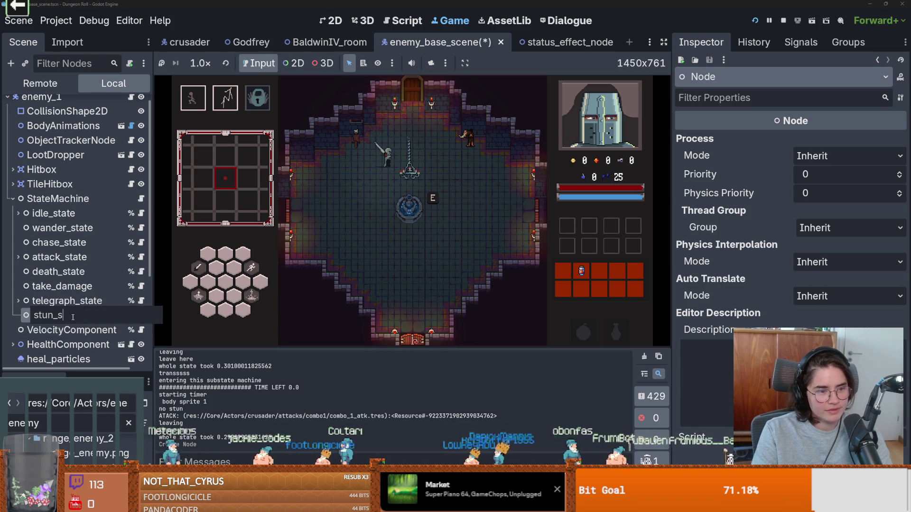
{"action": "key", "text": "Escape"}
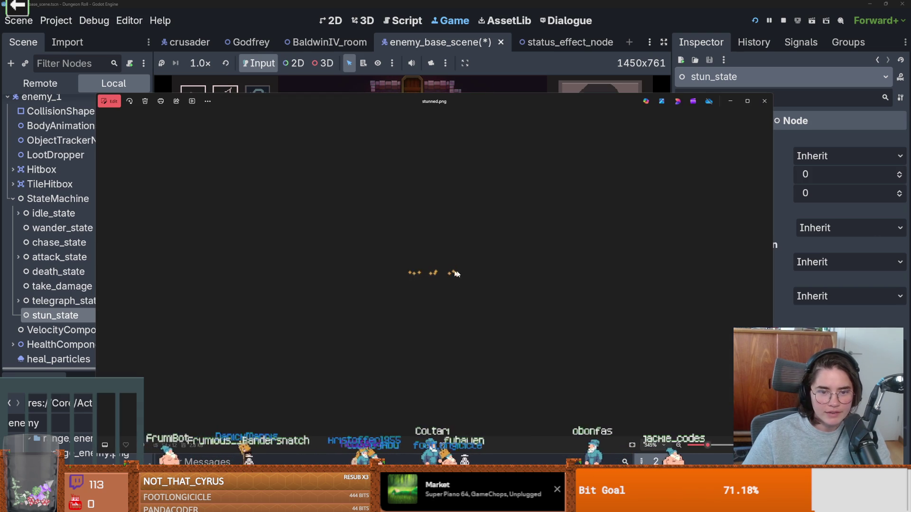
Close the stunned.png image viewer to get back to the Godot editor.
{"action": "left_click", "coordinate": [764, 101]}
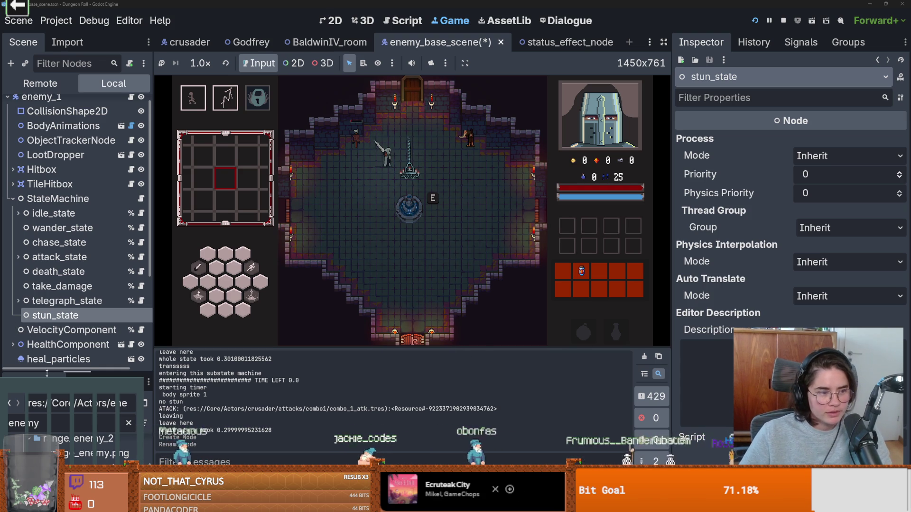
{"action": "left_click_drag", "start_coordinate": [47, 373], "coordinate": [47, 148]}
{"action": "scroll", "coordinate": [69, 313], "scroll_direction": "up", "scroll_amount": 10}
Open res:// in the file manager, paste stunned.png into VFX/Sprites, and close Explorer.
{"action": "left_click", "coordinate": [53, 238]}
{"action": "right_click", "coordinate": [56, 240]}
{"action": "left_click", "coordinate": [327, 335]}
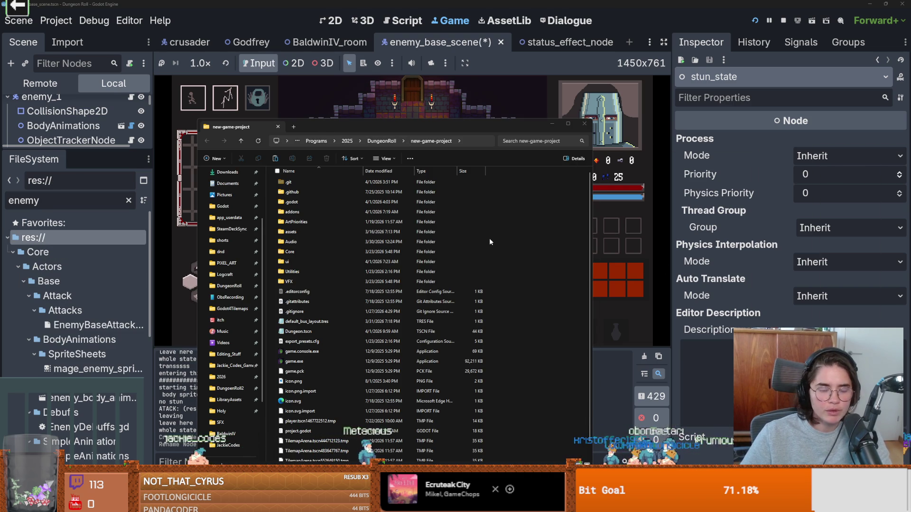
{"action": "double_click", "coordinate": [332, 282]}
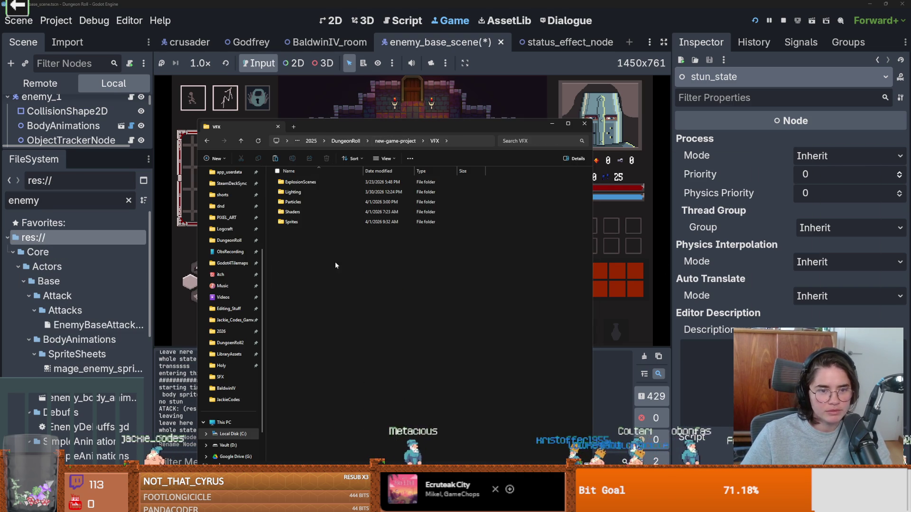
{"action": "double_click", "coordinate": [306, 221]}
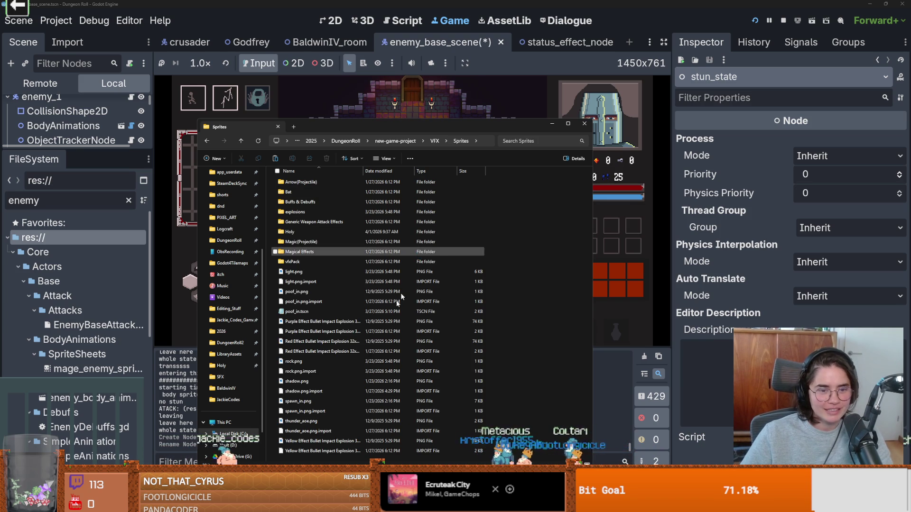
{"action": "key", "text": "ctrl+v"}
{"action": "left_click", "coordinate": [584, 125]}
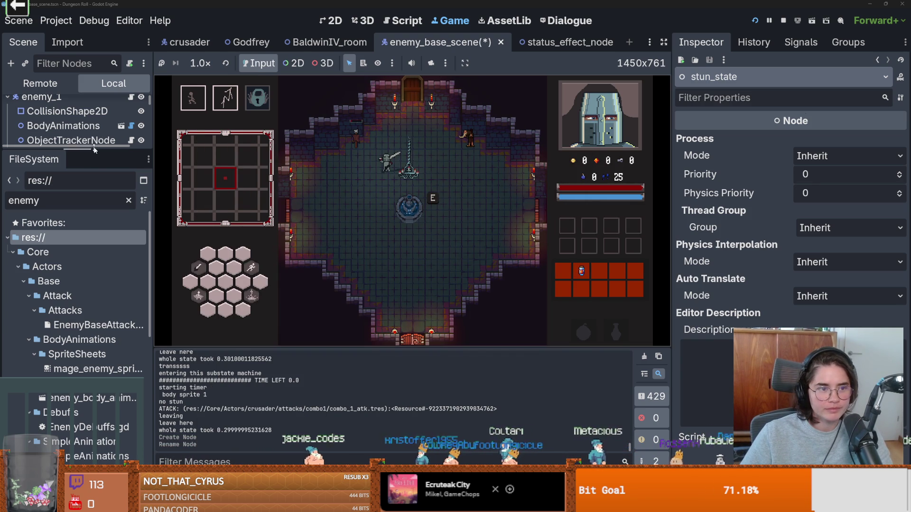
Collapse StateMachine in the scene tree, then run the game and swing the sword in the hub.
{"action": "mouse_move", "coordinate": [55, 151]}
{"action": "left_mouse_down"}
{"action": "mouse_move", "coordinate": [57, 313]}
{"action": "mouse_move", "coordinate": [71, 412]}
{"action": "left_mouse_up"}
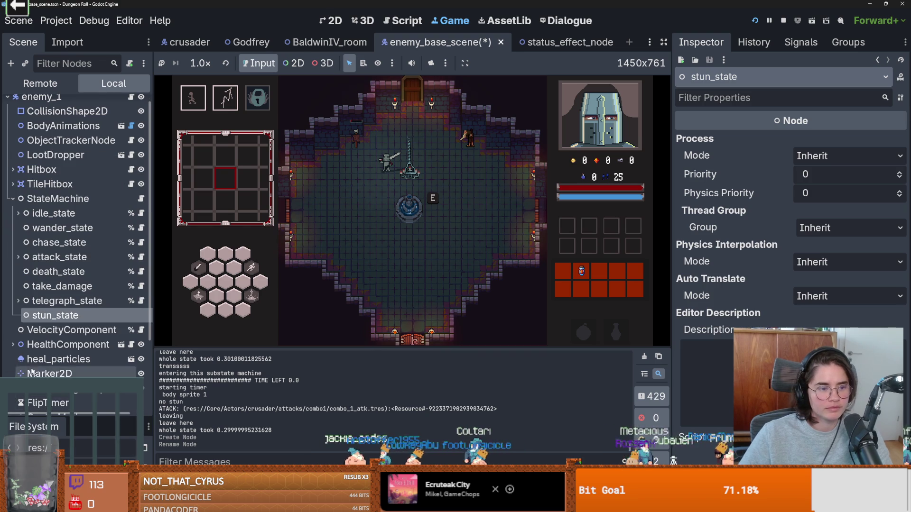
{"action": "scroll", "coordinate": [88, 355], "scroll_direction": "down", "scroll_amount": 2}
{"action": "scroll", "coordinate": [84, 353], "scroll_direction": "down", "scroll_amount": 1}
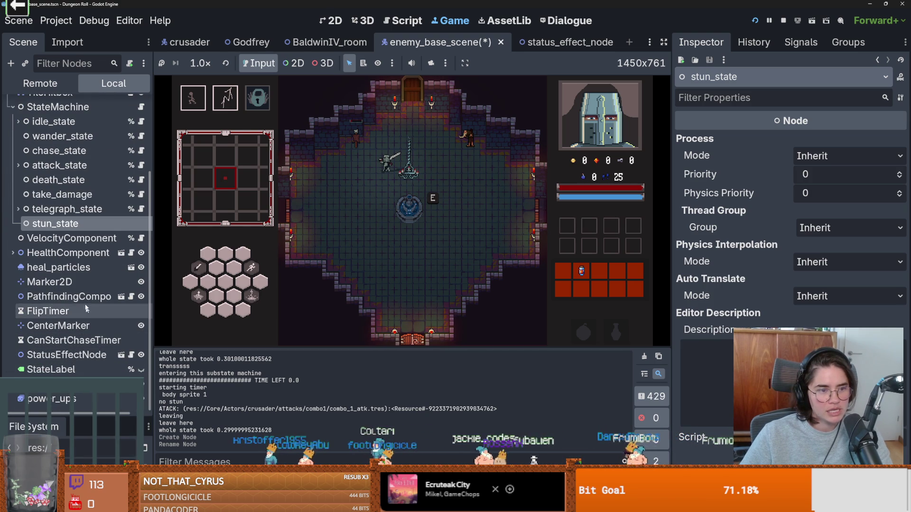
{"action": "scroll", "coordinate": [59, 259], "scroll_direction": "up", "scroll_amount": 3}
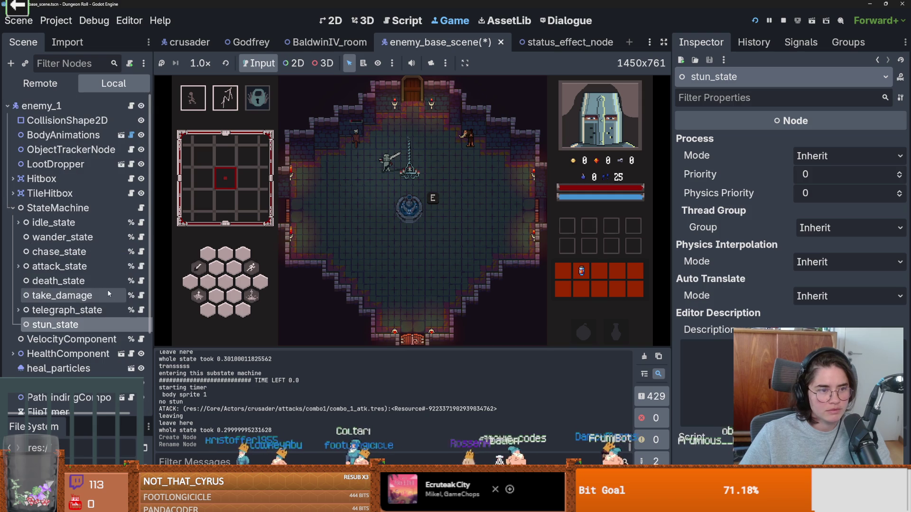
{"action": "left_click", "coordinate": [10, 208]}
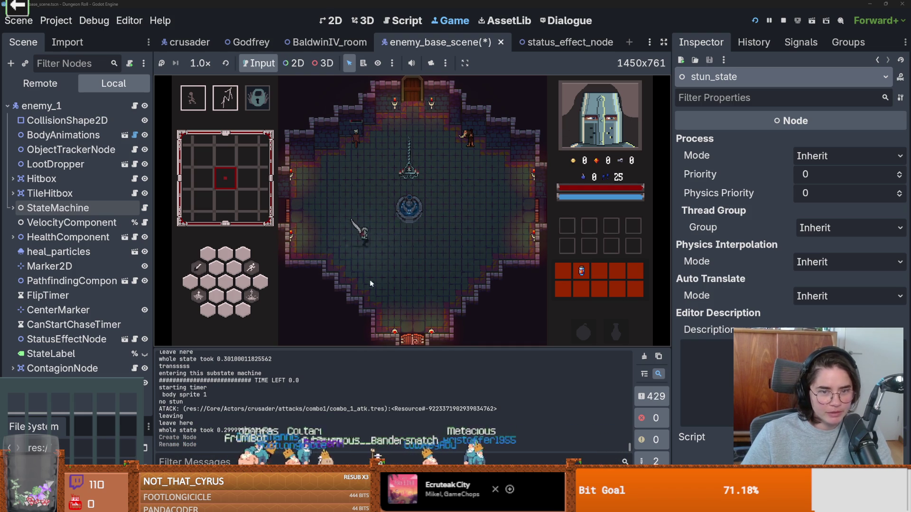
{"action": "left_click", "coordinate": [379, 229]}
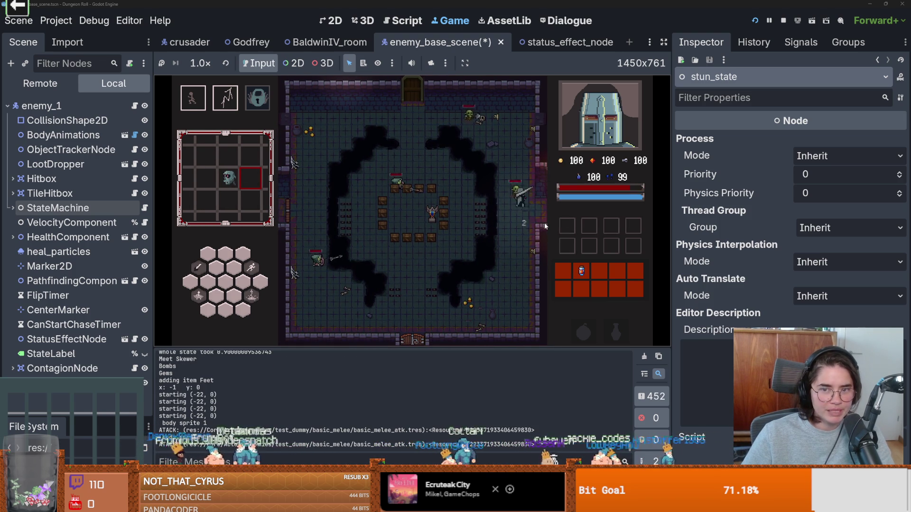
Hit the first enemies with a three-hit sword combo and a lightning skill cast.
{"action": "left_click", "coordinate": [497, 192]}
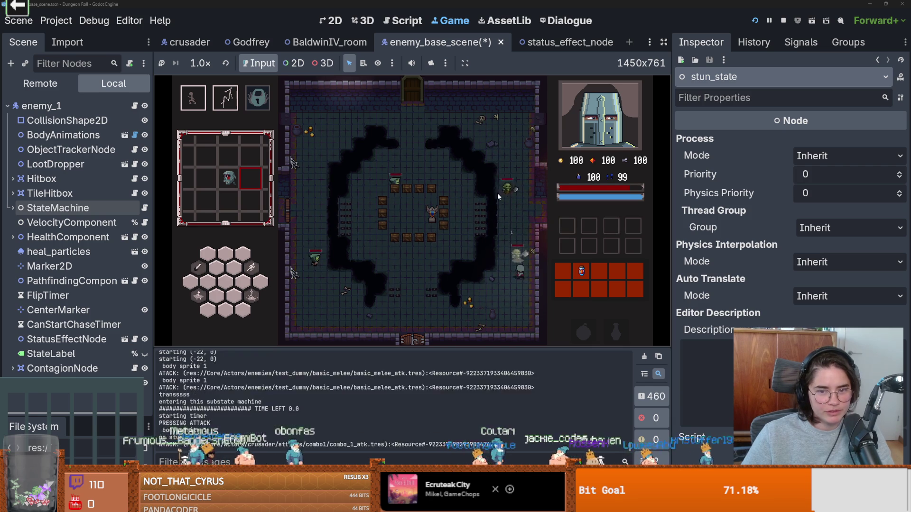
{"action": "left_click", "coordinate": [512, 203]}
{"action": "left_click", "coordinate": [523, 286]}
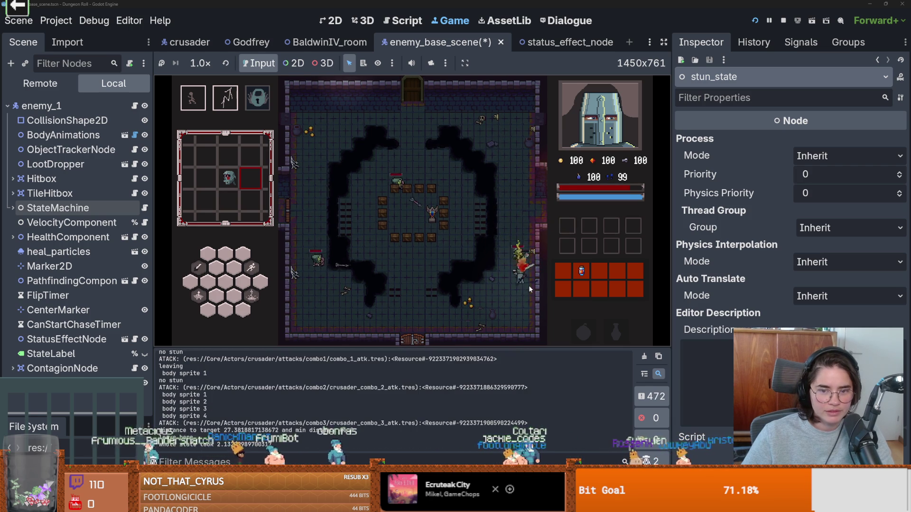
{"action": "right_click", "coordinate": [529, 286]}
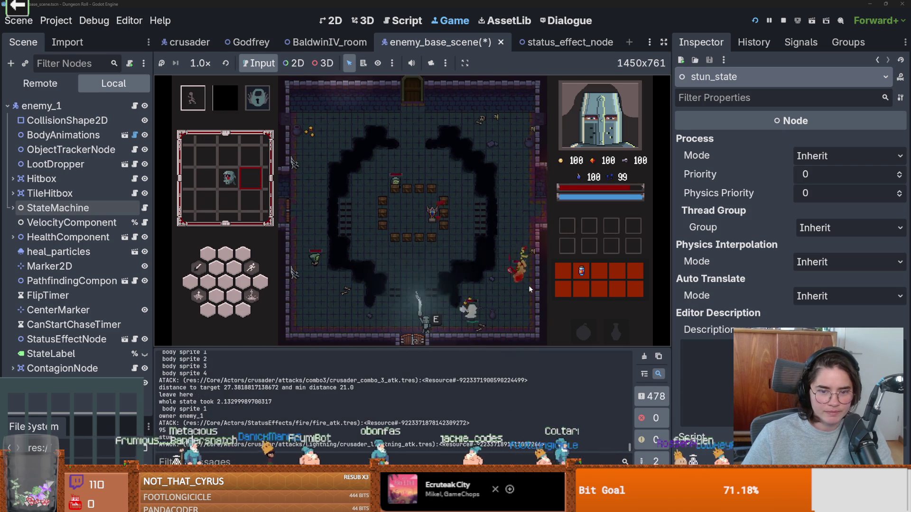
{"action": "left_click", "coordinate": [479, 320]}
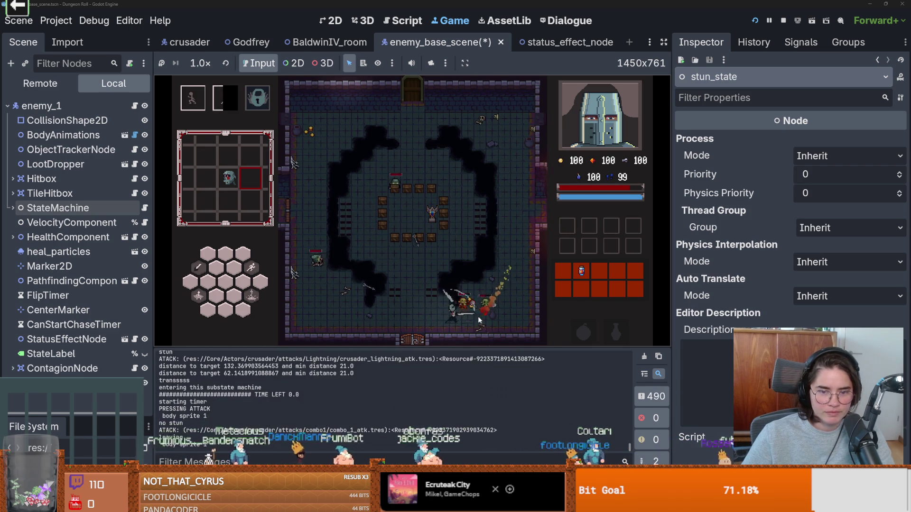
{"action": "left_click", "coordinate": [468, 317]}
{"action": "left_click", "coordinate": [468, 317]}
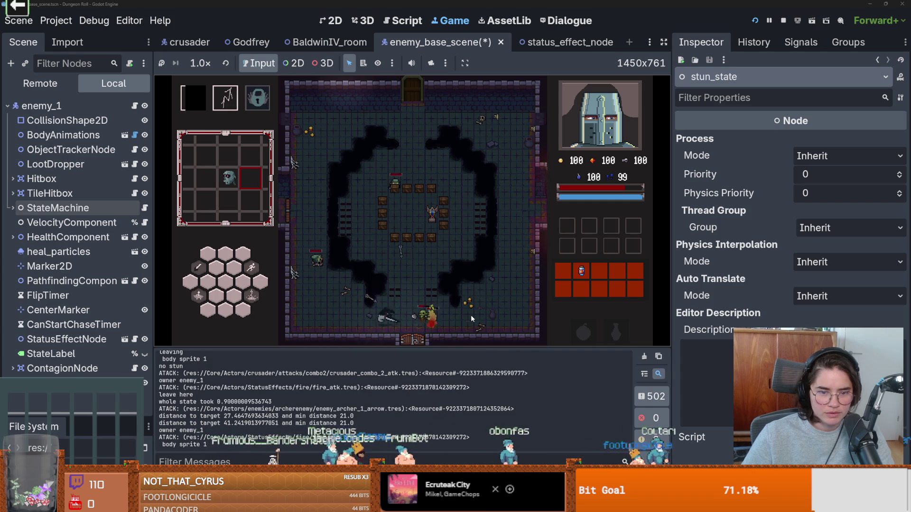
Attack the left goblin, cast lightning strike with key 2, and back away.
{"action": "left_click", "coordinate": [318, 238]}
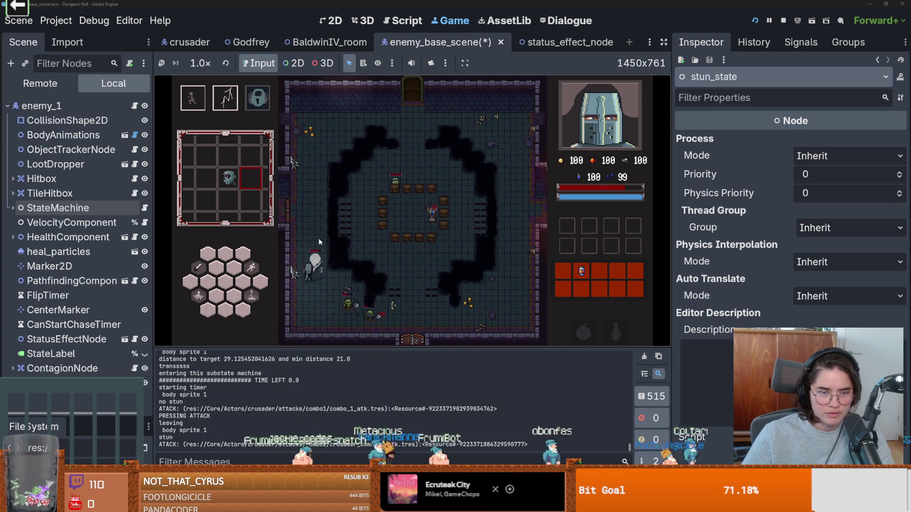
{"action": "left_click", "coordinate": [319, 237]}
{"action": "key", "text": "2"}
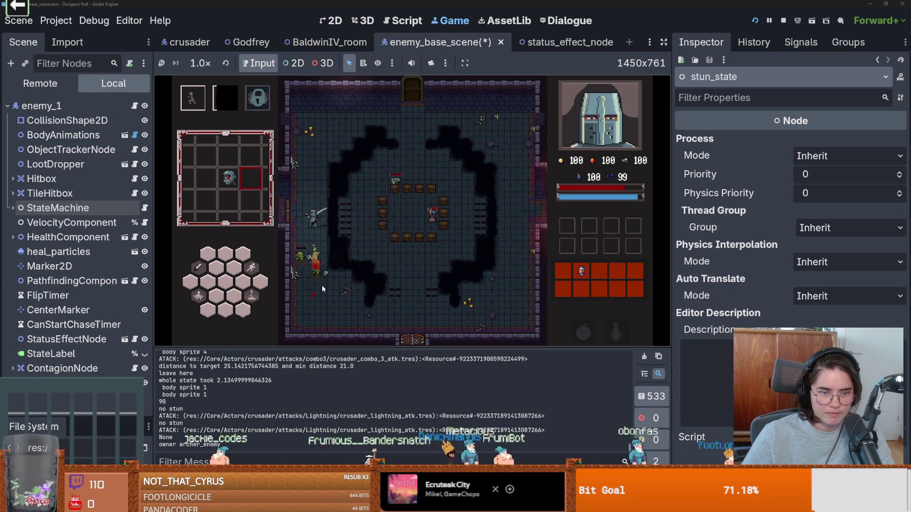
{"action": "left_click", "coordinate": [322, 288]}
{"action": "left_click", "coordinate": [322, 288]}
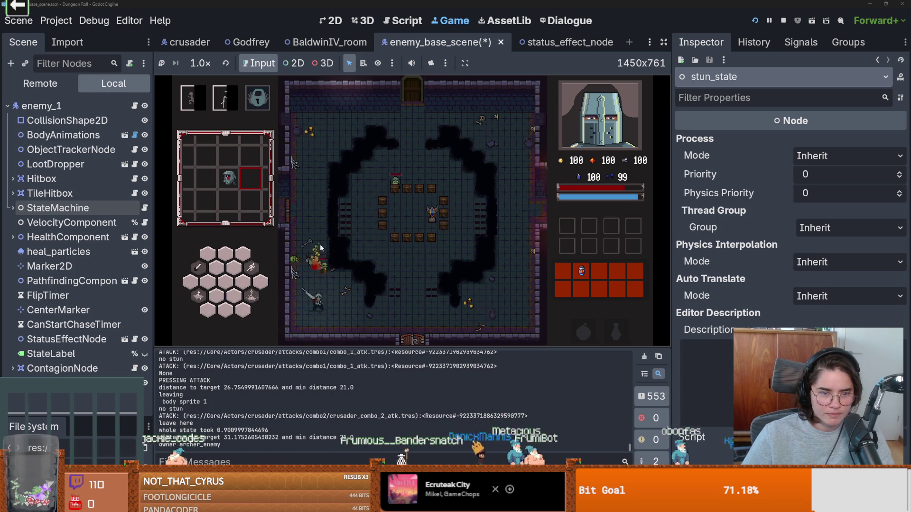
{"action": "key", "text": "s"}
{"action": "key", "text": "d"}
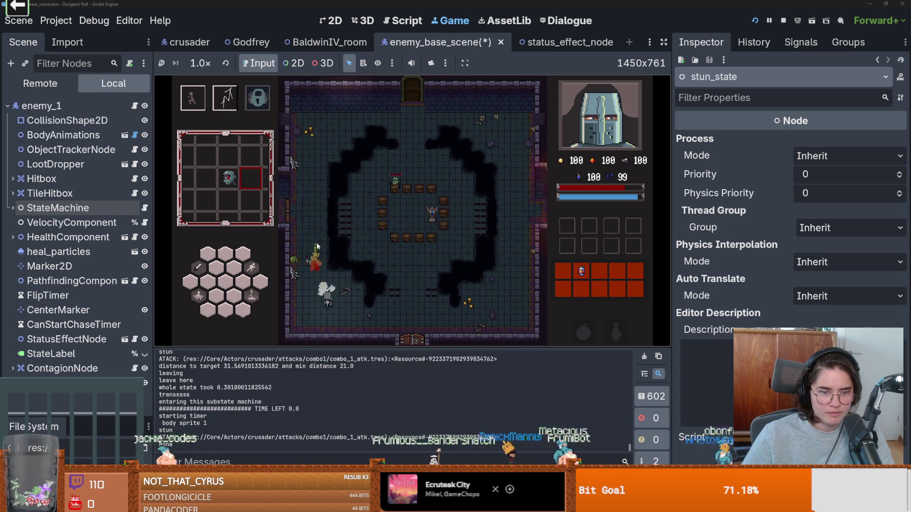
Walk up to the goblin and finish it off with a sword combo.
{"action": "left_click", "coordinate": [434, 277]}
{"action": "key", "text": "w"}
{"action": "key", "text": "d"}
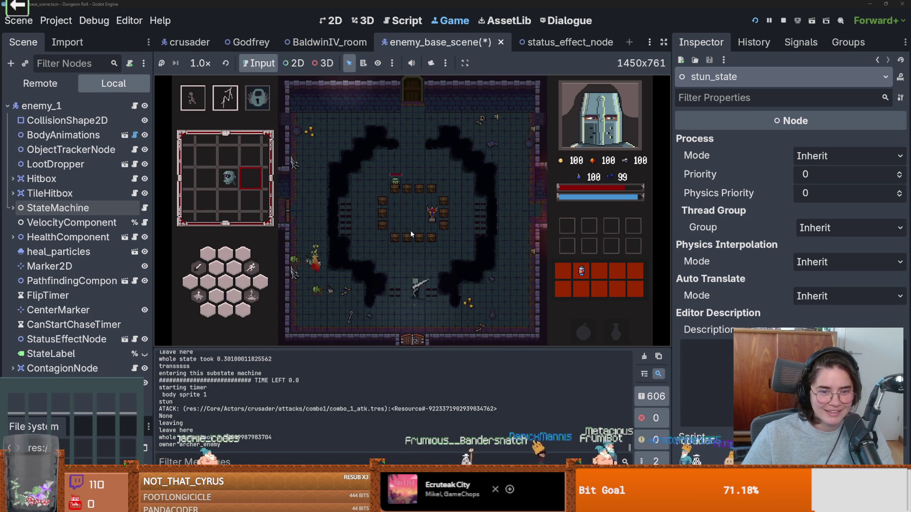
{"action": "key", "text": "w"}
{"action": "key", "text": "a"}
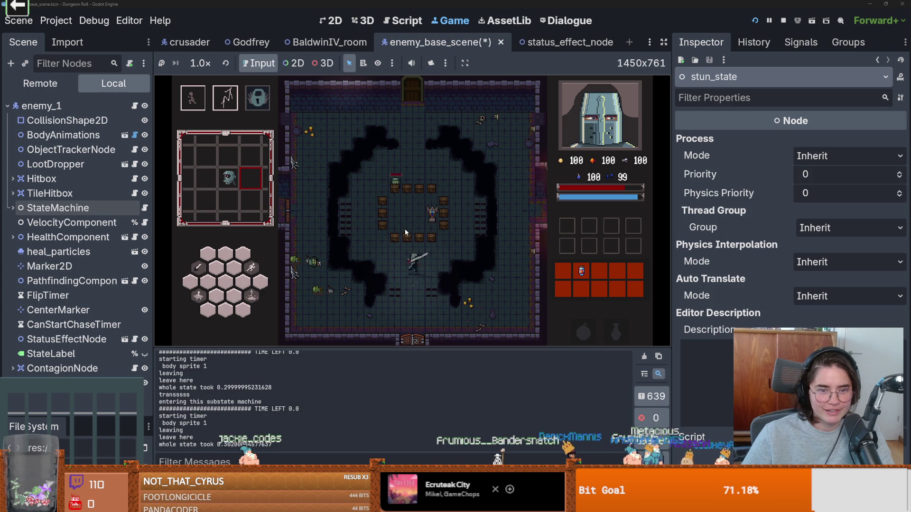
{"action": "left_click", "coordinate": [395, 212]}
{"action": "key", "text": "w"}
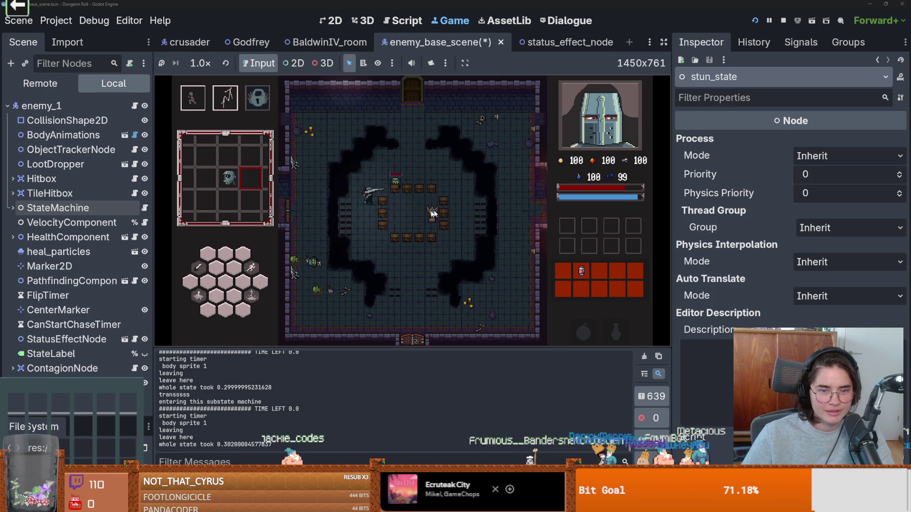
{"action": "left_click", "coordinate": [448, 212]}
{"action": "left_click", "coordinate": [448, 208]}
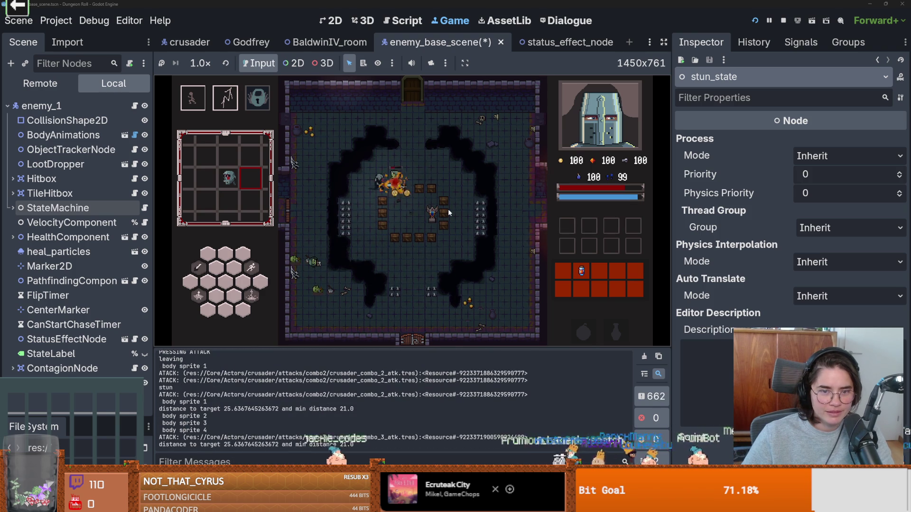
Move over to the archer, kill it, and collect its loot.
{"action": "key", "text": "d"}
{"action": "key", "text": "s"}
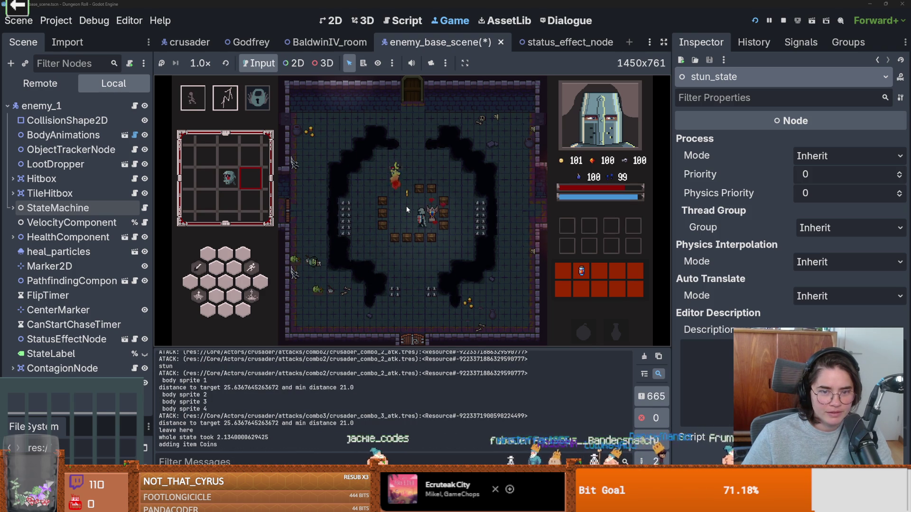
{"action": "key", "text": "a"}
{"action": "key", "text": "w"}
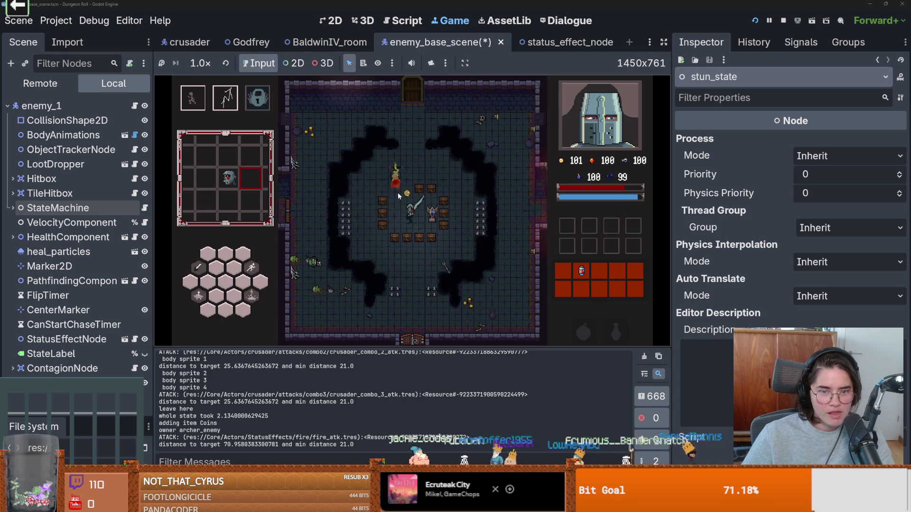
{"action": "left_click", "coordinate": [407, 204]}
{"action": "left_click", "coordinate": [415, 199]}
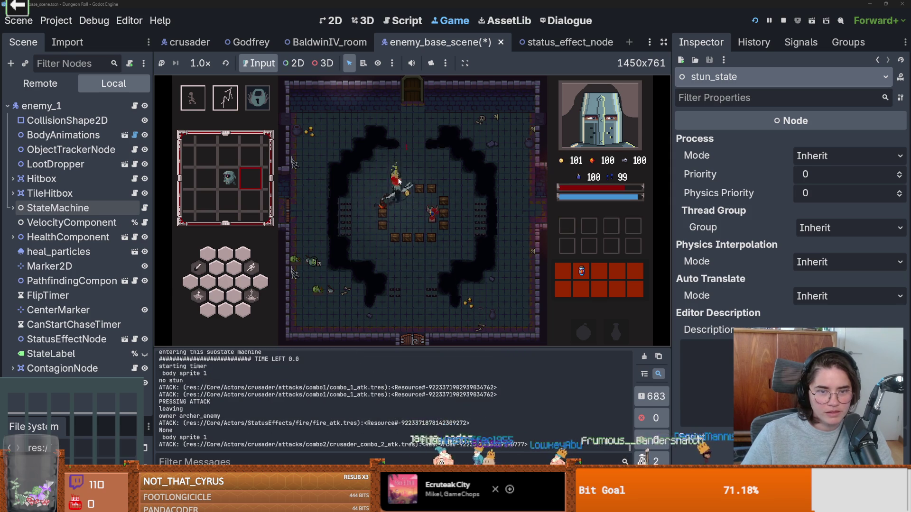
{"action": "left_click", "coordinate": [417, 198]}
{"action": "key", "text": "s"}
{"action": "key", "text": "d"}
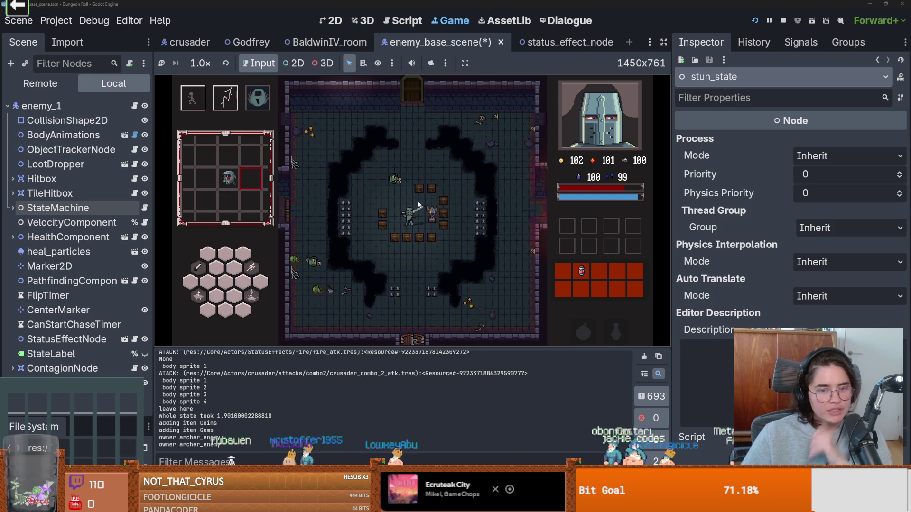
Smash the crates with repeated sword combos, then pause the game.
{"action": "left_click", "coordinate": [454, 227]}
{"action": "left_click", "coordinate": [454, 224]}
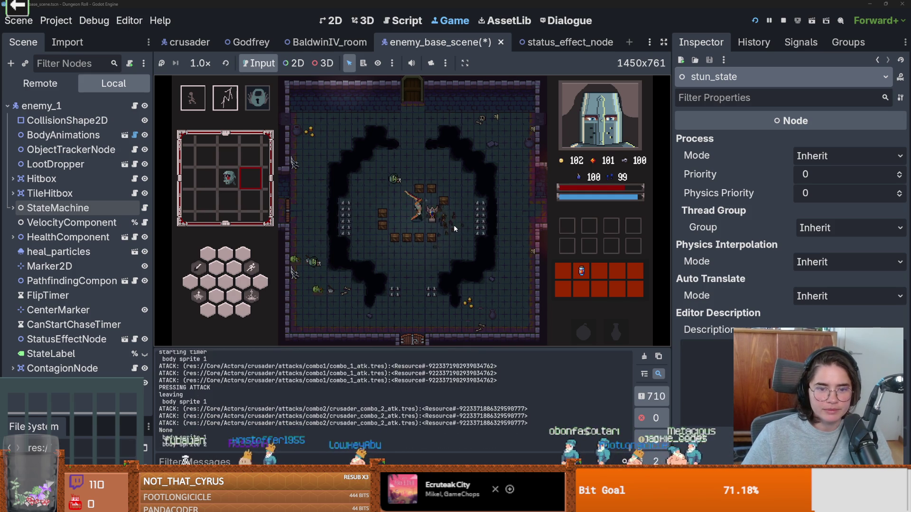
{"action": "left_click", "coordinate": [446, 201]}
{"action": "left_click", "coordinate": [436, 233]}
{"action": "left_click", "coordinate": [435, 225]}
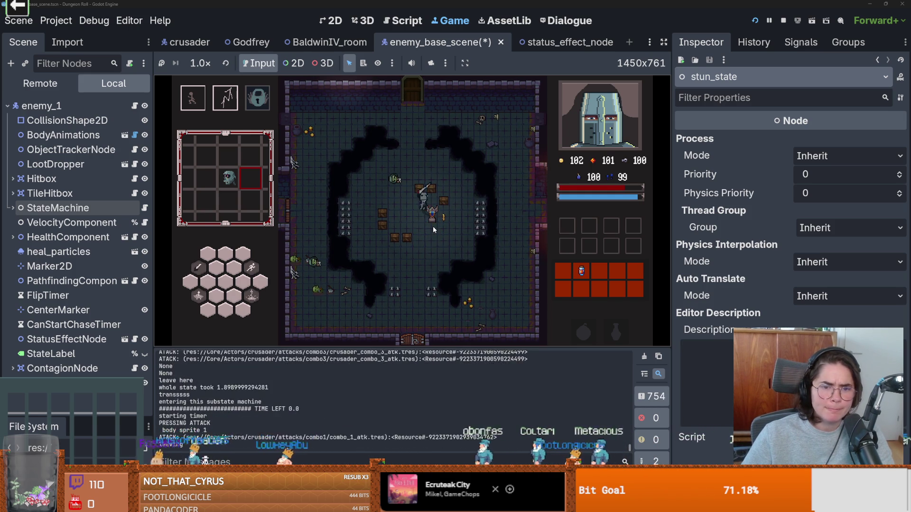
{"action": "left_click", "coordinate": [432, 230]}
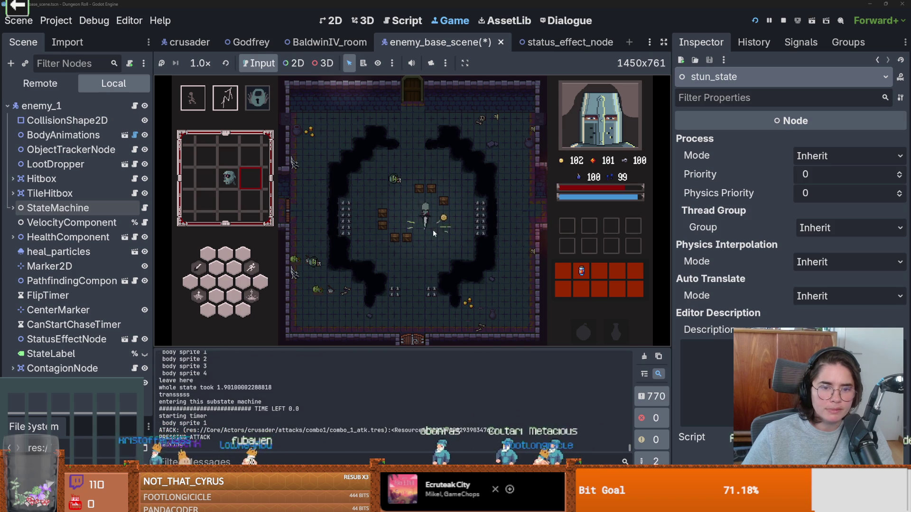
{"action": "left_click", "coordinate": [369, 231]}
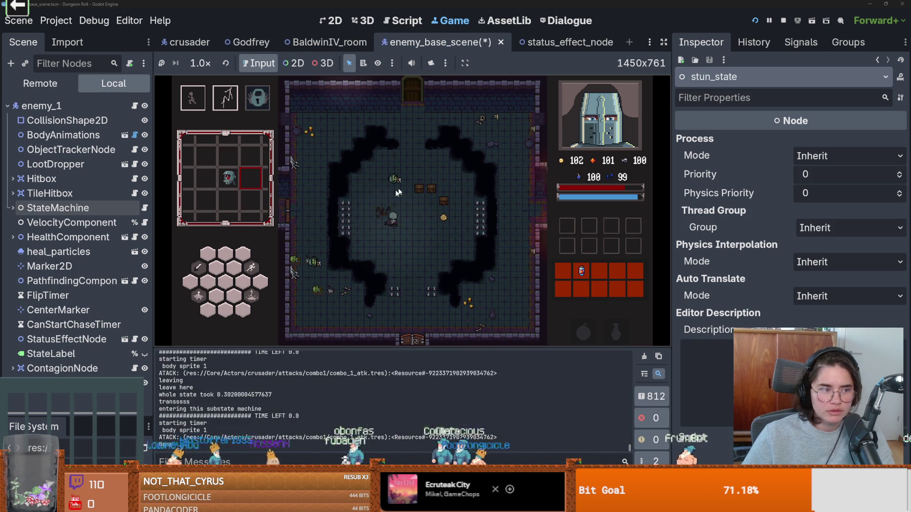
{"action": "left_click", "coordinate": [433, 187]}
{"action": "left_click", "coordinate": [435, 172]}
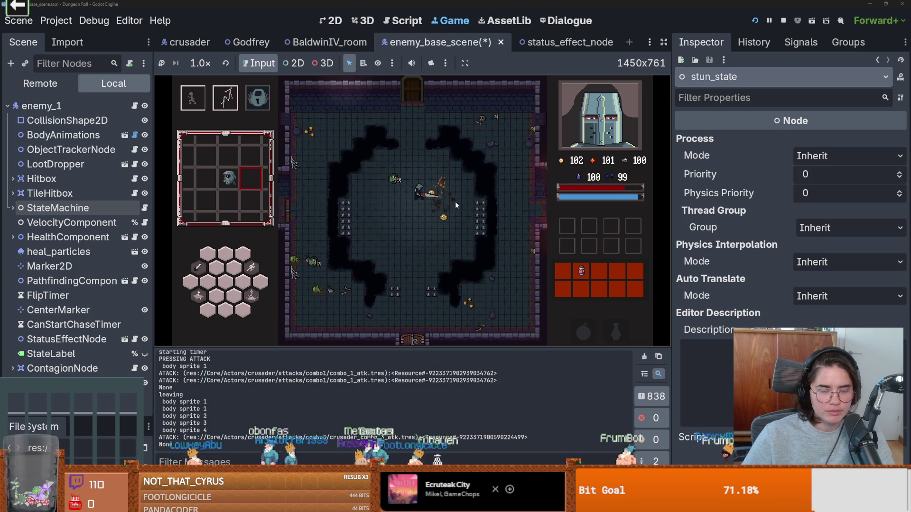
{"action": "key", "text": "Escape"}
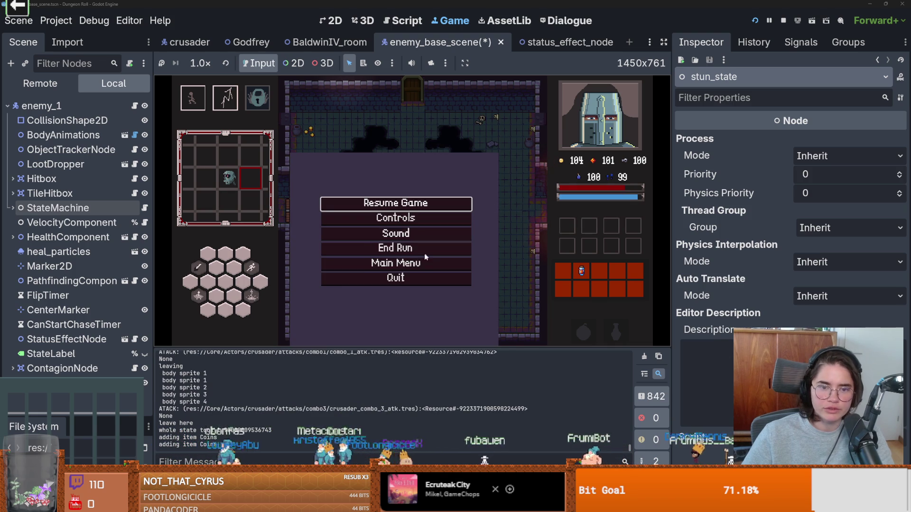
End the run, stop the playtest, and save the enemy scene.
{"action": "left_click", "coordinate": [397, 247]}
{"action": "left_click", "coordinate": [783, 21]}
{"action": "key", "text": "ctrl+s"}
Review EnemyCharacter.gd's delete_collision_shape and status_effect match, save, and return to the 2D view.
{"action": "left_click", "coordinate": [441, 216]}
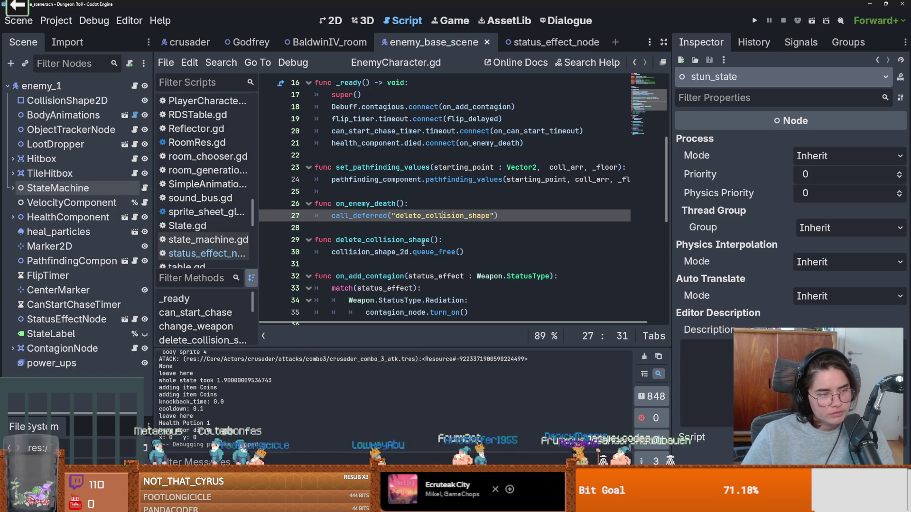
{"action": "scroll", "coordinate": [423, 243], "scroll_direction": "up", "scroll_amount": 3}
{"action": "scroll", "coordinate": [423, 243], "scroll_direction": "down", "scroll_amount": 3}
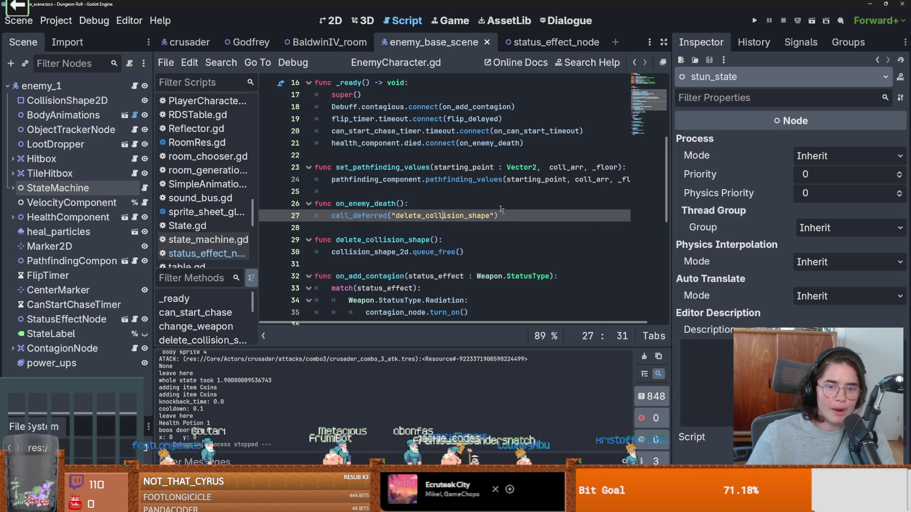
{"action": "left_click", "coordinate": [493, 239]}
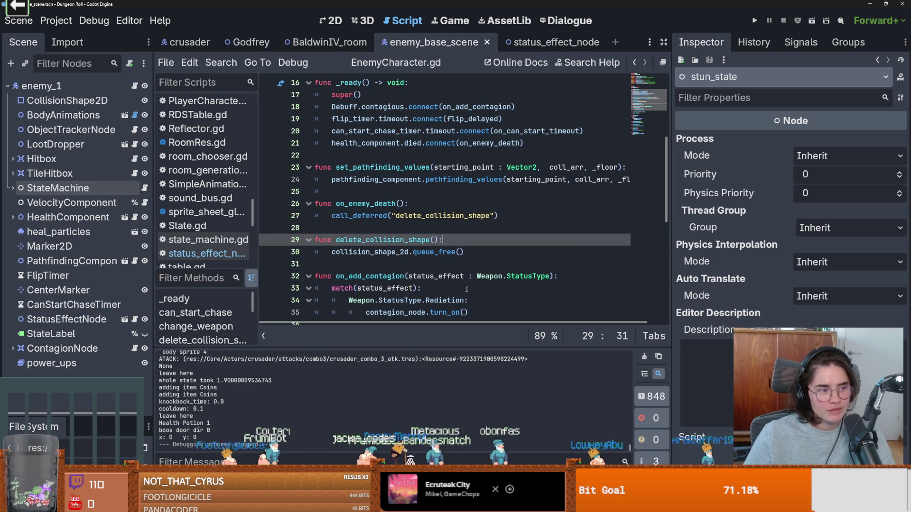
{"action": "left_click", "coordinate": [467, 287]}
{"action": "key", "text": "ctrl+s"}
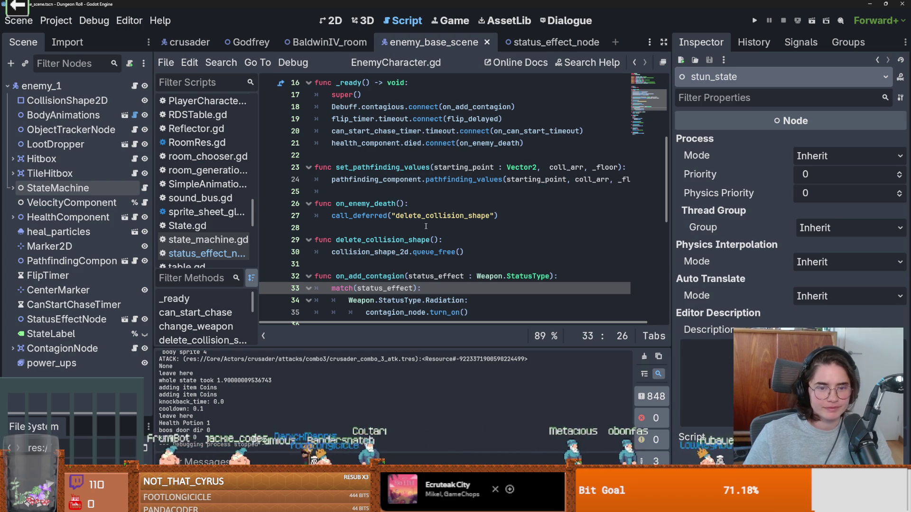
{"action": "left_click", "coordinate": [476, 275]}
{"action": "scroll", "coordinate": [476, 275], "scroll_direction": "down", "scroll_amount": 2}
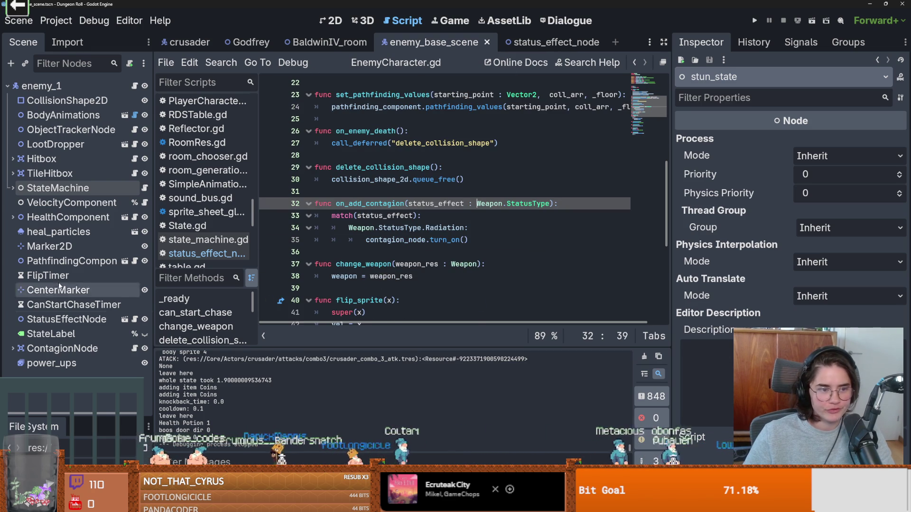
{"action": "left_click", "coordinate": [332, 21]}
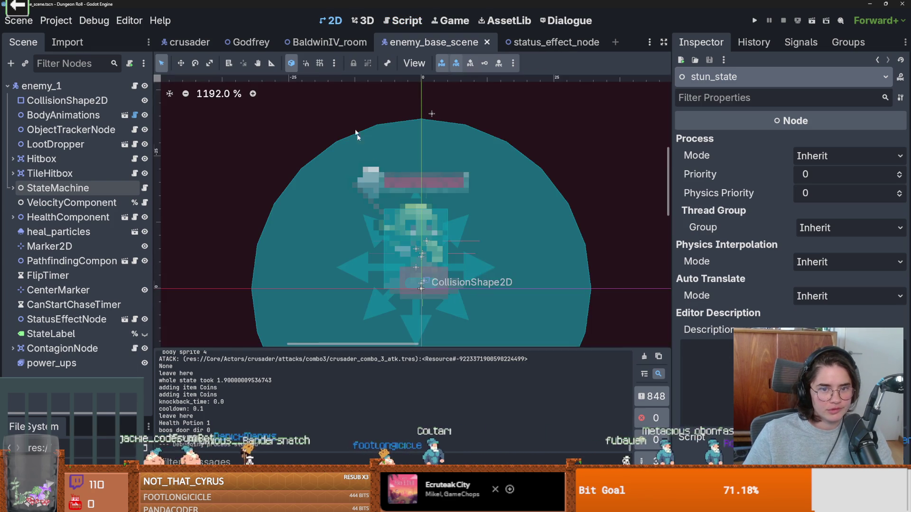
{"action": "left_click", "coordinate": [125, 319]}
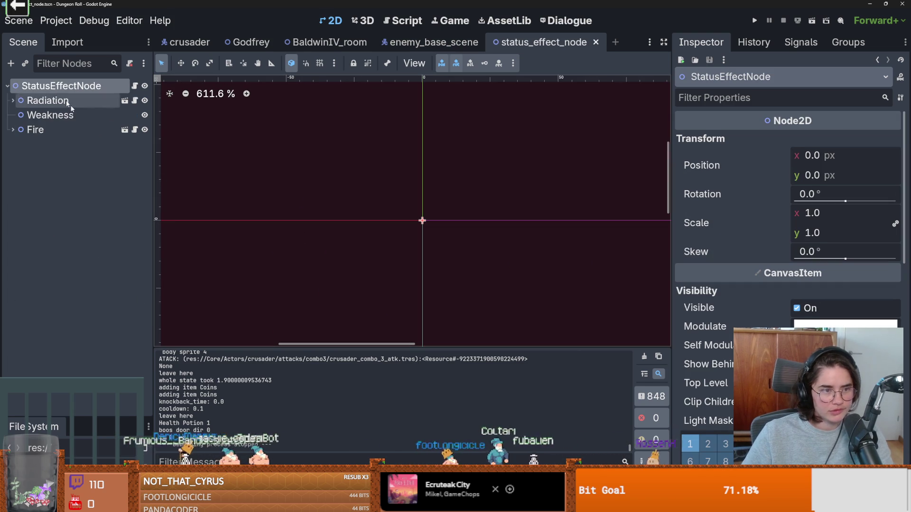
{"action": "right_click", "coordinate": [55, 86]}
{"action": "left_click", "coordinate": [89, 115]}
{"action": "type", "text": "nod"}
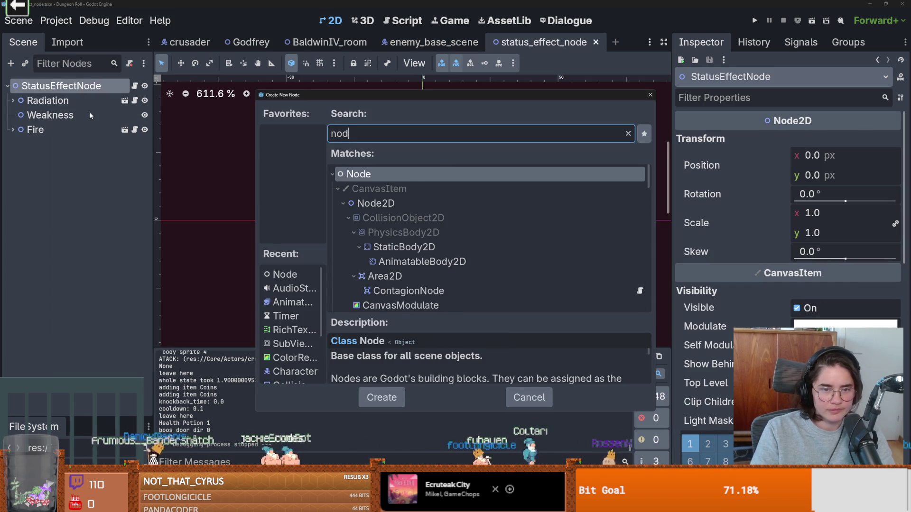
{"action": "key", "text": "Down"}
{"action": "key", "text": "Down"}
{"action": "key", "text": "Return"}
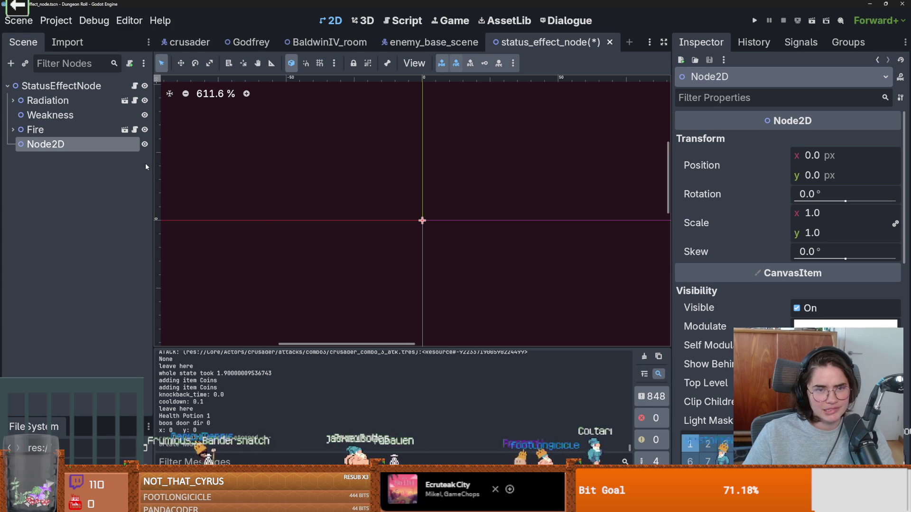
{"action": "double_click", "coordinate": [75, 143]}
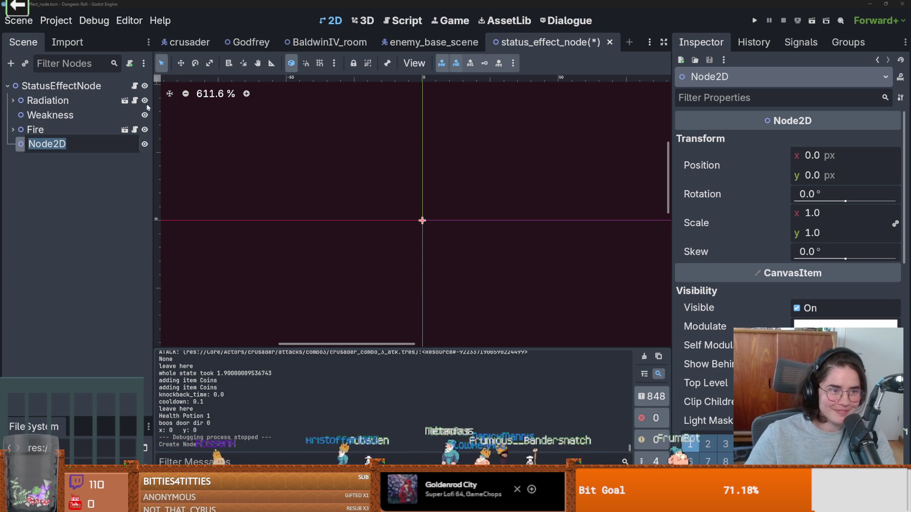
{"action": "right_click", "coordinate": [55, 142]}
{"action": "left_click", "coordinate": [21, 165]}
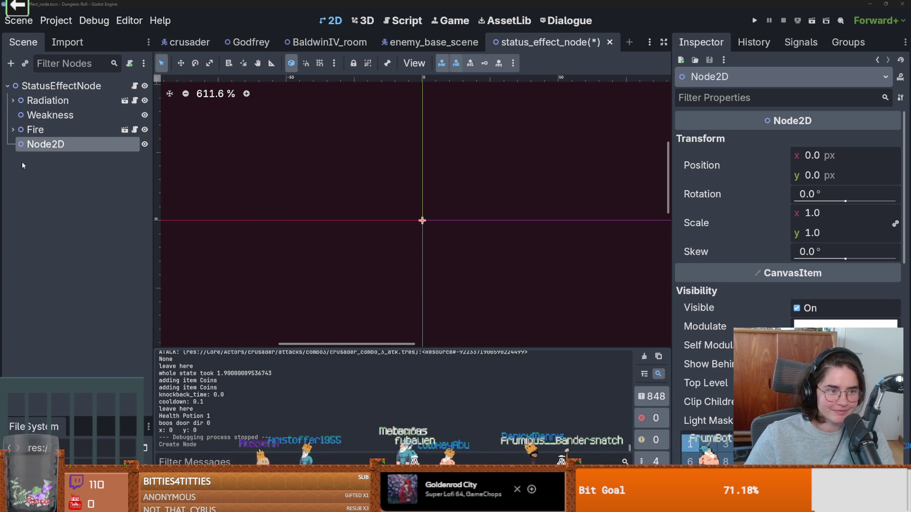
{"action": "right_click", "coordinate": [34, 149]}
{"action": "left_click", "coordinate": [81, 437]}
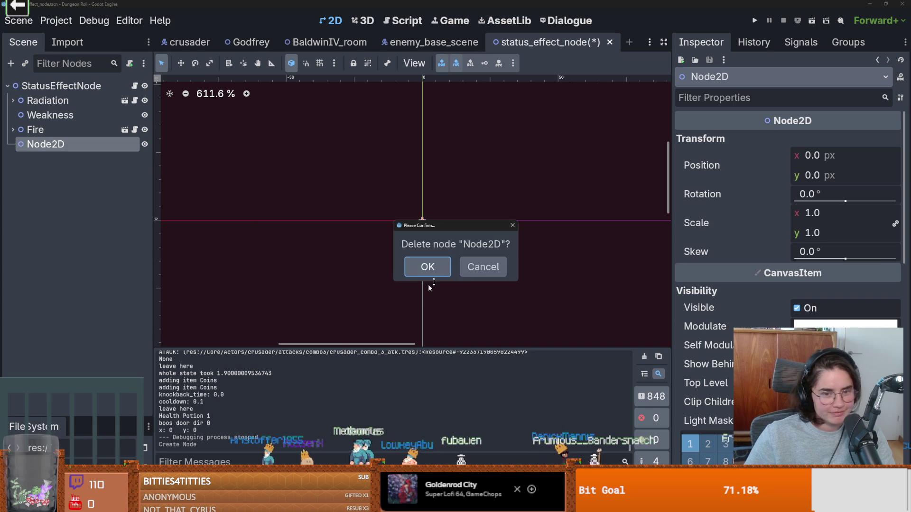
{"action": "left_click", "coordinate": [439, 266]}
{"action": "left_click", "coordinate": [430, 42]}
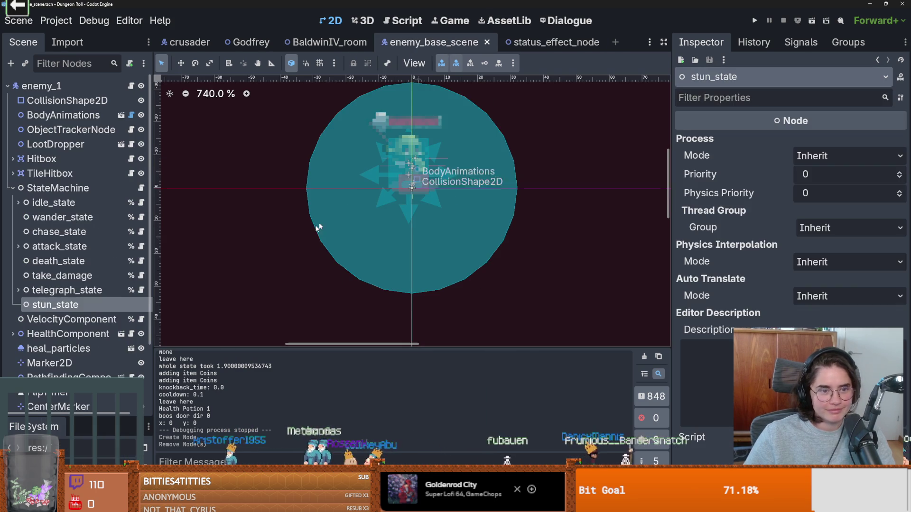
Collapse StateMachine's states, then add a Node2D under enemy_1 named AnimationSprites.
{"action": "scroll", "coordinate": [33, 255], "scroll_direction": "down", "scroll_amount": 3}
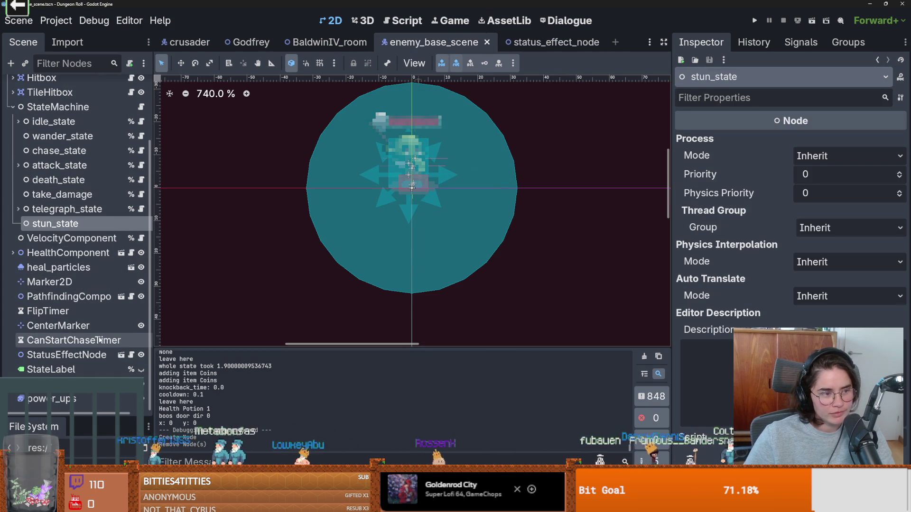
{"action": "scroll", "coordinate": [401, 246], "scroll_direction": "up", "scroll_amount": 2}
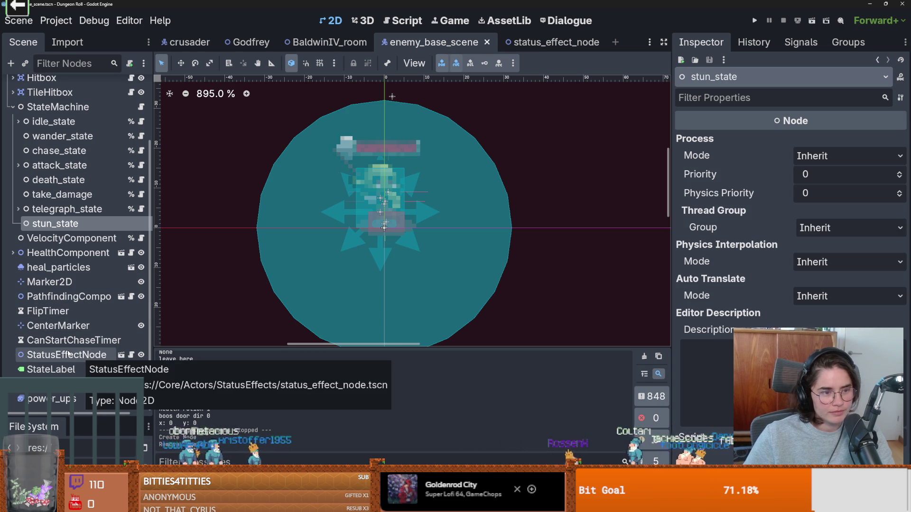
{"action": "scroll", "coordinate": [67, 332], "scroll_direction": "up", "scroll_amount": 2}
{"action": "left_click", "coordinate": [12, 148]}
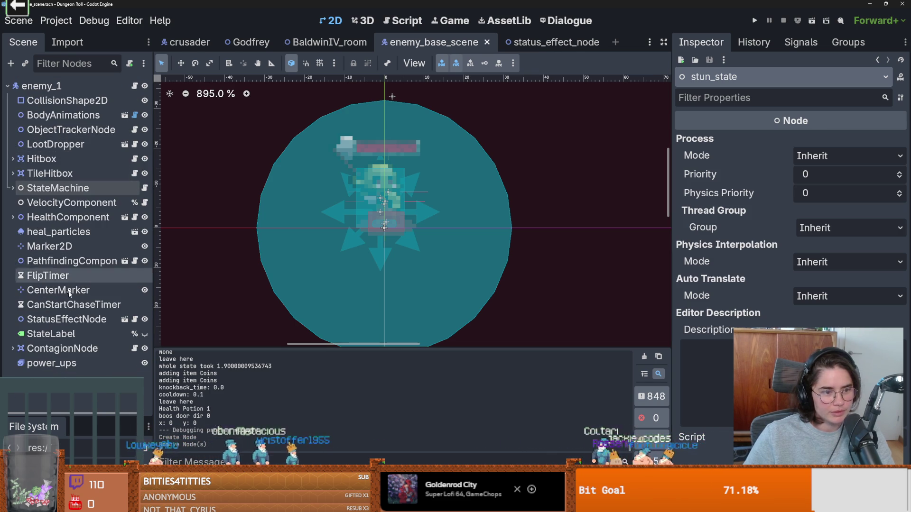
{"action": "right_click", "coordinate": [59, 88]}
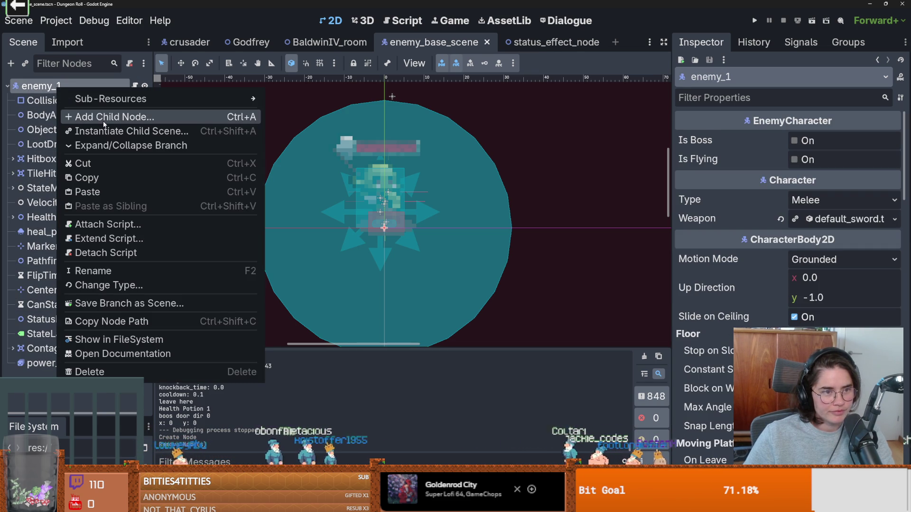
{"action": "left_click", "coordinate": [104, 118]}
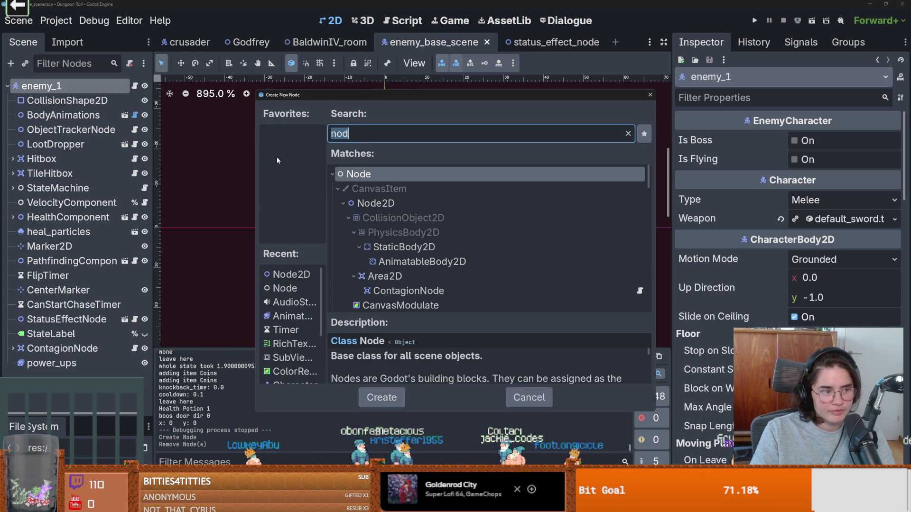
{"action": "type", "text": "node"}
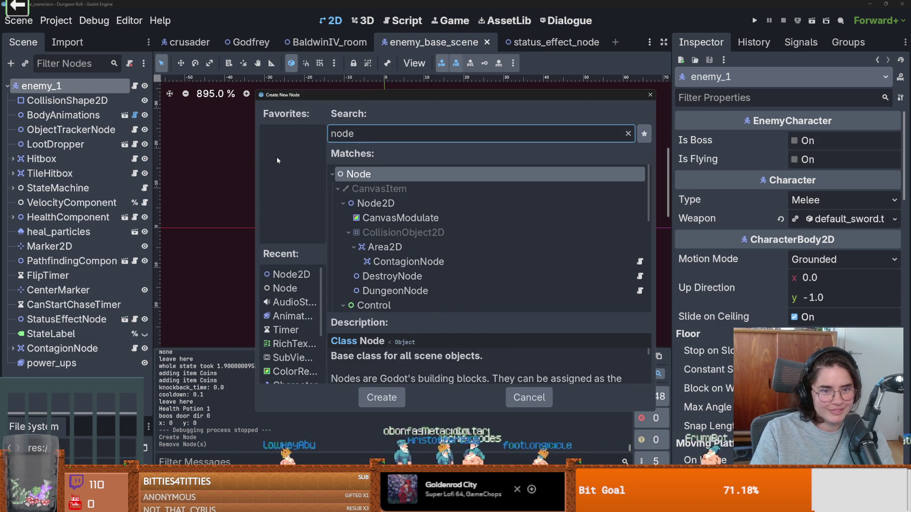
{"action": "key", "text": "Down"}
{"action": "key", "text": "Down"}
{"action": "key", "text": "Return"}
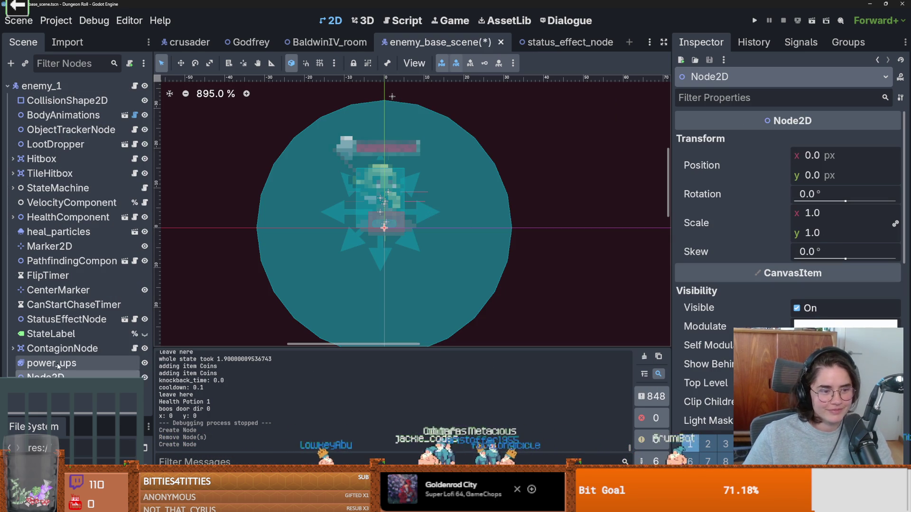
{"action": "double_click", "coordinate": [52, 375]}
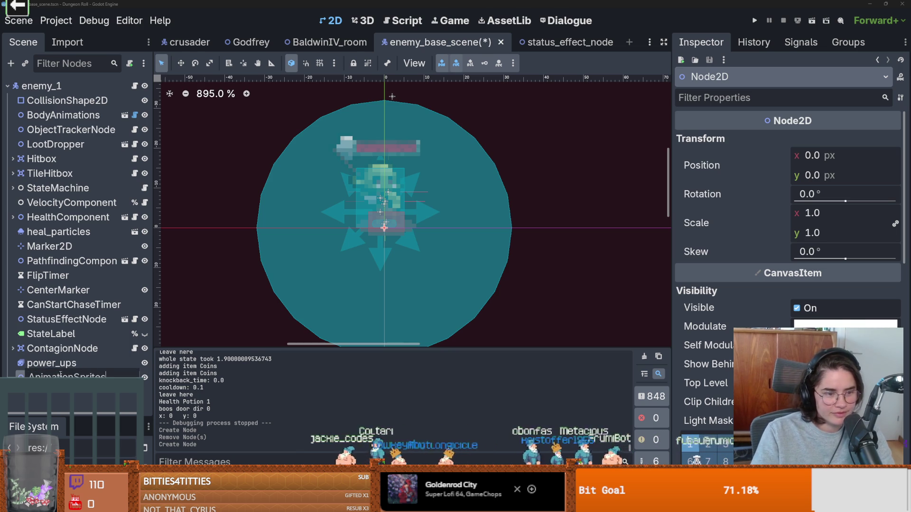
{"action": "key", "text": "Return"}
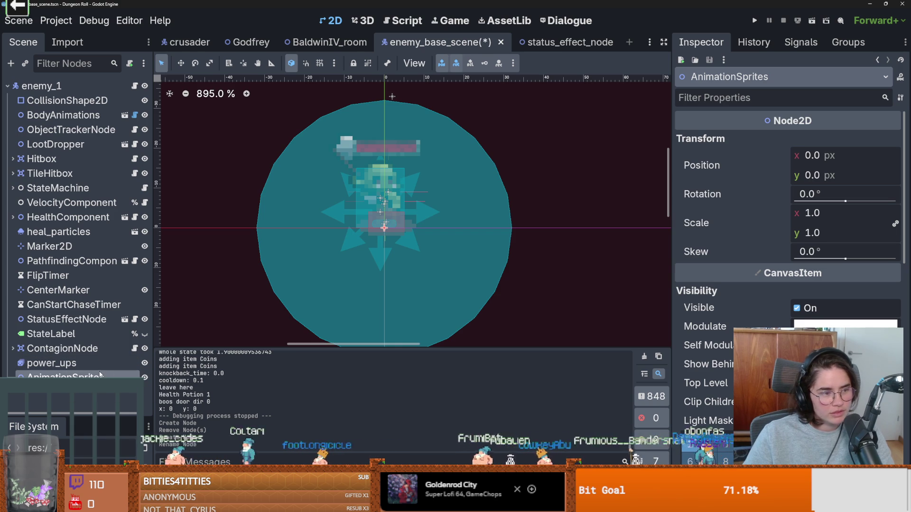
{"action": "right_click", "coordinate": [74, 375]}
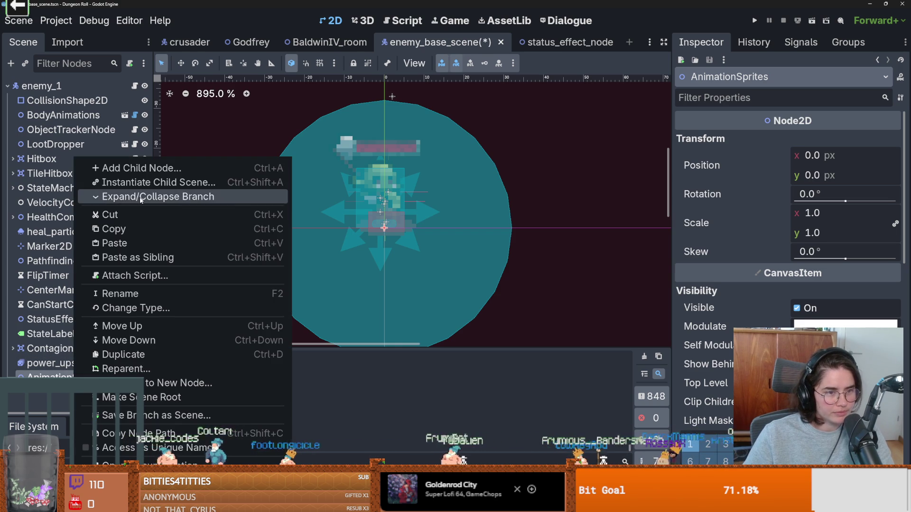
Add an AnimatedSprite2D child under AnimationSprites and name it StunnedAnimatedSprite2D.
{"action": "left_click", "coordinate": [138, 175]}
{"action": "type", "text": "s"}
{"action": "key", "text": "BackSpace"}
{"action": "type", "text": "anim"}
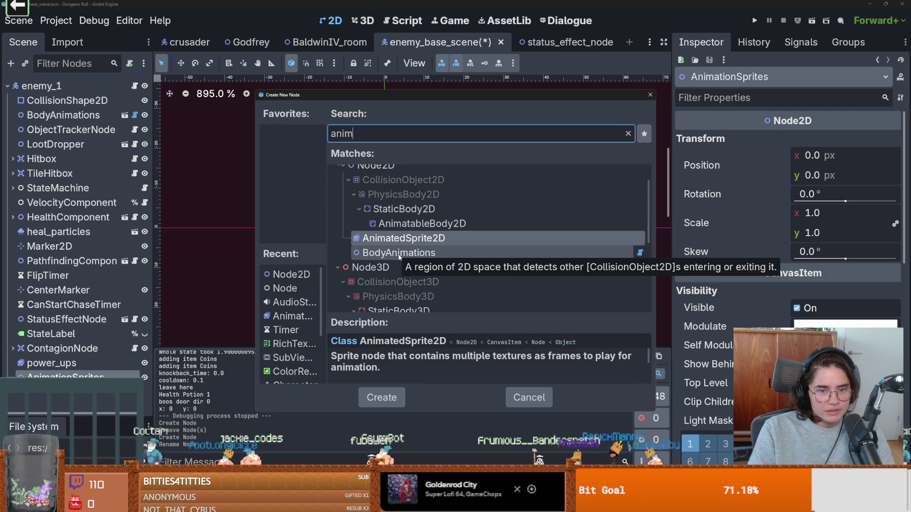
{"action": "key", "text": "Return"}
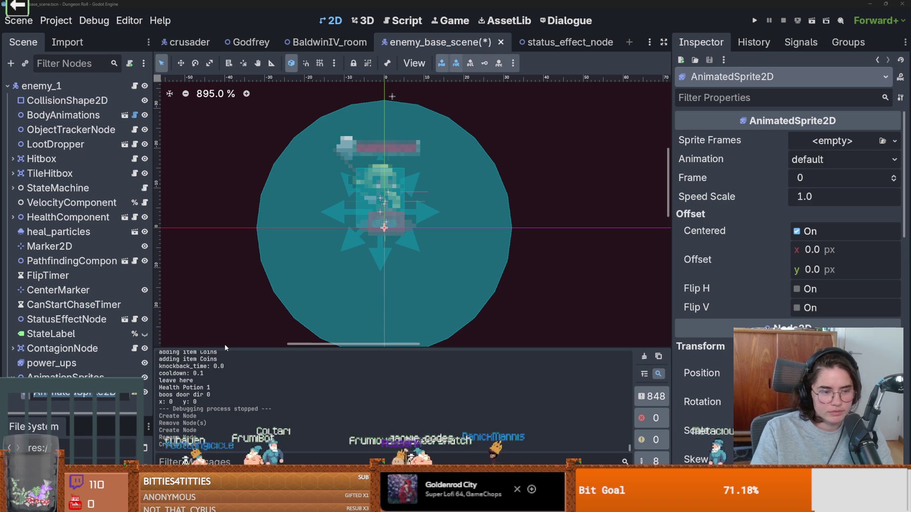
{"action": "key", "text": "Home"}
{"action": "type", "text": "Ste"}
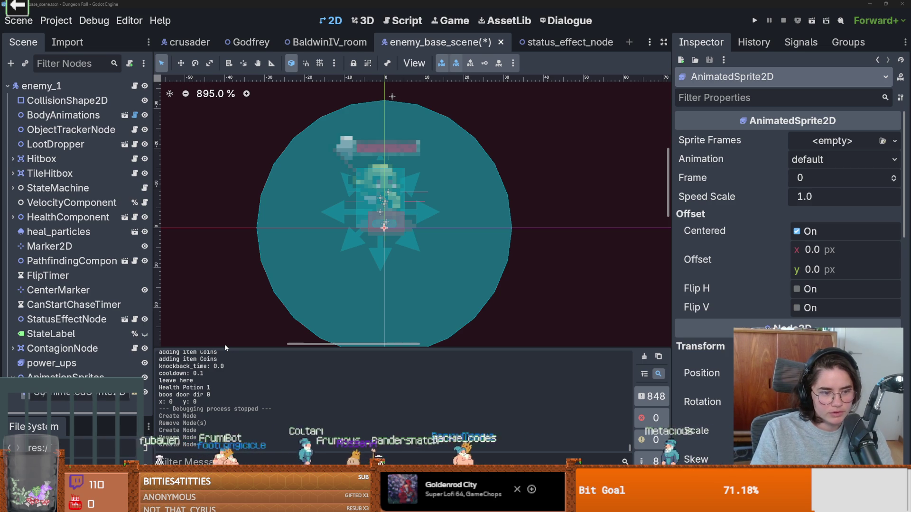
{"action": "type", "text": "nned"}
{"action": "key", "text": "Return"}
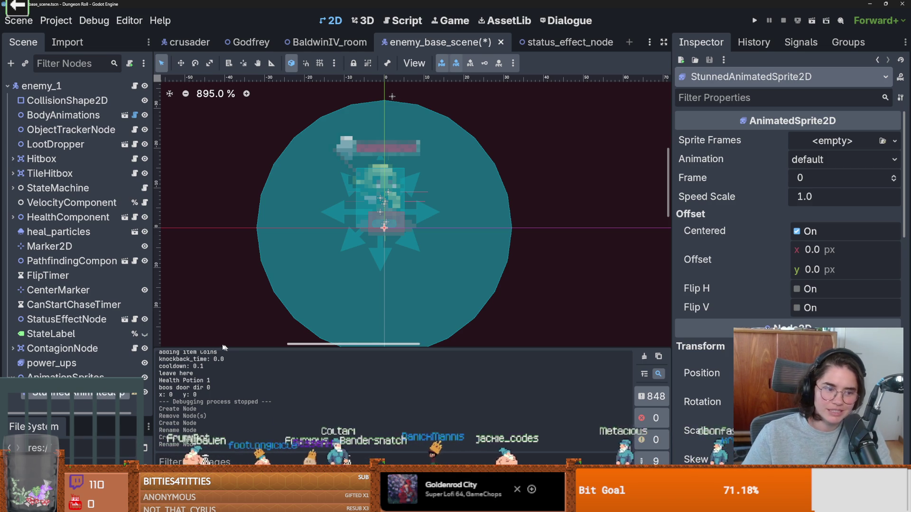
Give the sprite a new SpriteFrames resource and rename its default animation to 'stunned'.
{"action": "left_click", "coordinate": [834, 144]}
{"action": "left_click", "coordinate": [835, 175]}
{"action": "left_click", "coordinate": [827, 145]}
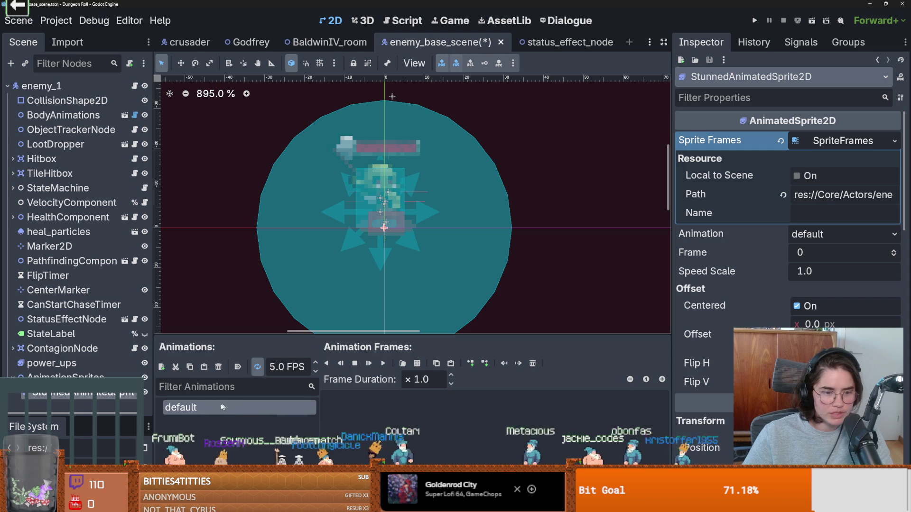
{"action": "left_click", "coordinate": [206, 404]}
{"action": "type", "text": "stunned"}
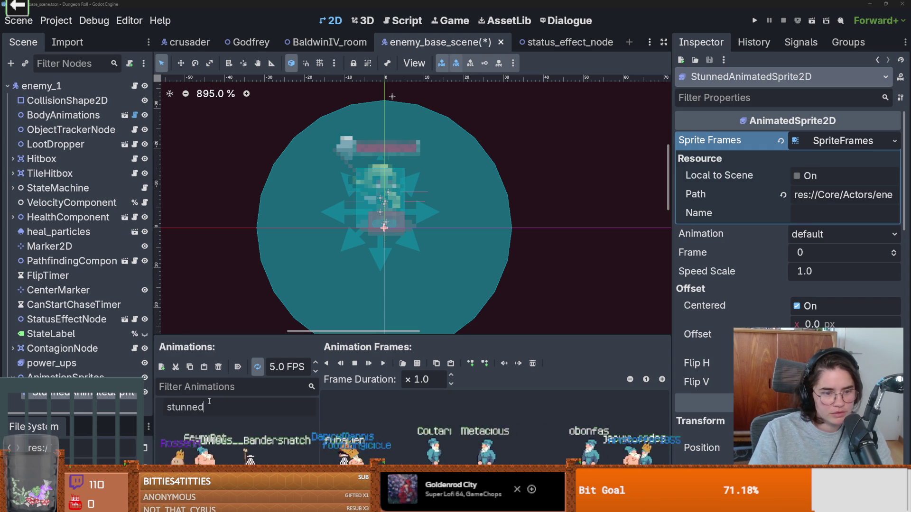
{"action": "key", "text": "Return"}
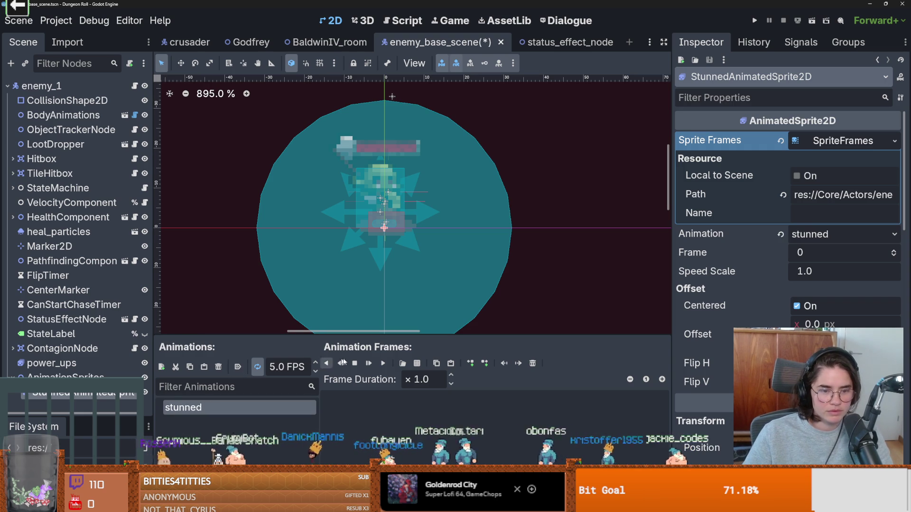
Load VFX/Sprites/stunned.png as the sprite sheet for the stunned frames.
{"action": "left_click", "coordinate": [402, 363]}
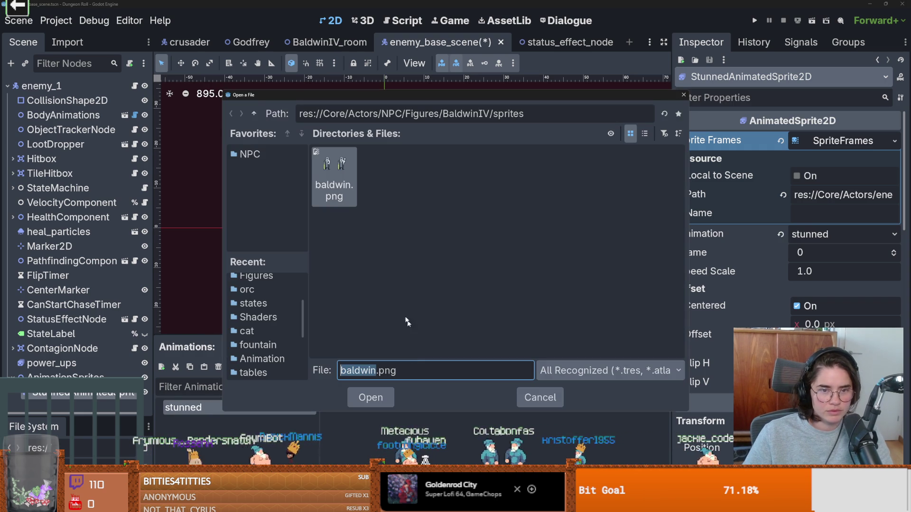
{"action": "left_click", "coordinate": [253, 112]}
{"action": "left_click", "coordinate": [254, 113]}
{"action": "left_click", "coordinate": [254, 112]}
{"action": "left_click", "coordinate": [253, 113]}
{"action": "left_click", "coordinate": [254, 113]}
{"action": "left_click", "coordinate": [254, 113]}
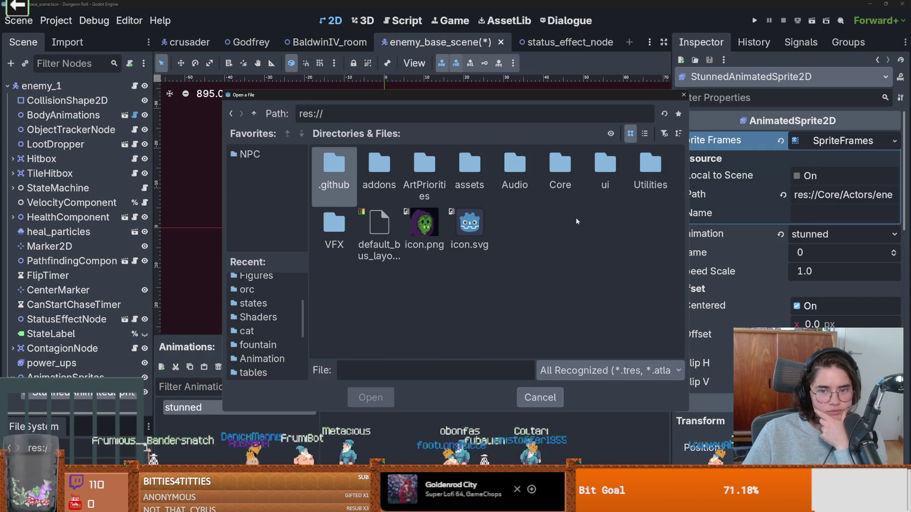
{"action": "double_click", "coordinate": [334, 223]}
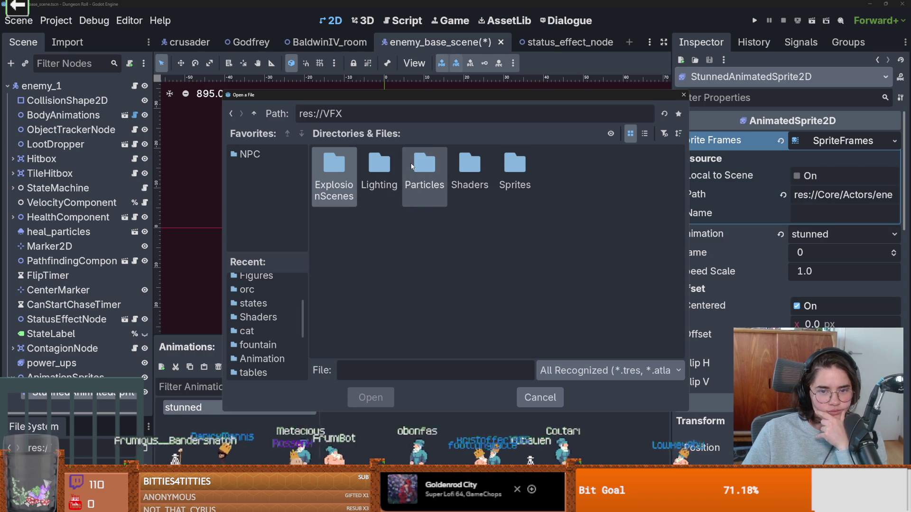
{"action": "left_click", "coordinate": [522, 157]}
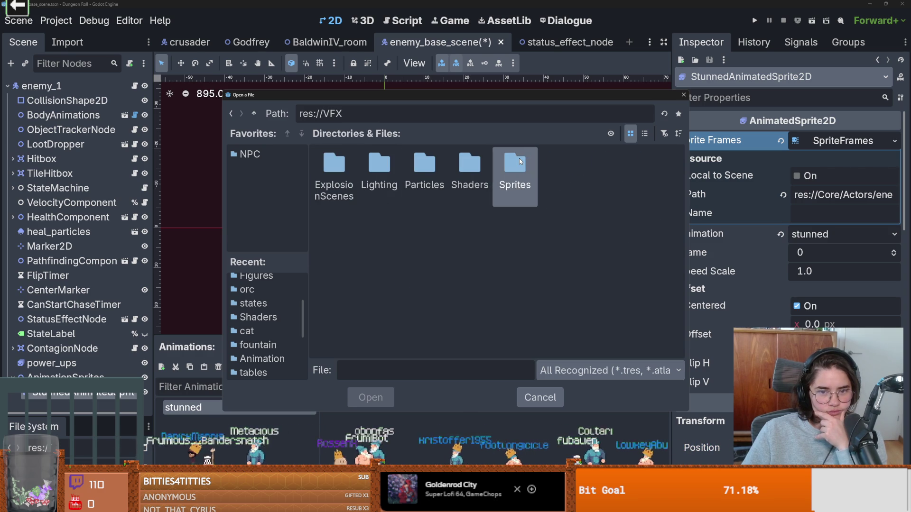
{"action": "double_click", "coordinate": [518, 158]}
{"action": "double_click", "coordinate": [315, 288]}
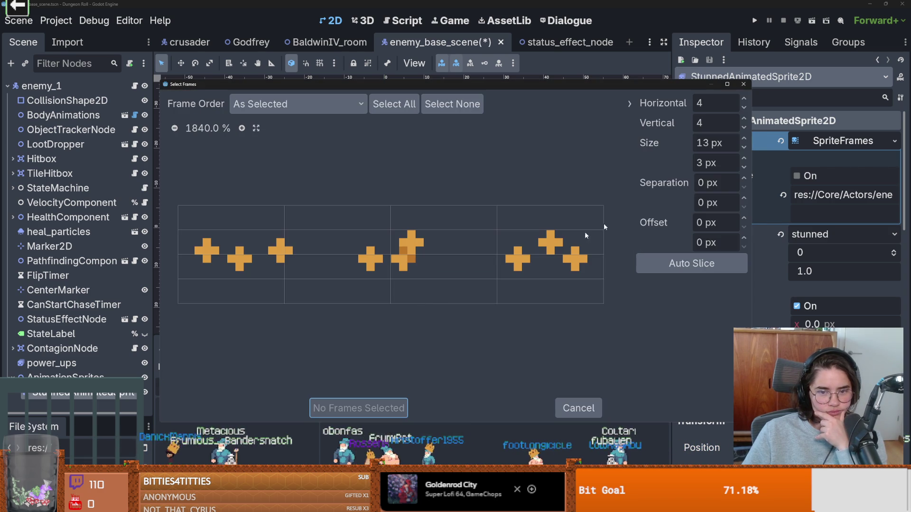
Slice the sheet into a 3x1 grid and add all three stunned frames.
{"action": "left_click", "coordinate": [743, 127]}
{"action": "left_click", "coordinate": [743, 127]}
{"action": "left_click", "coordinate": [743, 127]}
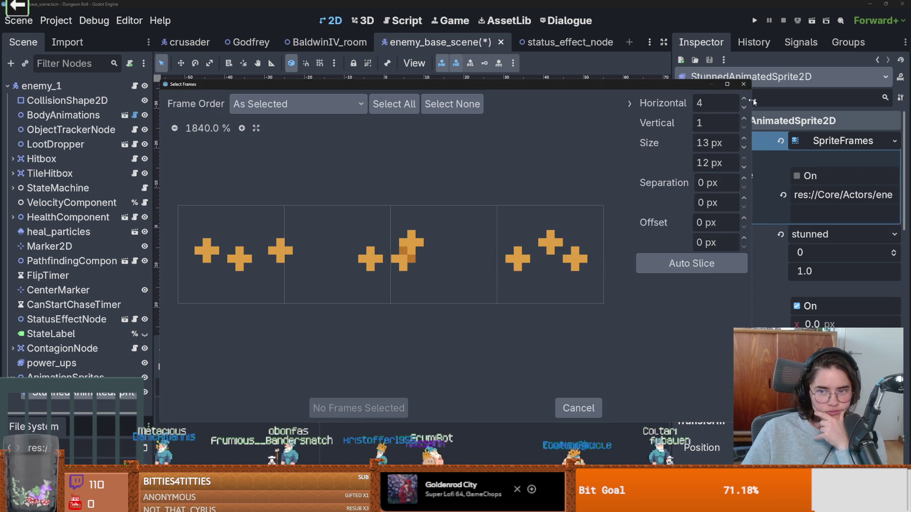
{"action": "left_click", "coordinate": [744, 107]}
{"action": "left_click_drag", "start_coordinate": [247, 266], "coordinate": [545, 256]}
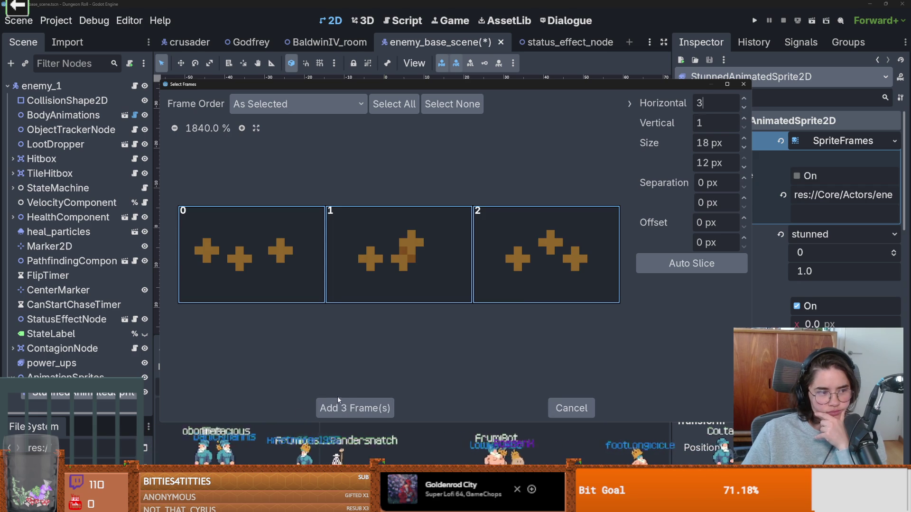
{"action": "left_click", "coordinate": [350, 406]}
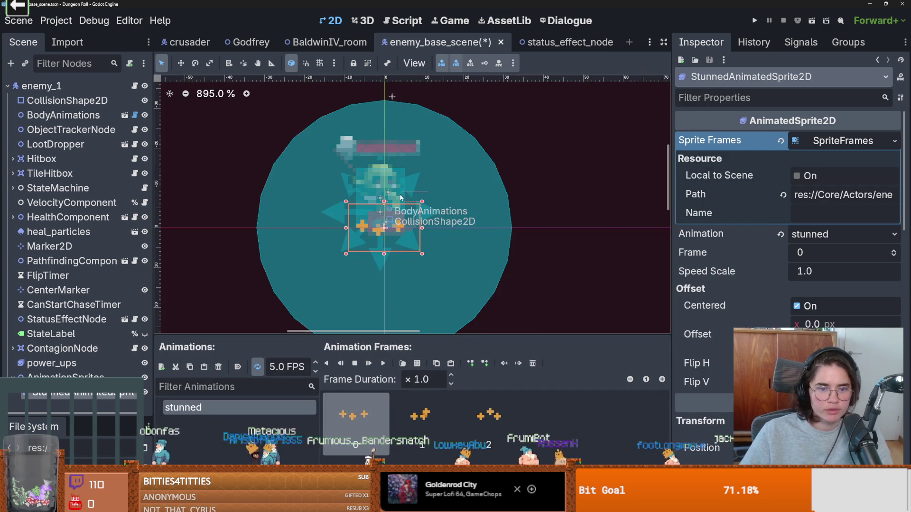
Move the stun stars above the health bar, set the stunned animation to 9 FPS, and save.
{"action": "left_click_drag", "start_coordinate": [423, 269], "coordinate": [397, 179]}
{"action": "left_click", "coordinate": [384, 364]}
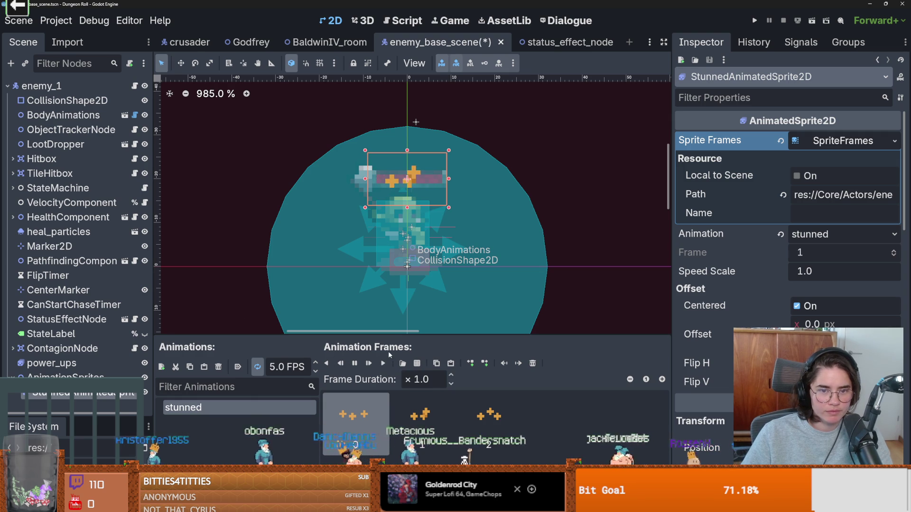
{"action": "left_click", "coordinate": [315, 363]}
{"action": "left_click", "coordinate": [315, 363]}
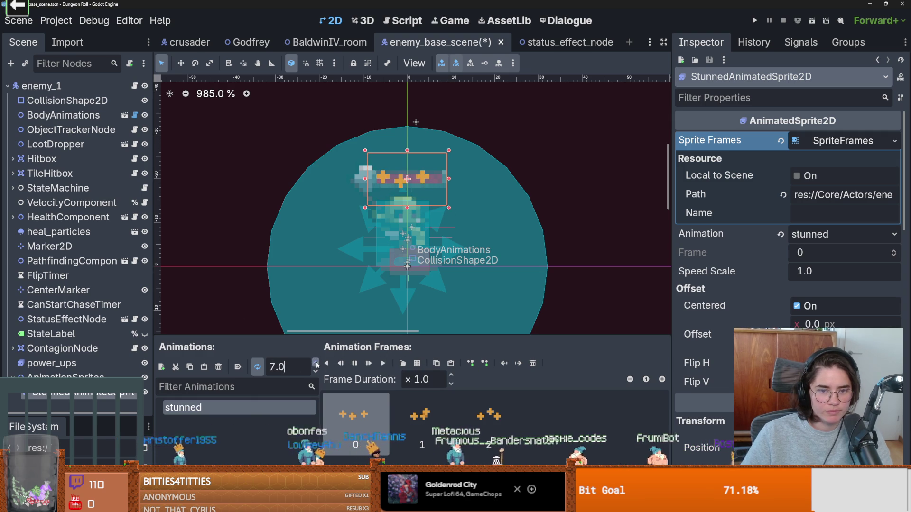
{"action": "left_click", "coordinate": [316, 363]}
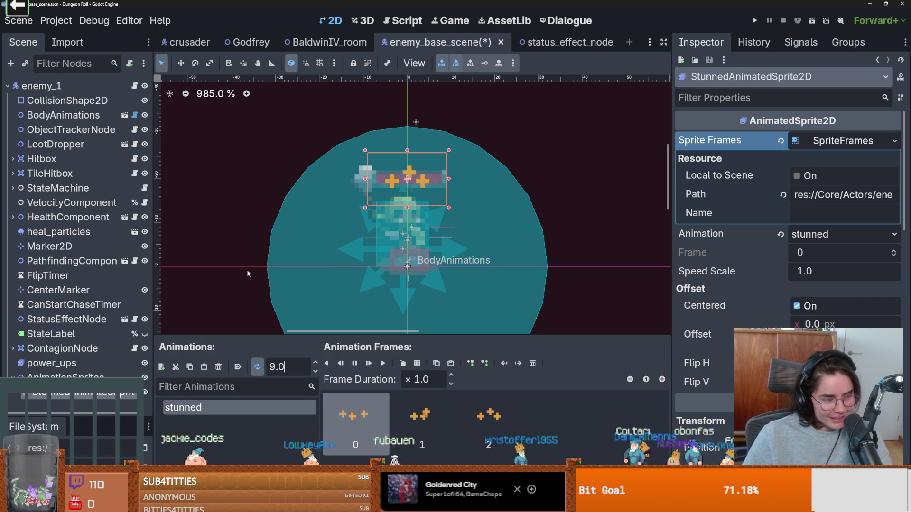
{"action": "key", "text": "ctrl+s"}
{"action": "key", "text": "ctrl+s"}
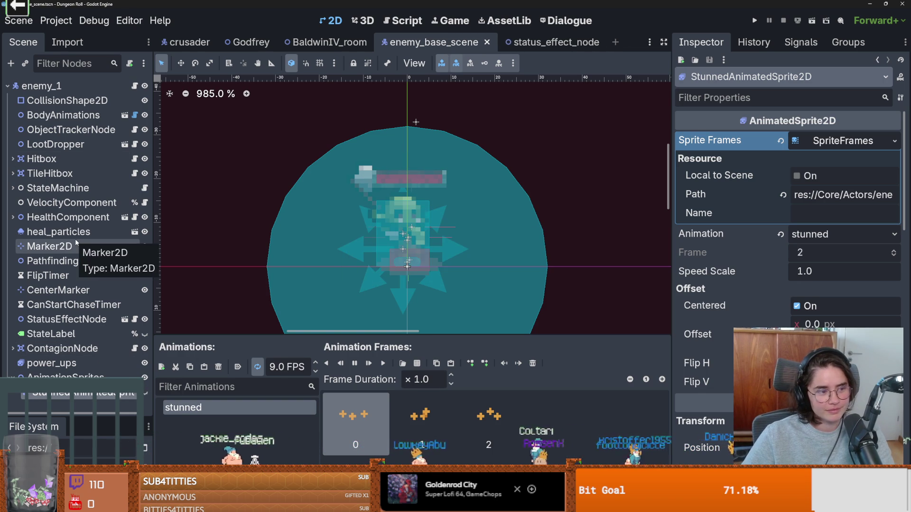
{"action": "left_click", "coordinate": [11, 188]}
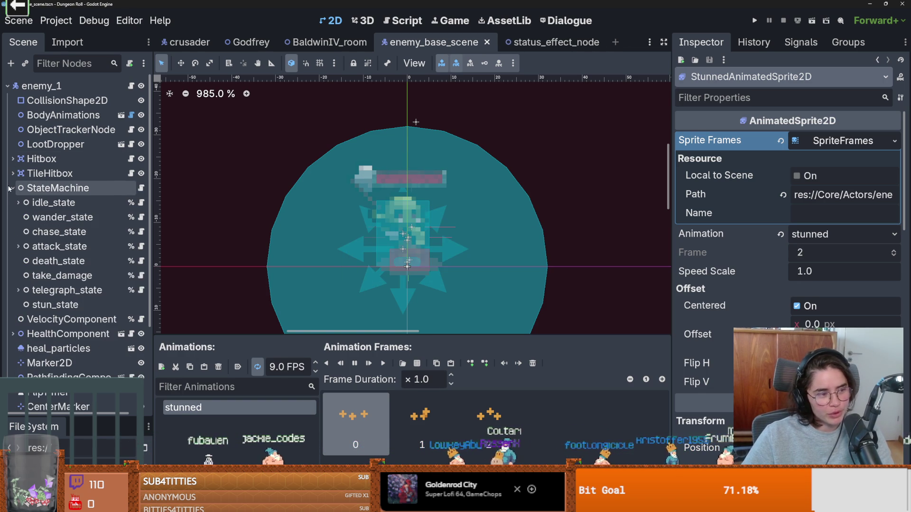
Enable Access as Unique Name on stun_state and save the enemy scene.
{"action": "key", "text": "ctrl+s"}
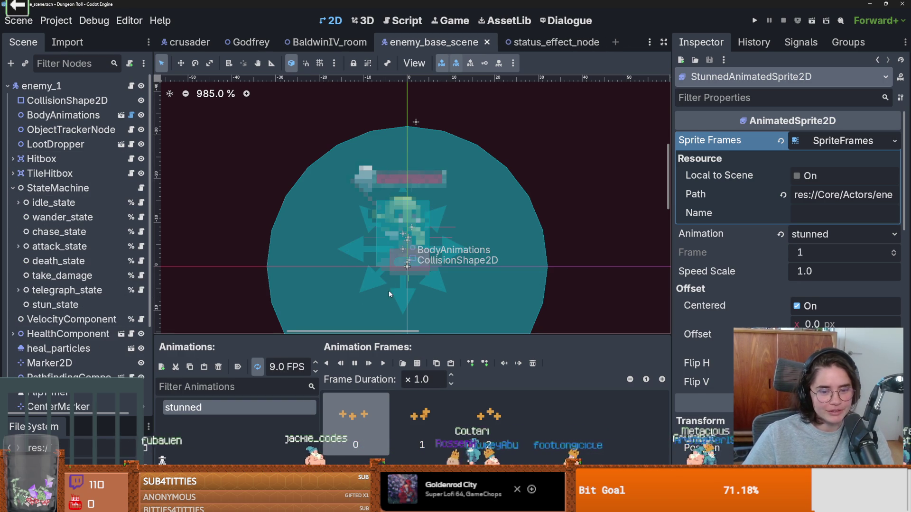
{"action": "key", "text": "ctrl+s"}
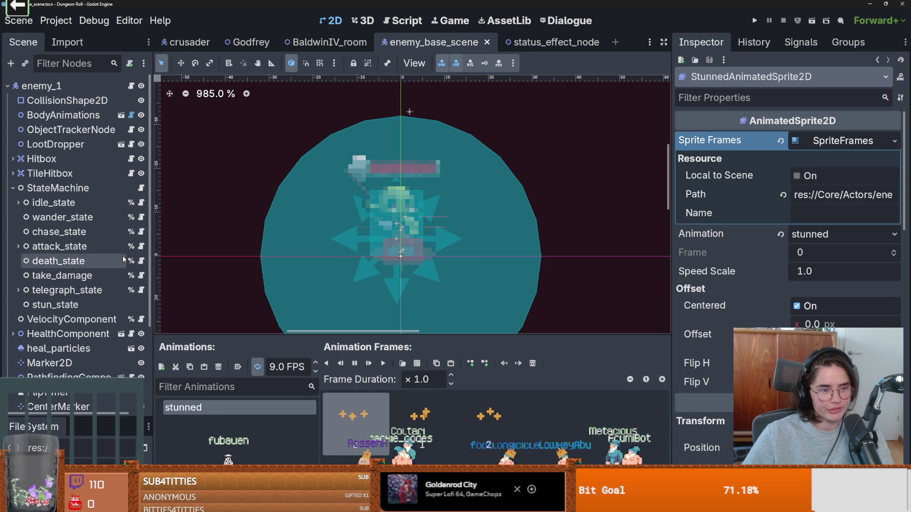
{"action": "left_click", "coordinate": [78, 308]}
{"action": "right_click", "coordinate": [110, 302]}
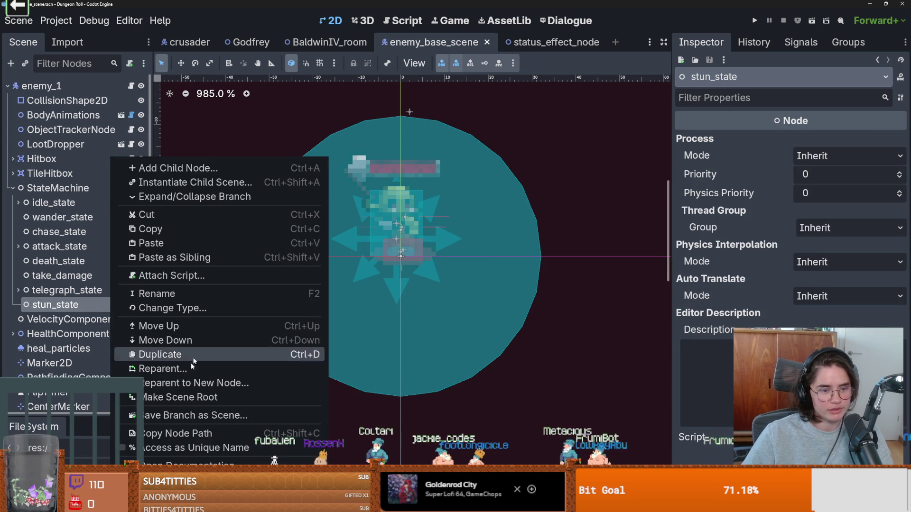
{"action": "left_click", "coordinate": [170, 449]}
{"action": "key", "text": "ctrl+s"}
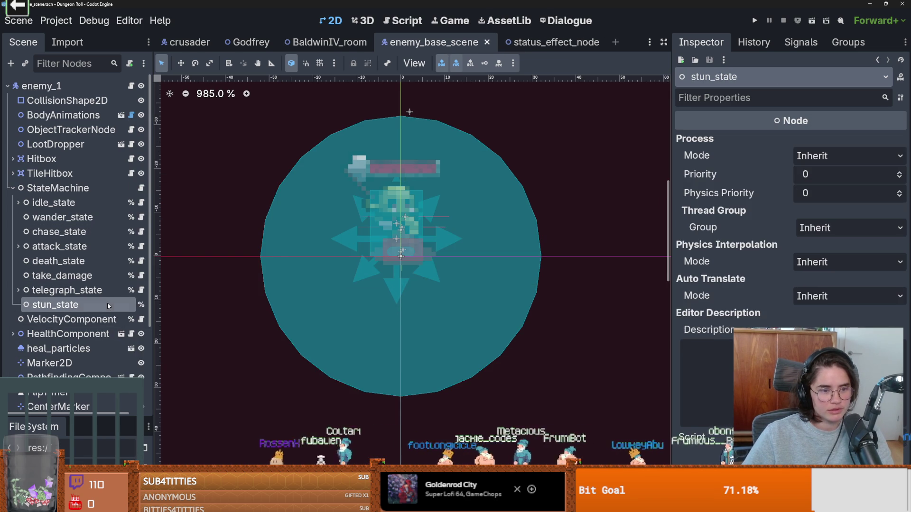
Open the status_effect_node.gd script from StatusEffectNode in the Scene tree.
{"action": "right_click", "coordinate": [108, 302]}
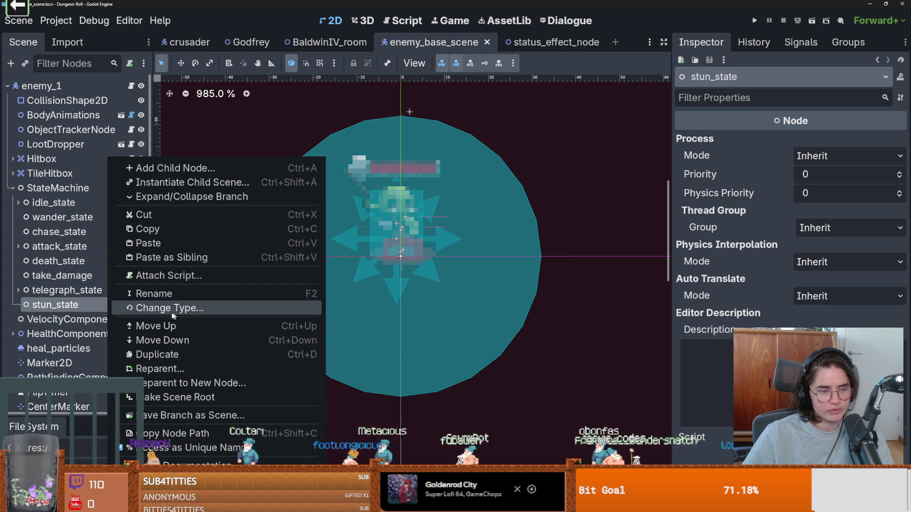
{"action": "key", "text": "Escape"}
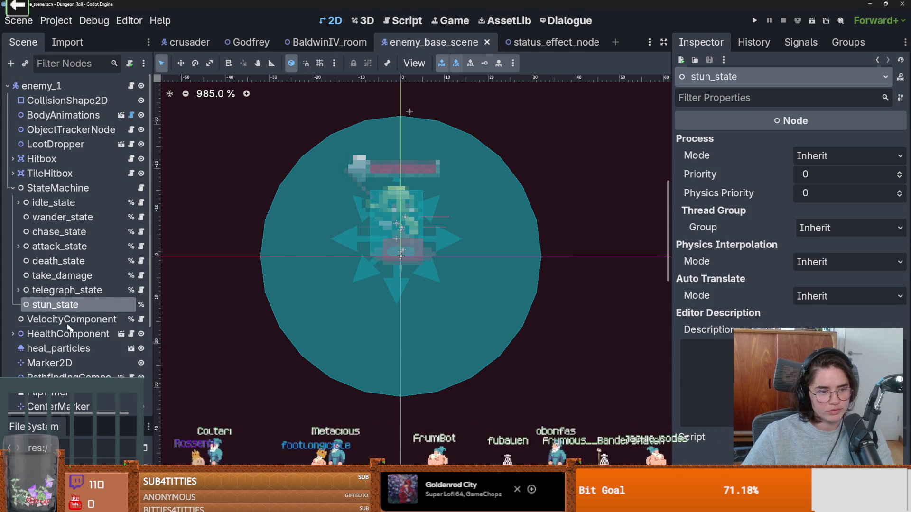
{"action": "scroll", "coordinate": [102, 340], "scroll_direction": "down", "scroll_amount": 5}
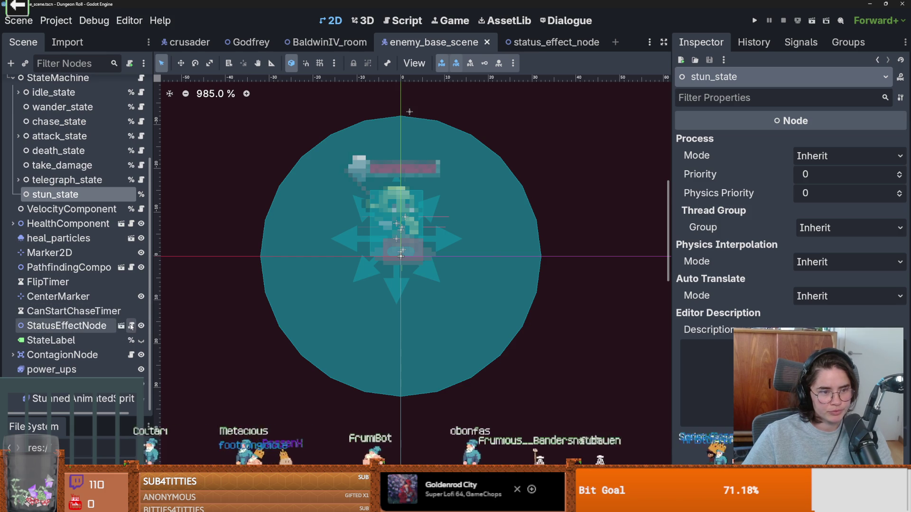
{"action": "left_click", "coordinate": [131, 326]}
{"action": "scroll", "coordinate": [386, 264], "scroll_direction": "up", "scroll_amount": 3}
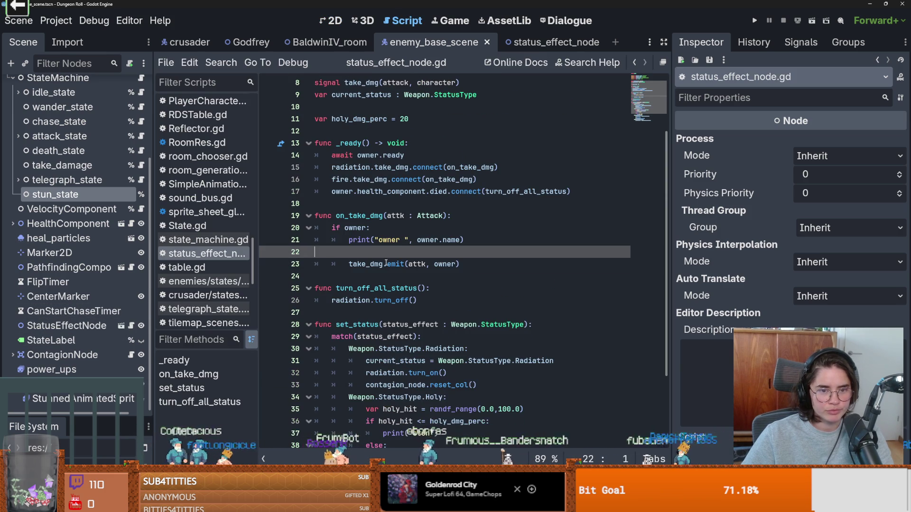
Delete the empty line 22 in on_take_dmg.
{"action": "key", "text": "BackSpace"}
{"action": "scroll", "coordinate": [406, 336], "scroll_direction": "up", "scroll_amount": 3}
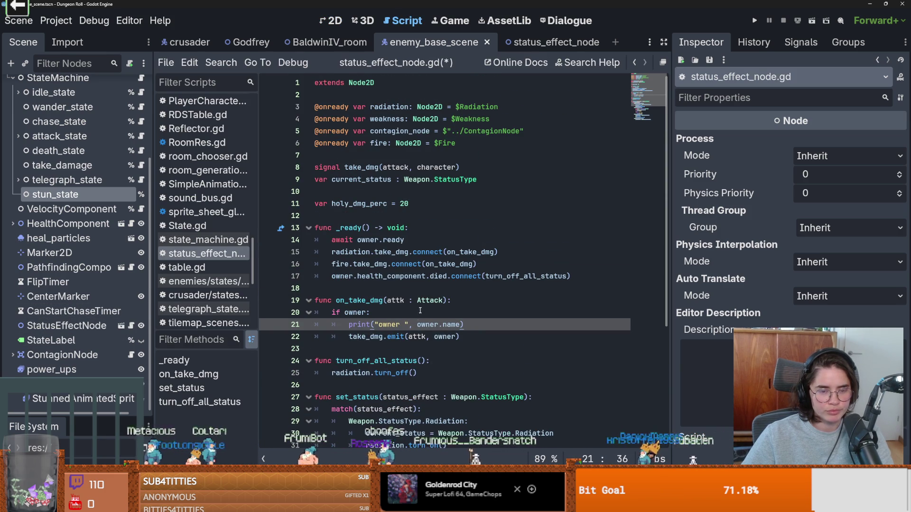
{"action": "scroll", "coordinate": [71, 190], "scroll_direction": "up", "scroll_amount": 5}
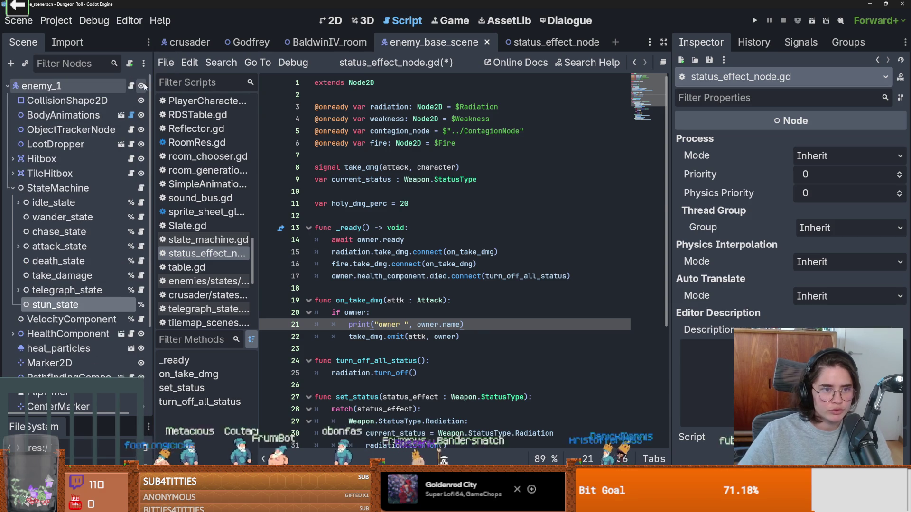
Review the state_transition calls in EnemyCharacter.gd, including the one on line 54.
{"action": "left_click", "coordinate": [131, 86]}
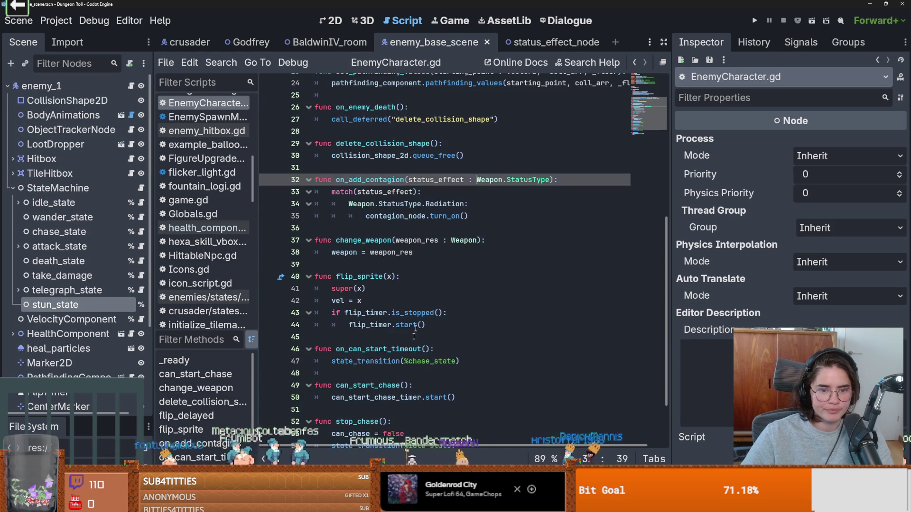
{"action": "double_click", "coordinate": [375, 359]}
{"action": "scroll", "coordinate": [415, 374], "scroll_direction": "down", "scroll_amount": 2}
{"action": "double_click", "coordinate": [370, 373]}
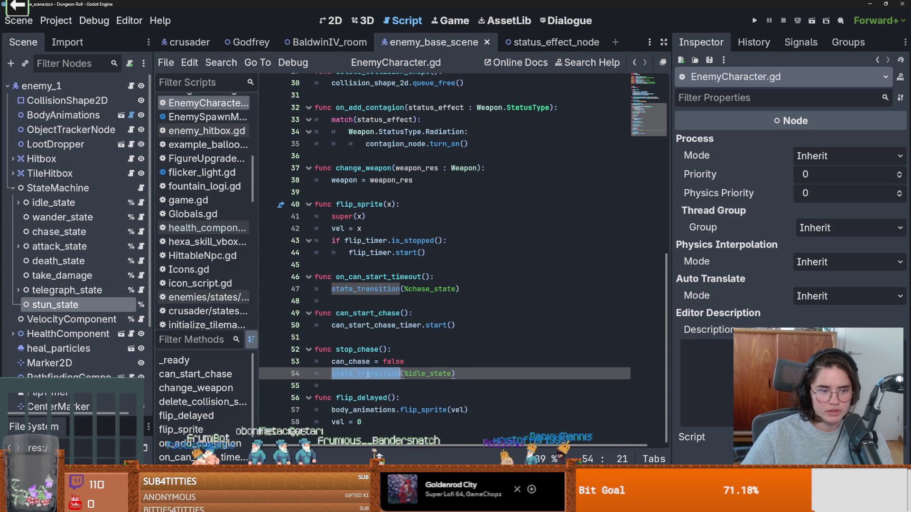
{"action": "scroll", "coordinate": [123, 353], "scroll_direction": "down", "scroll_amount": 5}
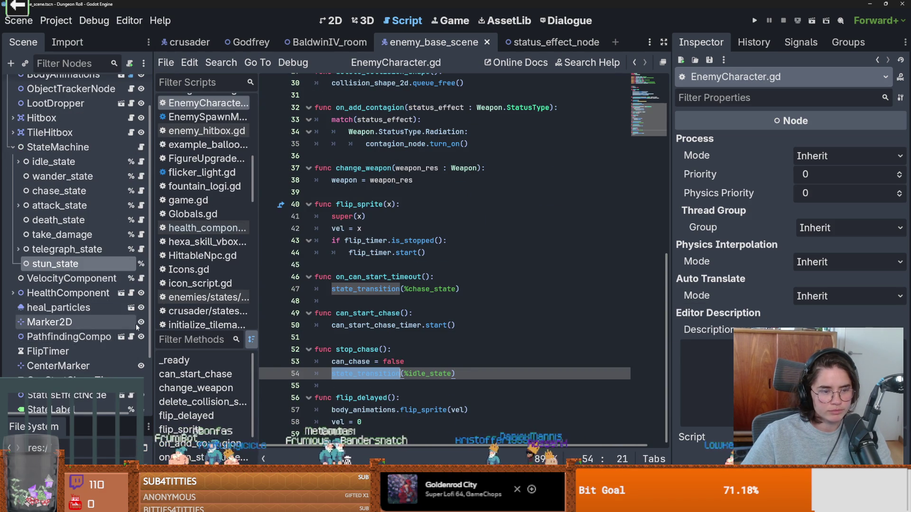
{"action": "scroll", "coordinate": [122, 361], "scroll_direction": "up", "scroll_amount": 2}
{"action": "scroll", "coordinate": [114, 351], "scroll_direction": "down", "scroll_amount": 2}
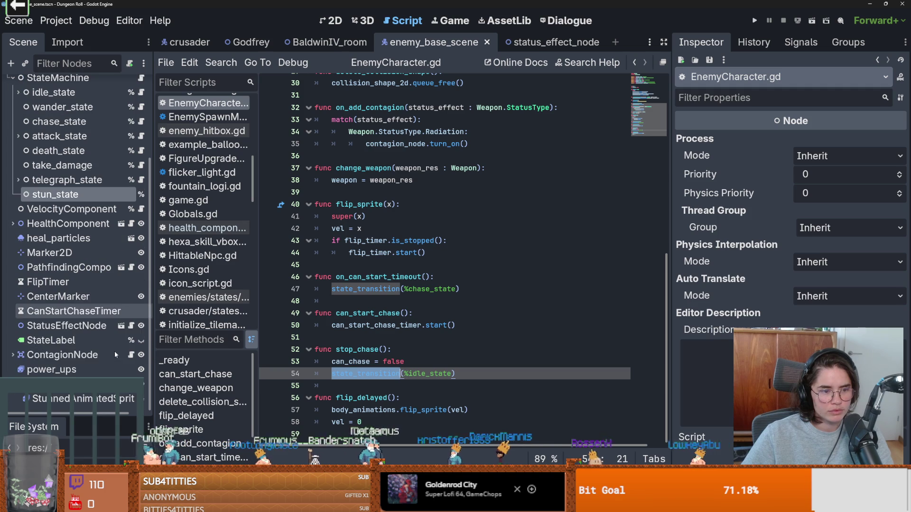
Return to status_effect_node.gd and select the print call in the Holy stun branch.
{"action": "left_click", "coordinate": [133, 327]}
{"action": "left_click", "coordinate": [463, 288]}
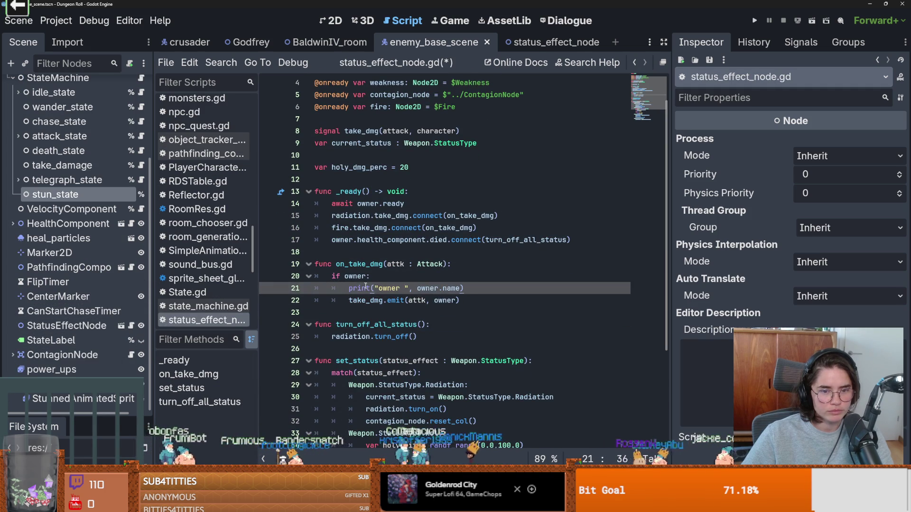
{"action": "scroll", "coordinate": [389, 321], "scroll_direction": "down", "scroll_amount": 5}
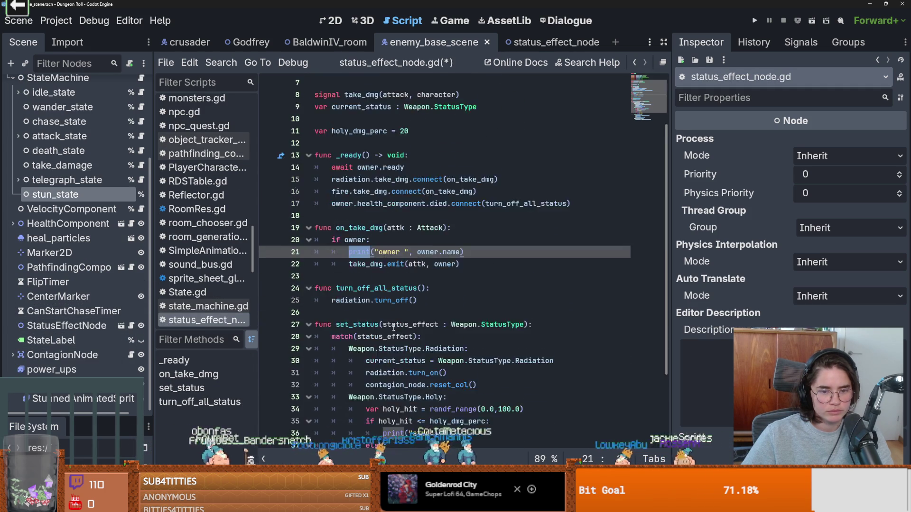
{"action": "double_click", "coordinate": [393, 336]}
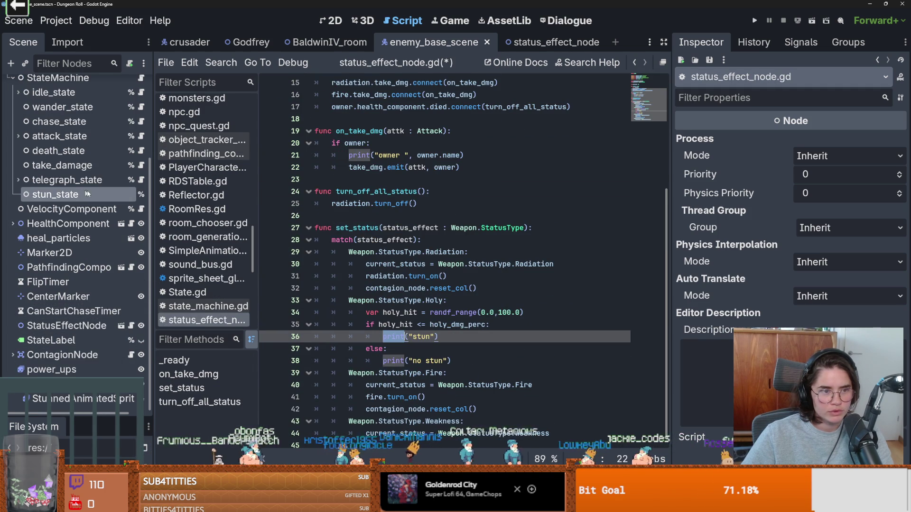
{"action": "right_click", "coordinate": [127, 198]}
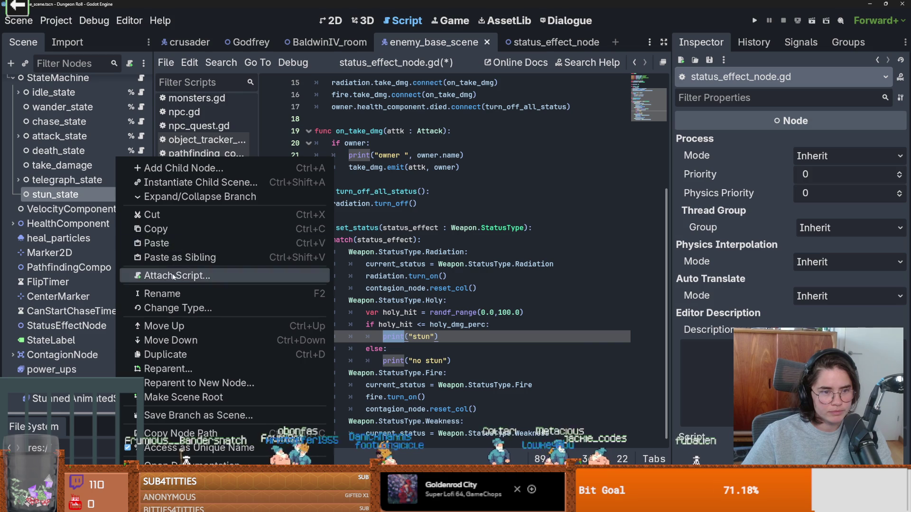
Attach a new stun_state.gd script to stun_state, saved in the enemies states folder.
{"action": "left_click", "coordinate": [185, 283]}
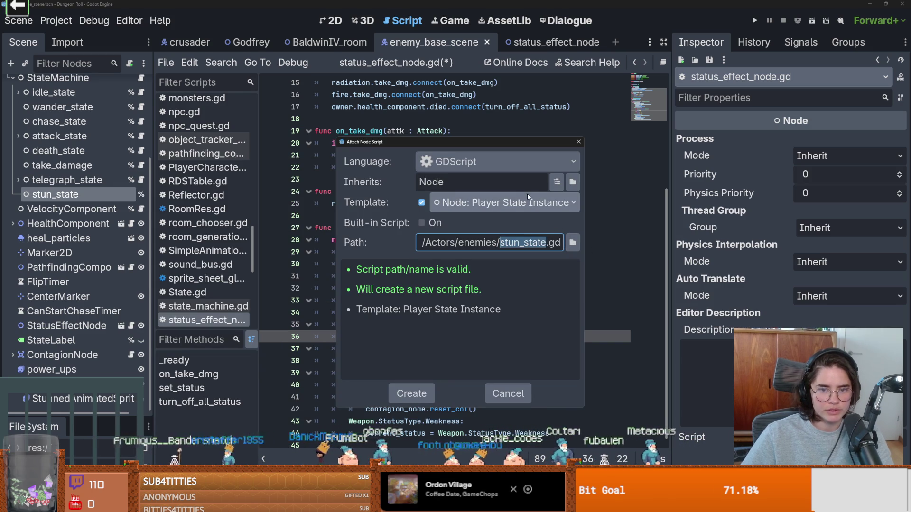
{"action": "left_click", "coordinate": [573, 243]}
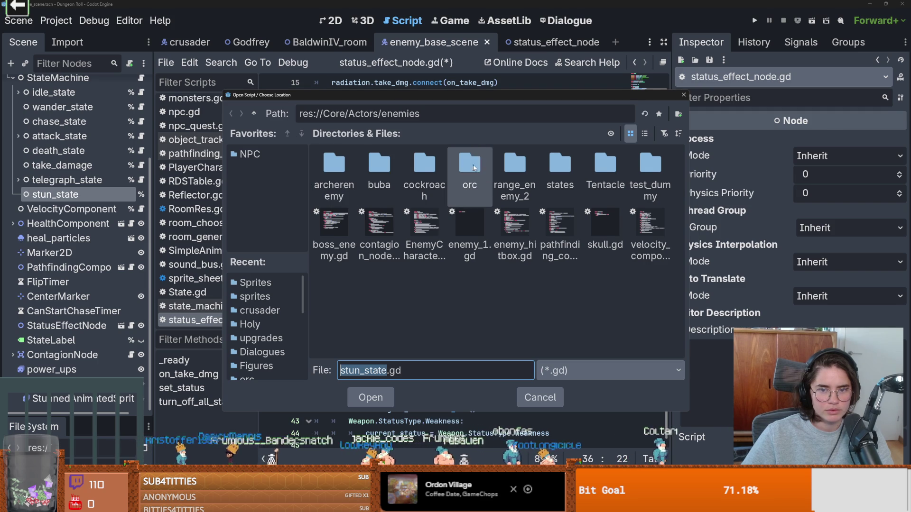
{"action": "double_click", "coordinate": [560, 166]}
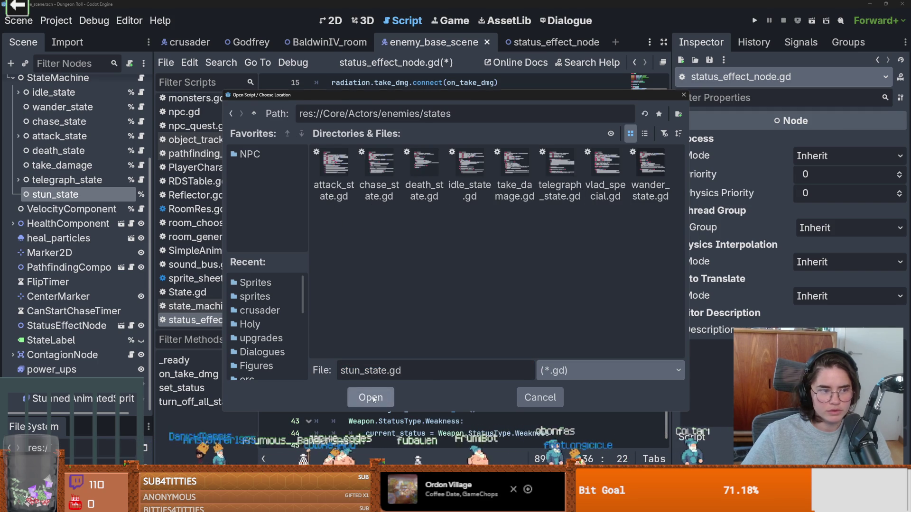
{"action": "left_click", "coordinate": [370, 398]}
{"action": "left_click", "coordinate": [401, 393]}
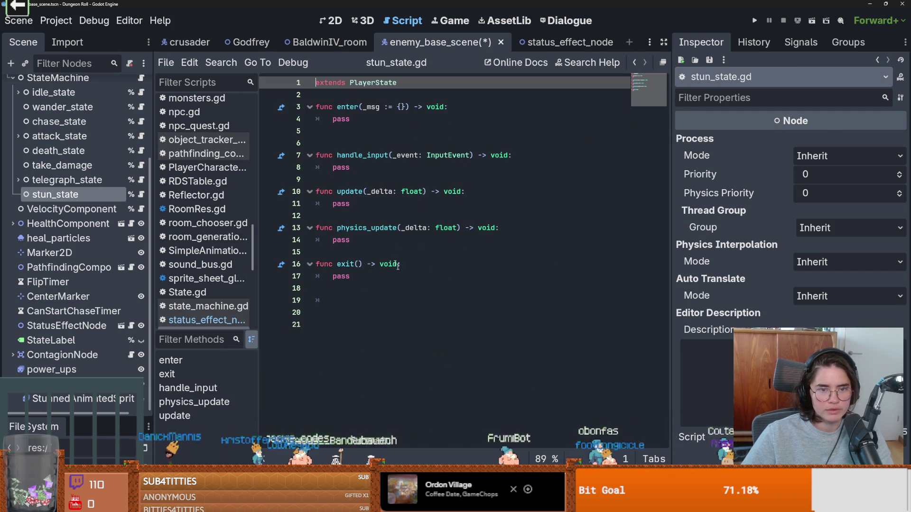
{"action": "left_click", "coordinate": [375, 300]}
{"action": "left_click", "coordinate": [360, 119]}
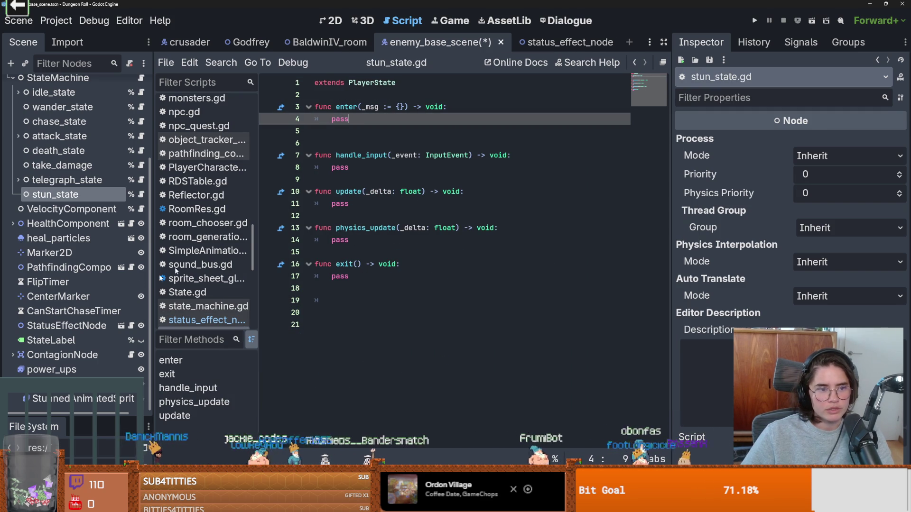
{"action": "right_click", "coordinate": [86, 195]}
Add a Timer child under stun_state and a blank line below extends in stun_state.gd.
{"action": "left_click", "coordinate": [143, 137]}
{"action": "type", "text": "tim"}
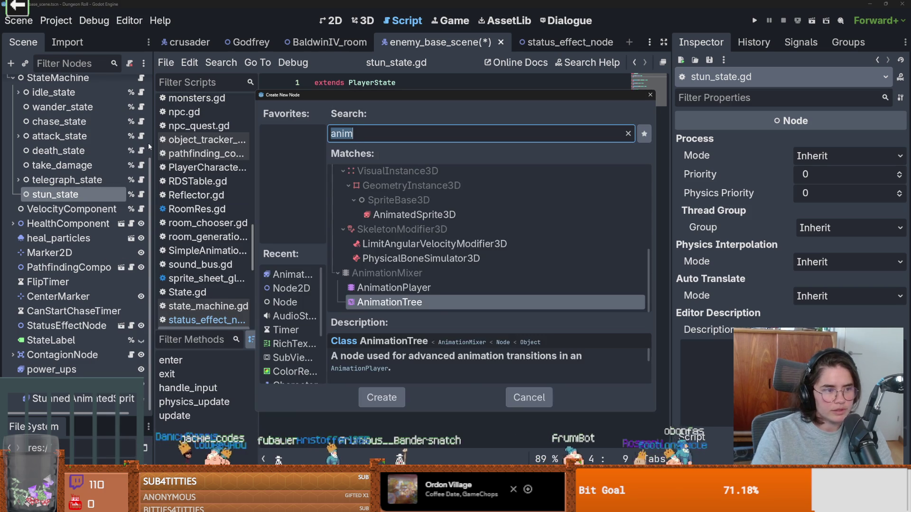
{"action": "type", "text": "er"}
{"action": "key", "text": "Return"}
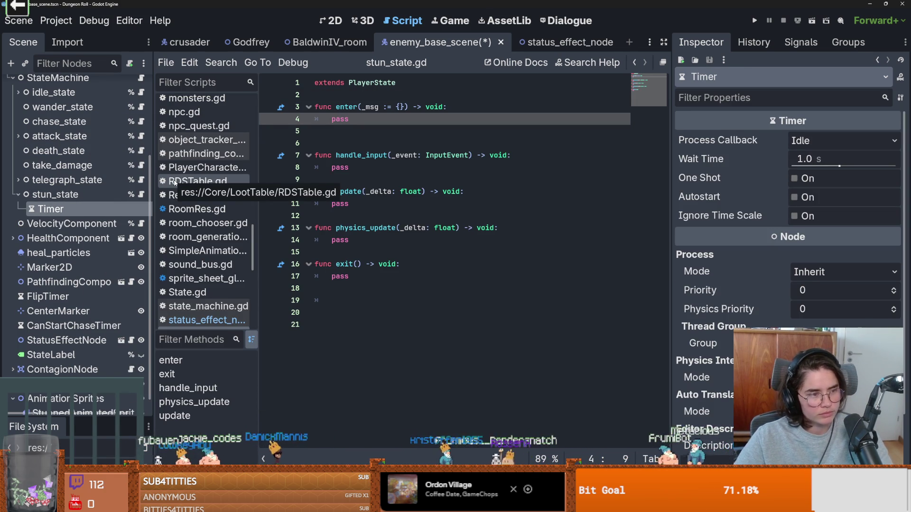
{"action": "left_click", "coordinate": [342, 194]}
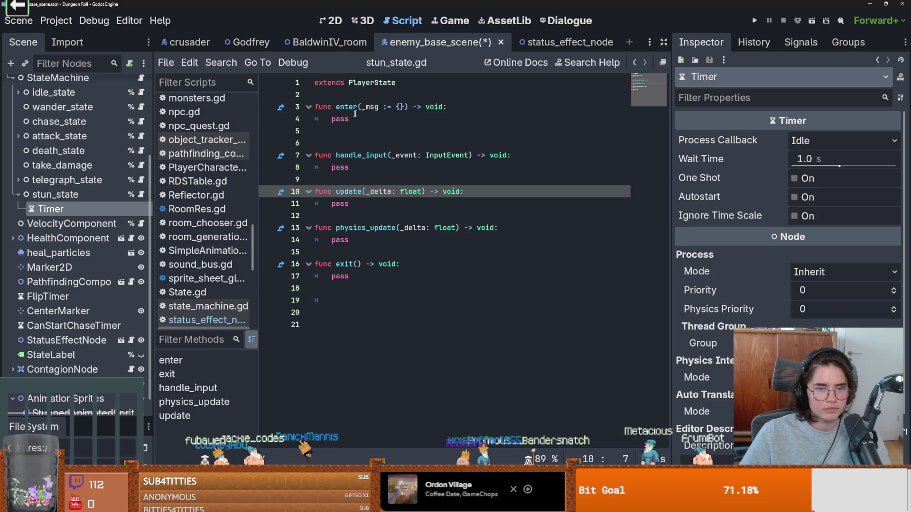
{"action": "left_click", "coordinate": [342, 95]}
{"action": "key", "text": "Return"}
Rename the timer StunStateTimer, make it a one-shot 3.0 s timer, save, and reference it in the script.
{"action": "double_click", "coordinate": [64, 209]}
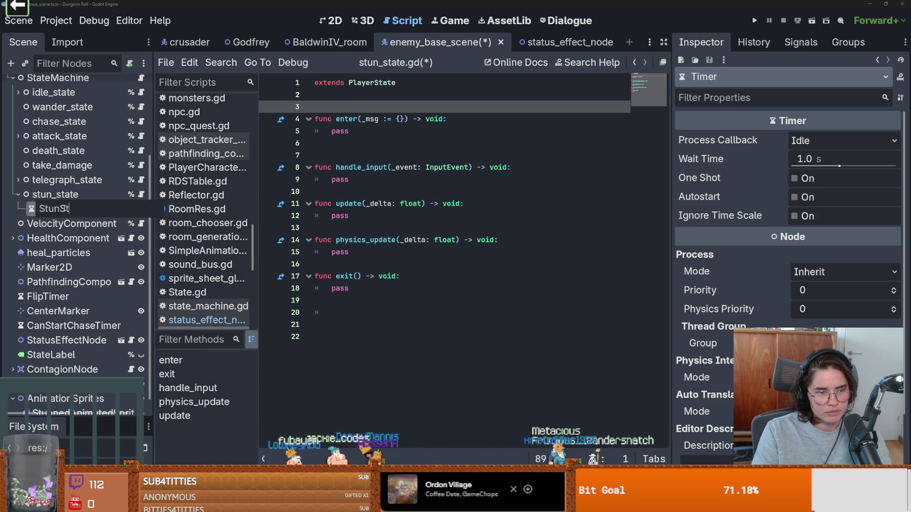
{"action": "key", "text": "Return"}
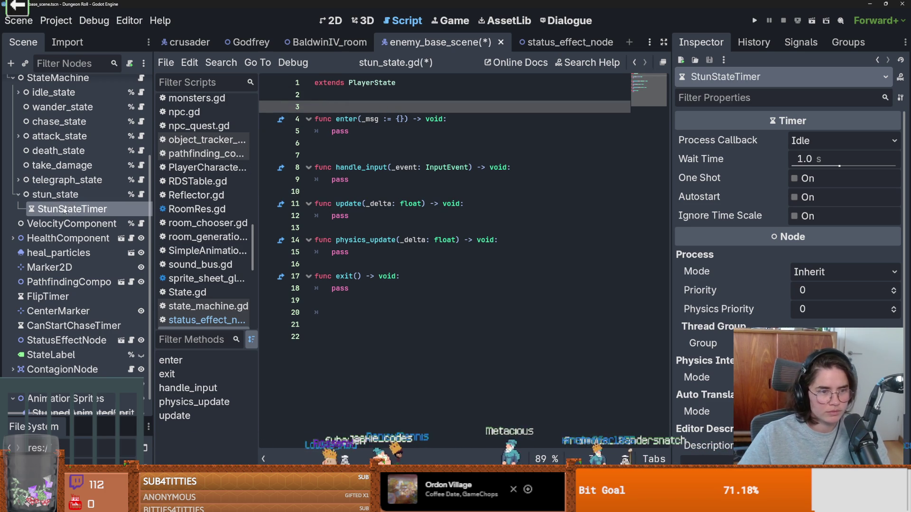
{"action": "left_click", "coordinate": [804, 159]}
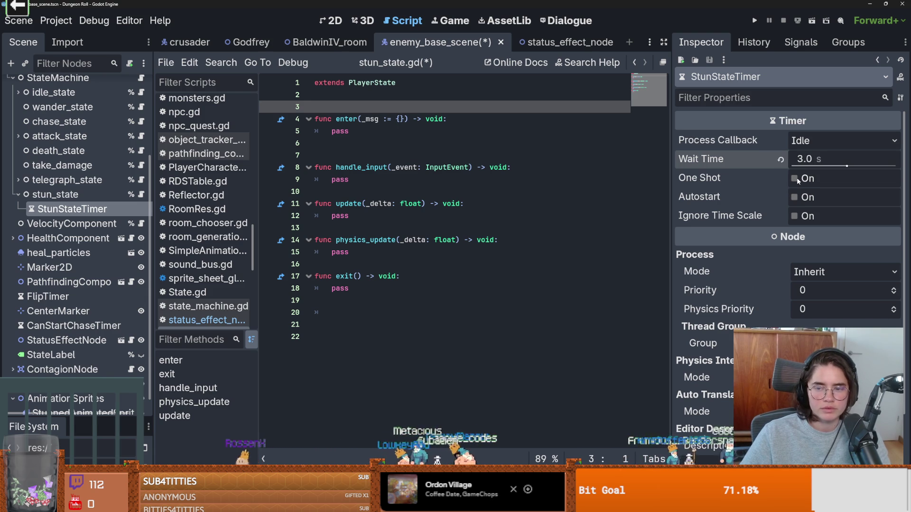
{"action": "left_click", "coordinate": [795, 179]}
{"action": "key", "text": "ctrl+s"}
{"action": "left_click_drag", "start_coordinate": [71, 209], "coordinate": [379, 106]}
{"action": "double_click", "coordinate": [401, 107]}
{"action": "key", "text": "ctrl+c"}
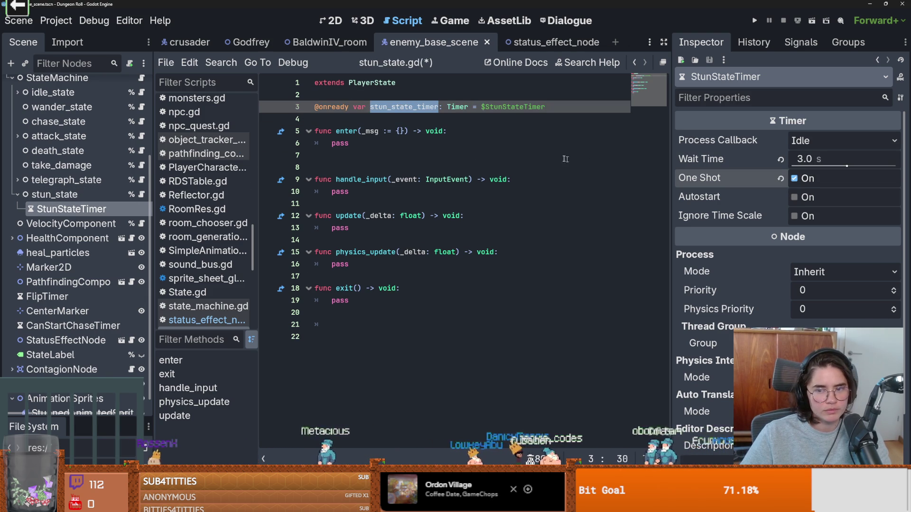
Replace pass in enter() with stun_state_timer.start().
{"action": "double_click", "coordinate": [346, 144]}
{"action": "key", "text": "ctrl+v"}
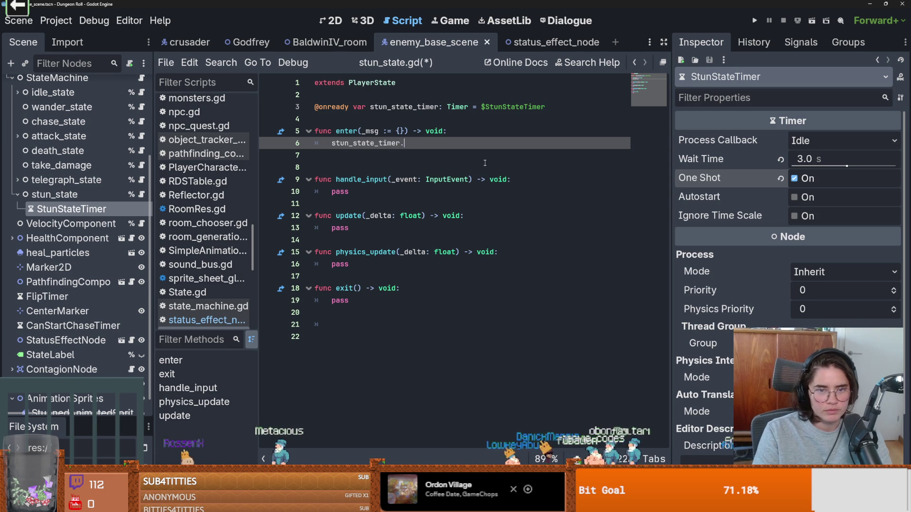
{"action": "type", "text": "start"}
{"action": "key", "text": "Return"}
Add a line in enter() connecting stun_state_timer.timeout to on_stun_state.
{"action": "left_click", "coordinate": [470, 135]}
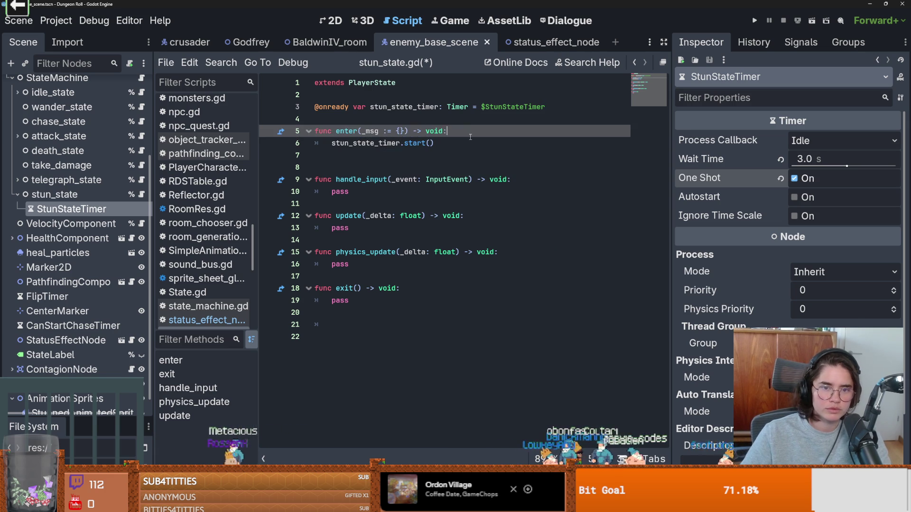
{"action": "key", "text": "Return"}
{"action": "type", "text": "if"}
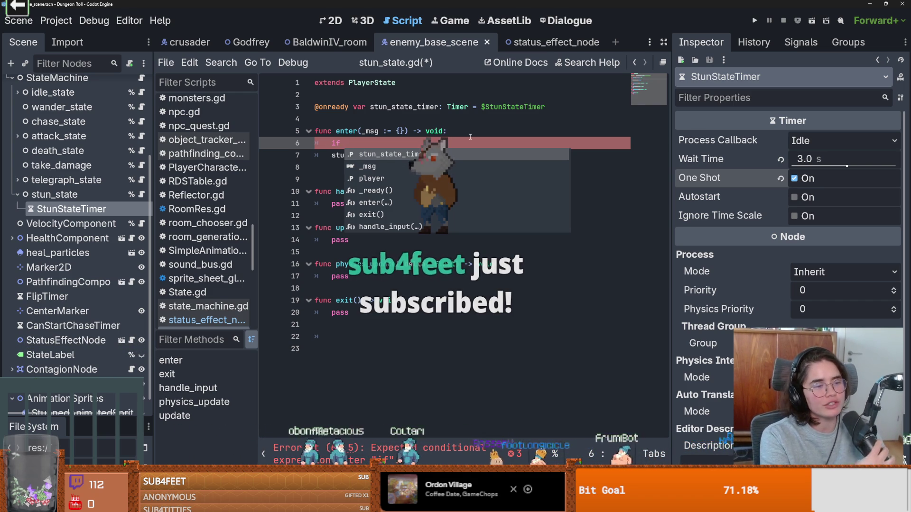
{"action": "type", "text": "stun_state_timer."}
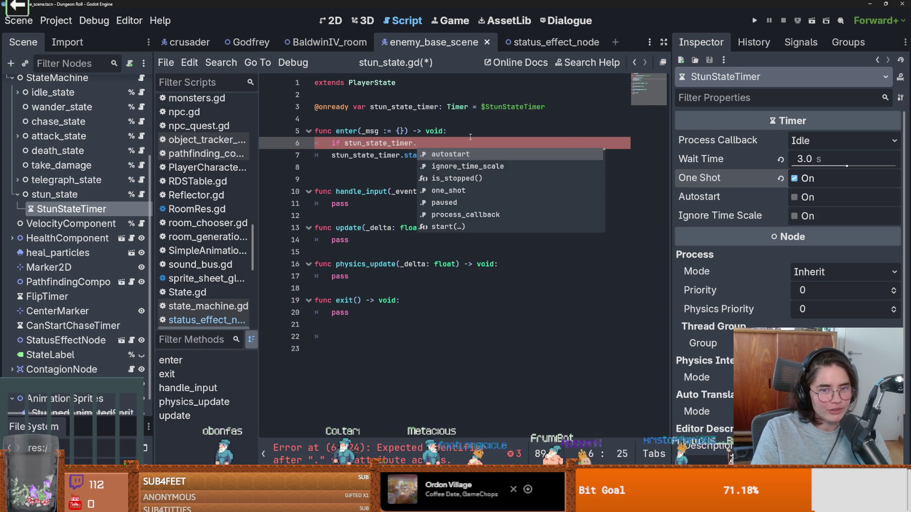
{"action": "type", "text": "time"}
{"action": "key", "text": "Return"}
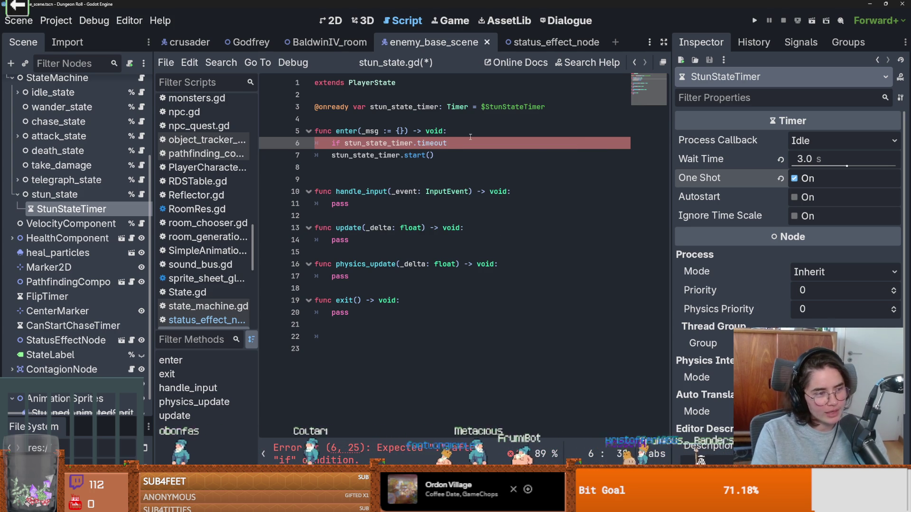
{"action": "type", "text": ".co"}
{"action": "key", "text": "Return"}
{"action": "type", "text": "on_stun_state)"}
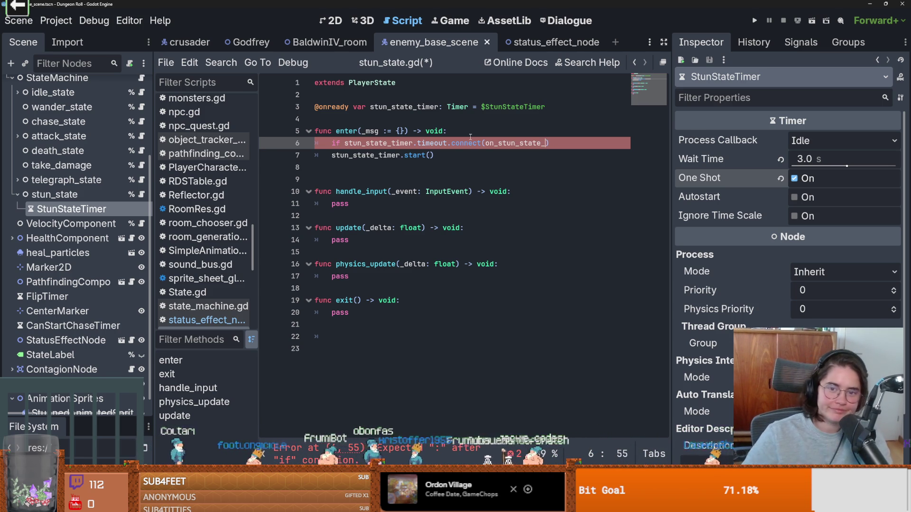
{"action": "double_click", "coordinate": [522, 143]}
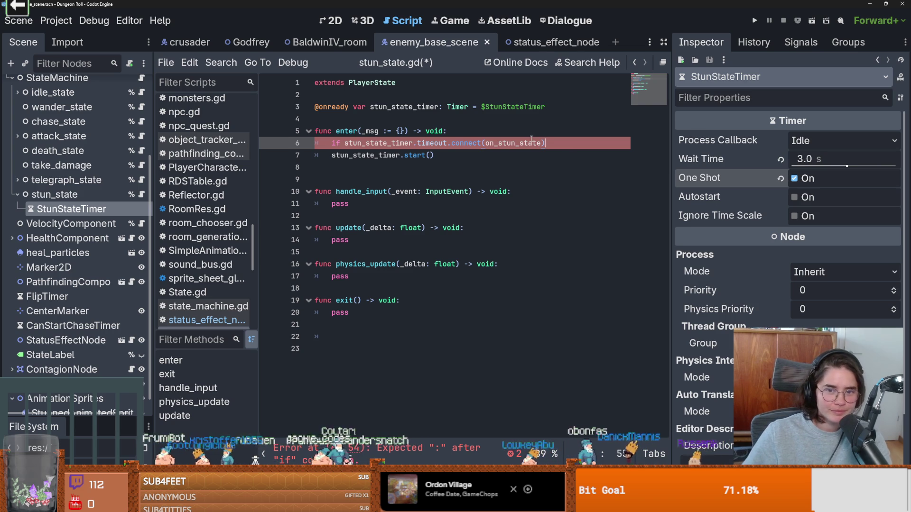
{"action": "left_click", "coordinate": [366, 174]}
{"action": "key", "text": "Return"}
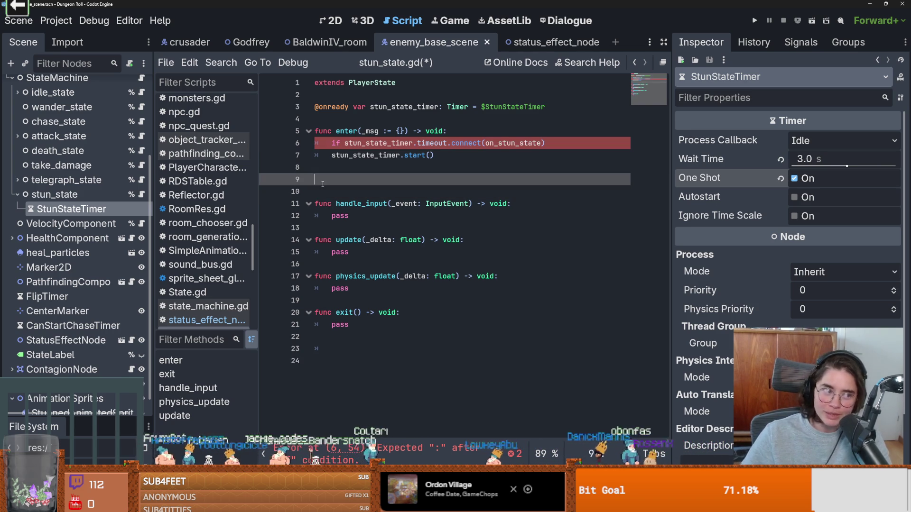
{"action": "type", "text": "func"}
Start an owner. call in the Holy branch and copy EnemyCharacter.gd's chase state_transition call.
{"action": "left_click", "coordinate": [132, 355]}
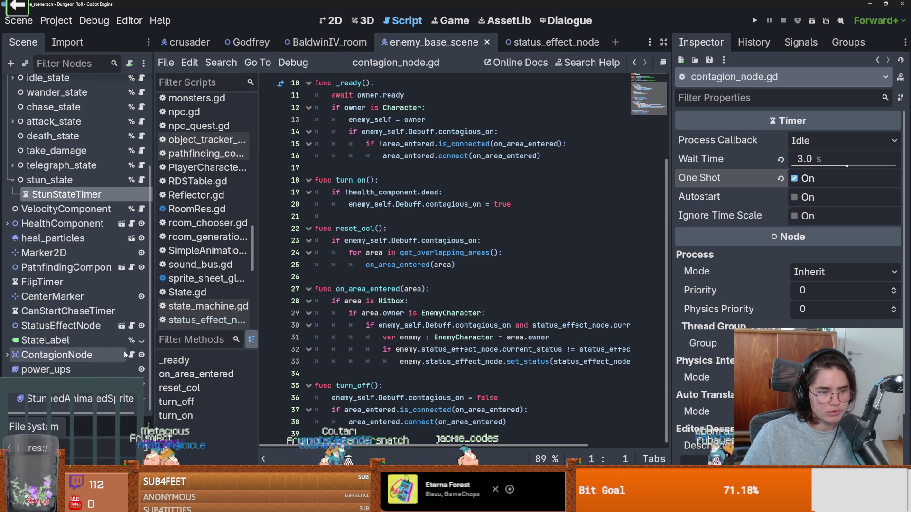
{"action": "left_click", "coordinate": [131, 325]}
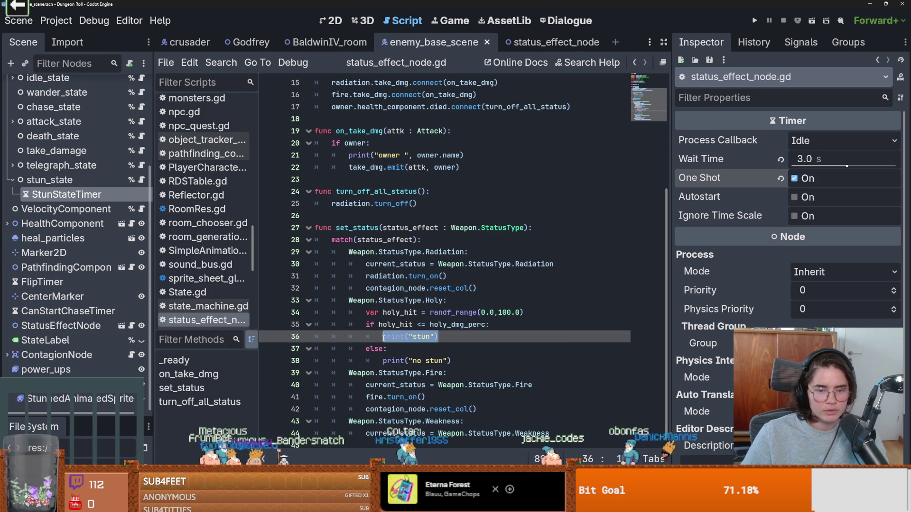
{"action": "type", "text": "owner."}
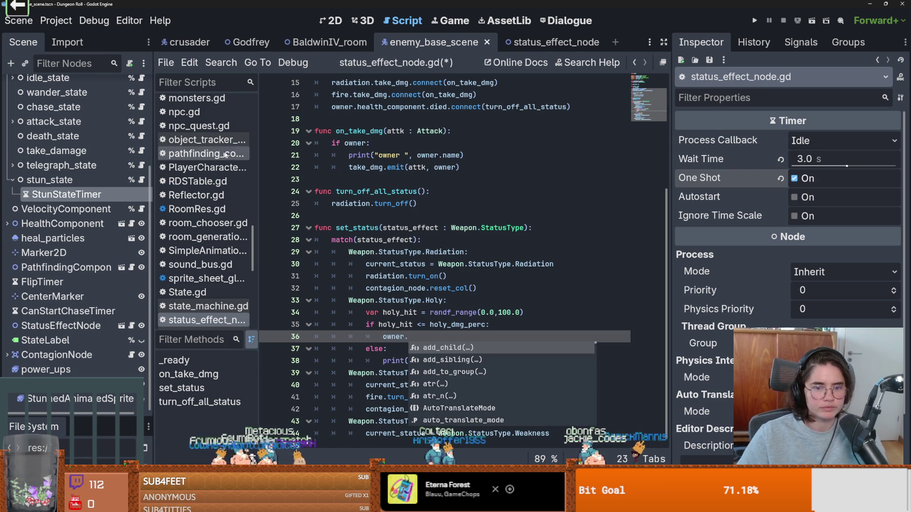
{"action": "scroll", "coordinate": [104, 101], "scroll_direction": "up", "scroll_amount": 3}
{"action": "left_click", "coordinate": [131, 86]}
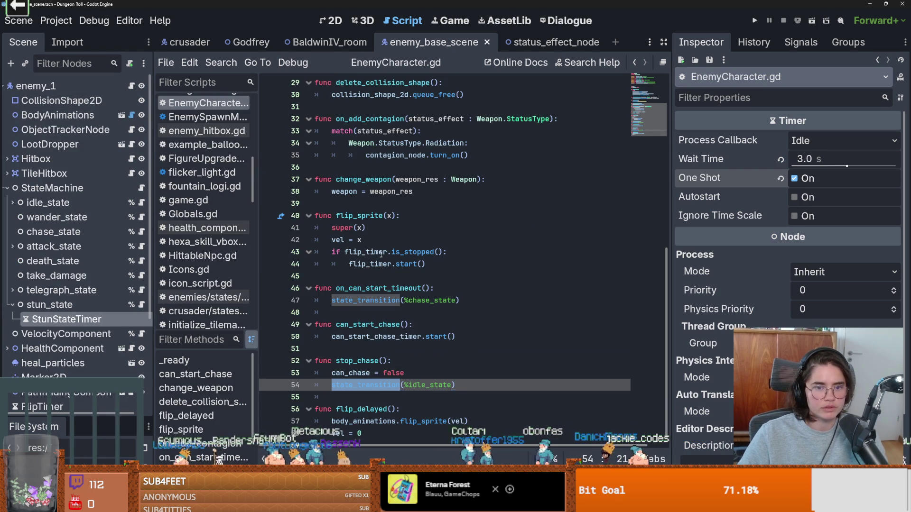
{"action": "left_click_drag", "start_coordinate": [486, 299], "coordinate": [311, 299]}
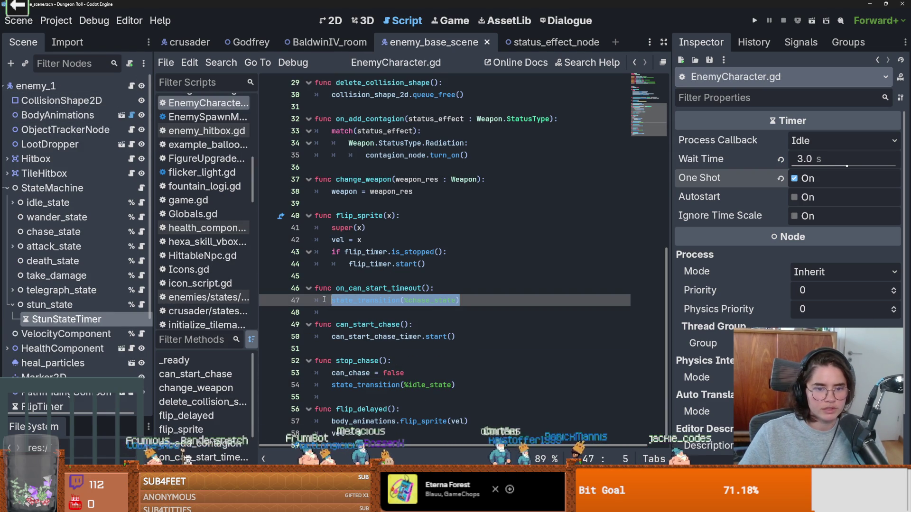
{"action": "key", "text": "ctrl+s"}
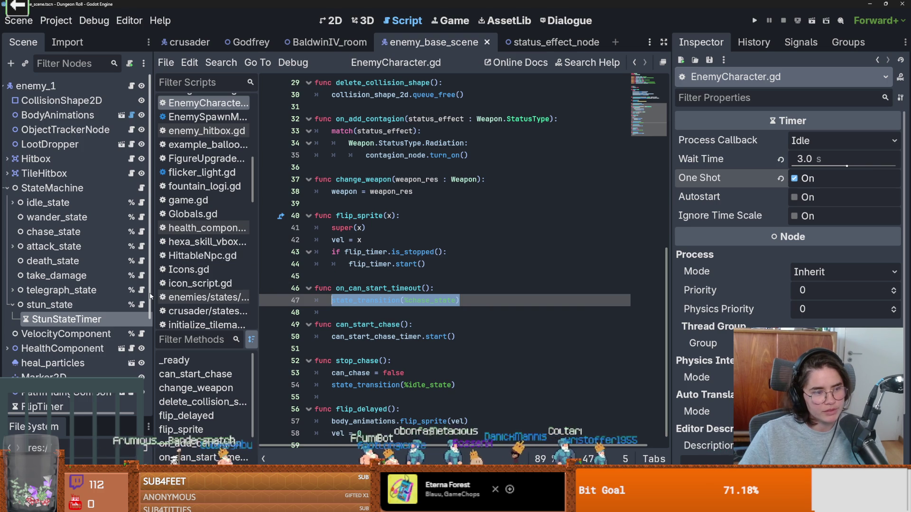
Paste the state_transition call after owner. in the Holy stun branch.
{"action": "scroll", "coordinate": [119, 341], "scroll_direction": "down", "scroll_amount": 3}
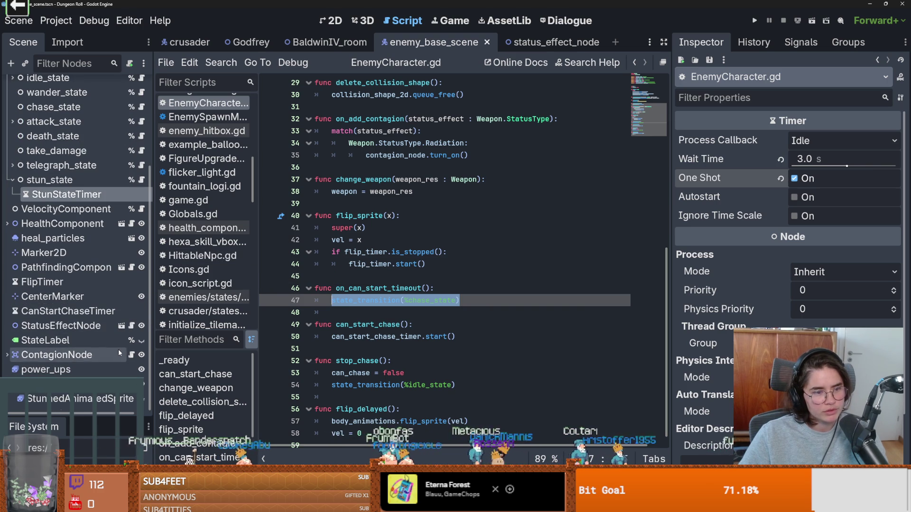
{"action": "left_click", "coordinate": [11, 180]}
{"action": "key", "text": "ctrl+s"}
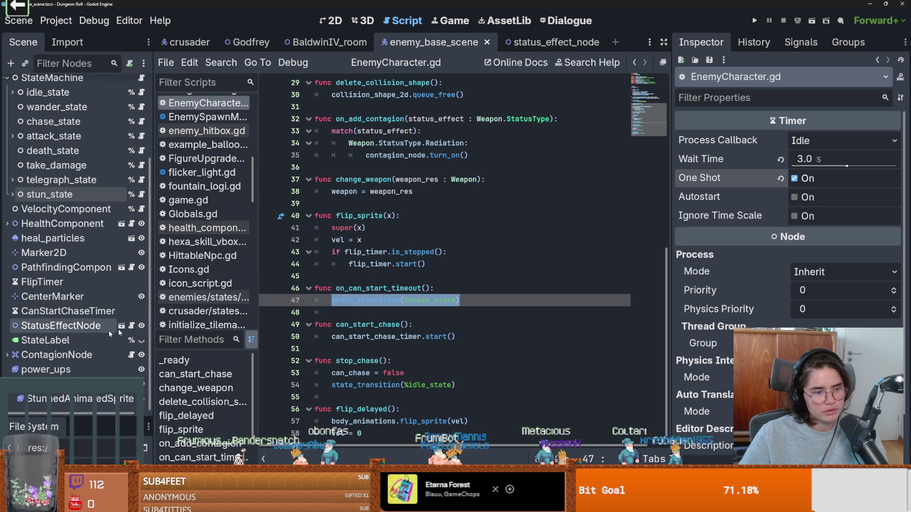
{"action": "left_click", "coordinate": [130, 328]}
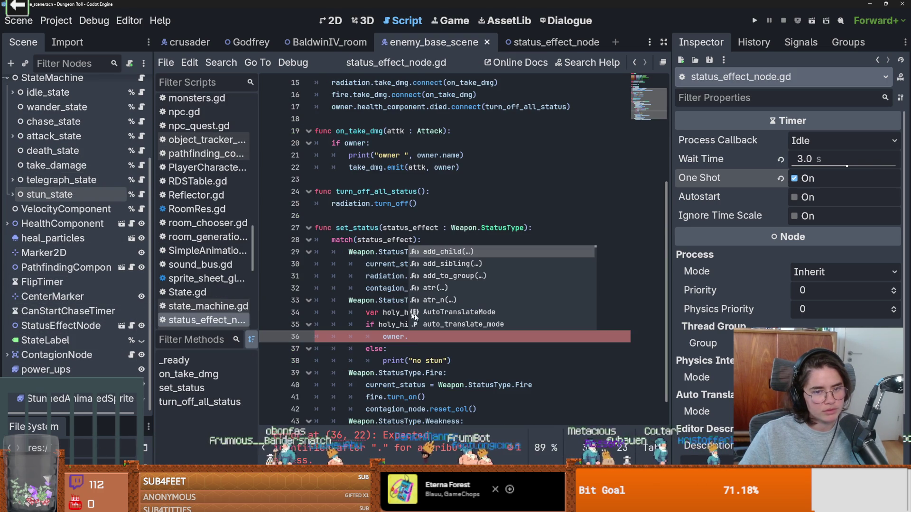
{"action": "left_click", "coordinate": [415, 337]}
{"action": "key", "text": "ctrl+v"}
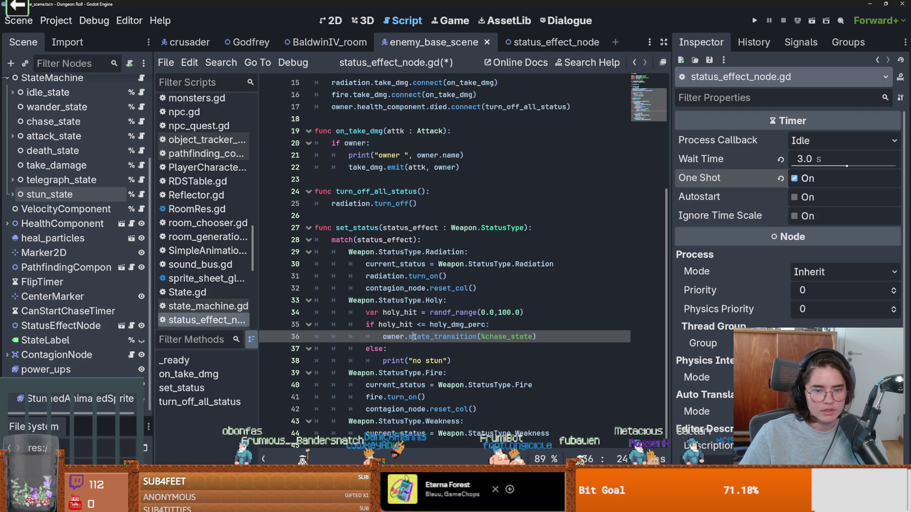
Replace chase_state with stun_state dragged from the Scene tree, and save status_effect_node.gd.
{"action": "double_click", "coordinate": [503, 337]}
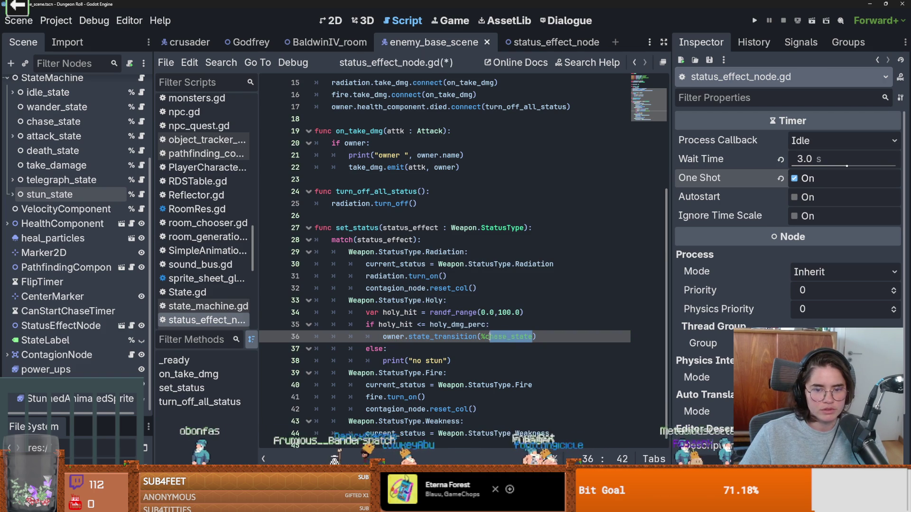
{"action": "scroll", "coordinate": [107, 306], "scroll_direction": "up", "scroll_amount": 5}
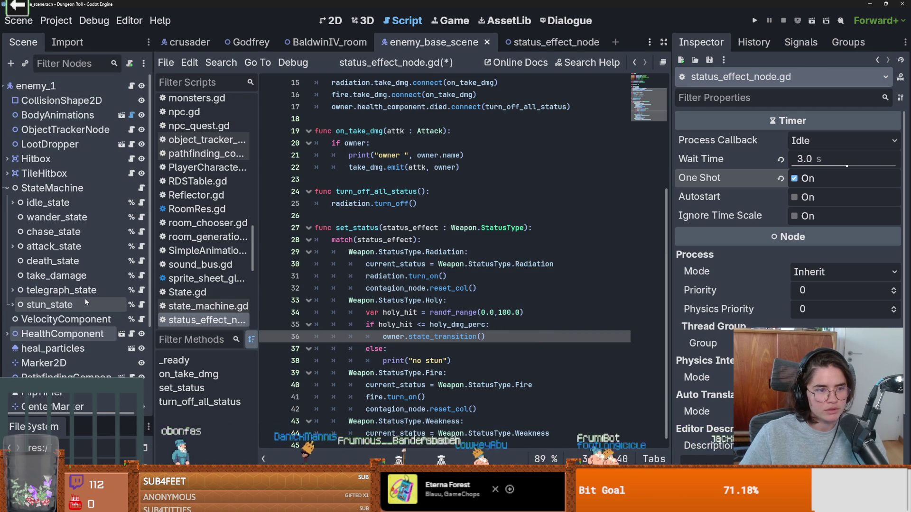
{"action": "mouse_move", "coordinate": [45, 202]}
{"action": "left_mouse_down"}
{"action": "mouse_move", "coordinate": [489, 341]}
{"action": "mouse_move", "coordinate": [95, 208]}
{"action": "mouse_move", "coordinate": [45, 203]}
{"action": "left_mouse_up"}
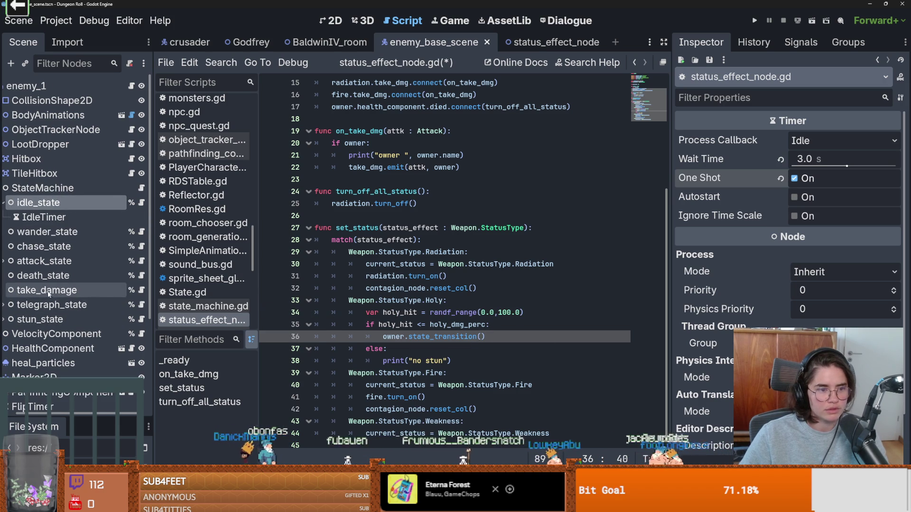
{"action": "mouse_move", "coordinate": [43, 320]}
{"action": "left_mouse_down"}
{"action": "mouse_move", "coordinate": [491, 329]}
{"action": "mouse_move", "coordinate": [486, 348]}
{"action": "mouse_move", "coordinate": [510, 352]}
{"action": "left_mouse_up"}
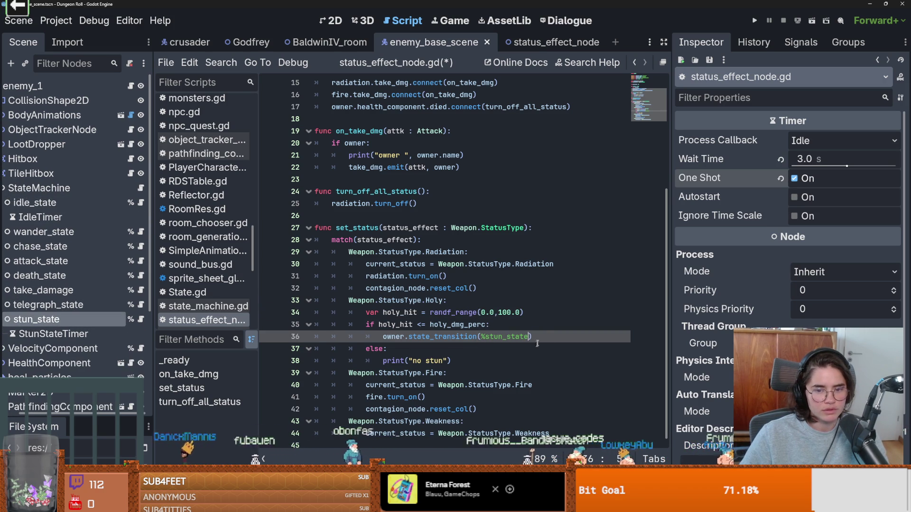
{"action": "key", "text": "ctrl+s"}
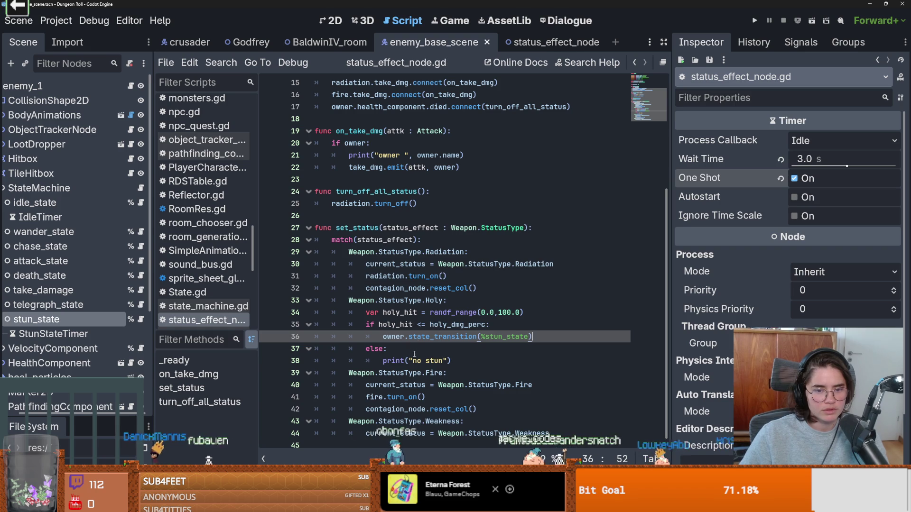
Copy the state_transition name and open stun_state.gd at its stunned_animated_sprite_2d line.
{"action": "left_click_drag", "start_coordinate": [451, 361], "coordinate": [383, 360]}
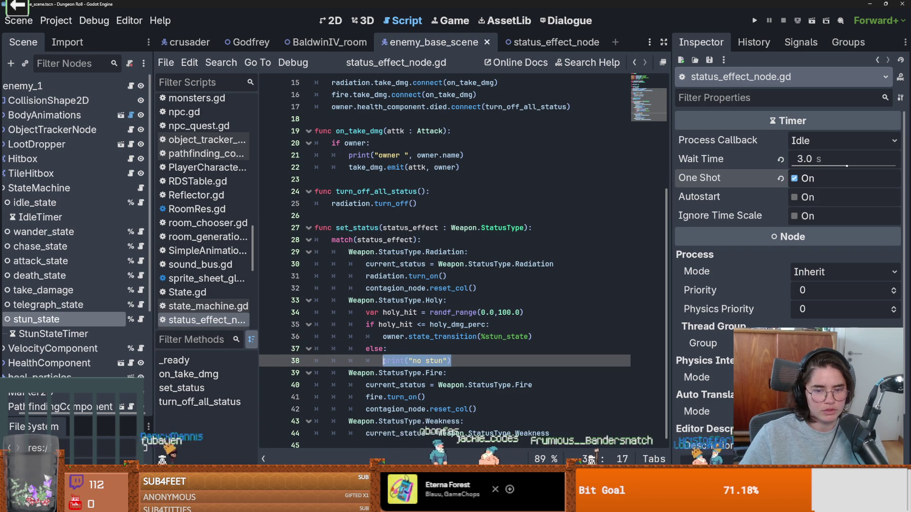
{"action": "double_click", "coordinate": [441, 336]}
{"action": "key", "text": "ctrl+s"}
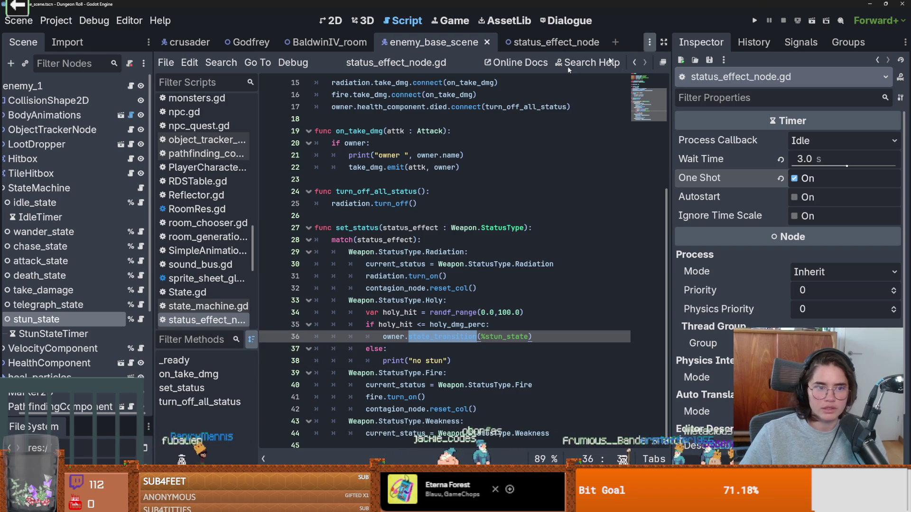
{"action": "scroll", "coordinate": [66, 203], "scroll_direction": "left", "scroll_amount": 2}
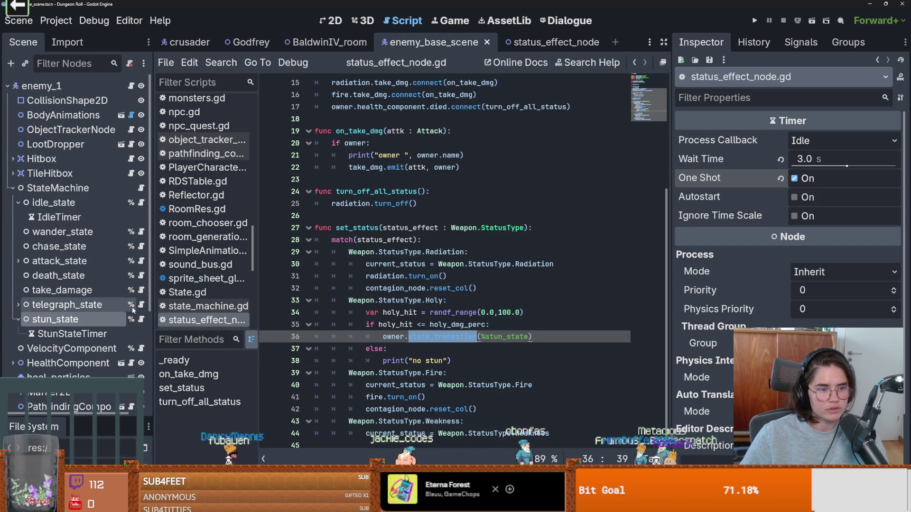
{"action": "left_click", "coordinate": [142, 319]}
{"action": "double_click", "coordinate": [397, 189]}
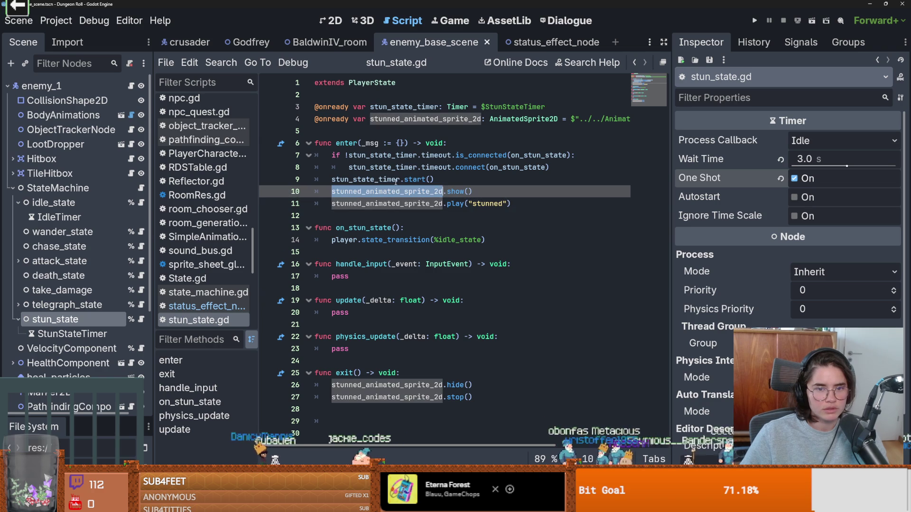
Run the project in the debug room and fight enemies to test the stun state.
{"action": "left_click", "coordinate": [754, 21]}
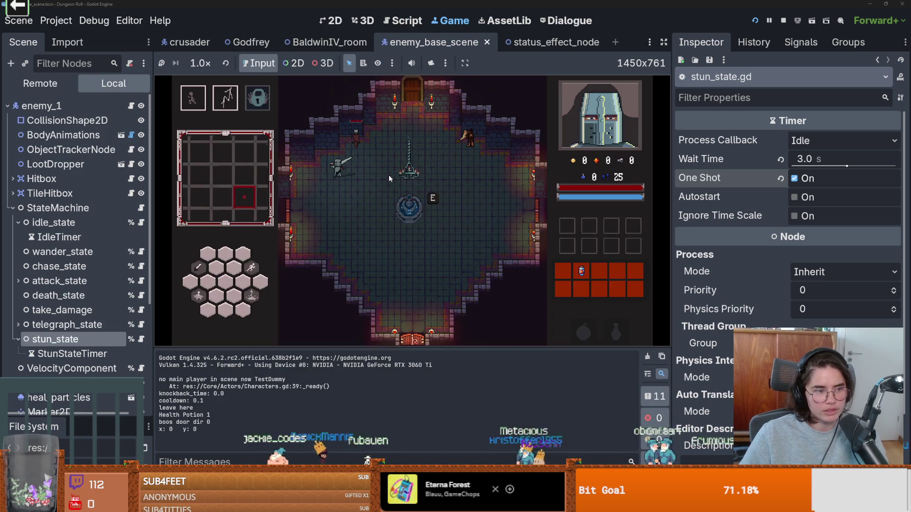
{"action": "left_click", "coordinate": [407, 239]}
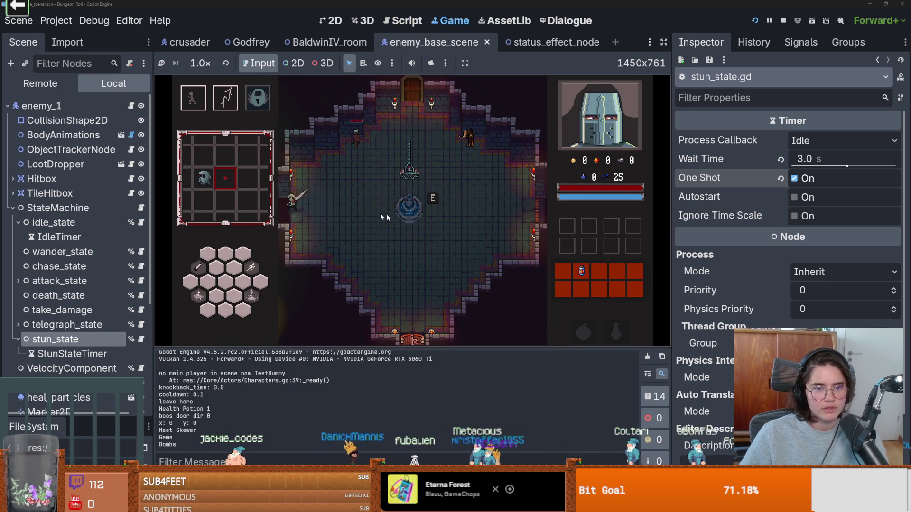
{"action": "key", "text": "a"}
{"action": "left_click", "coordinate": [322, 212]}
{"action": "key", "text": "a"}
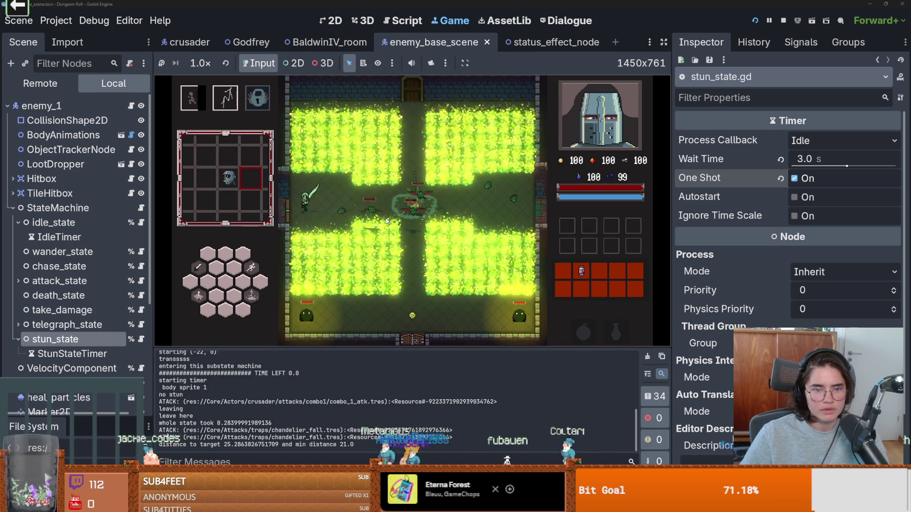
{"action": "key", "text": "d"}
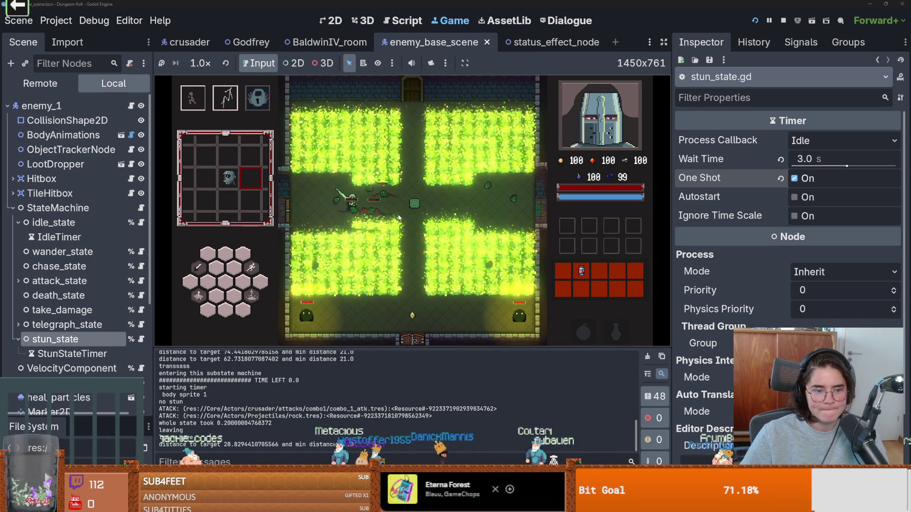
{"action": "left_click", "coordinate": [367, 215]}
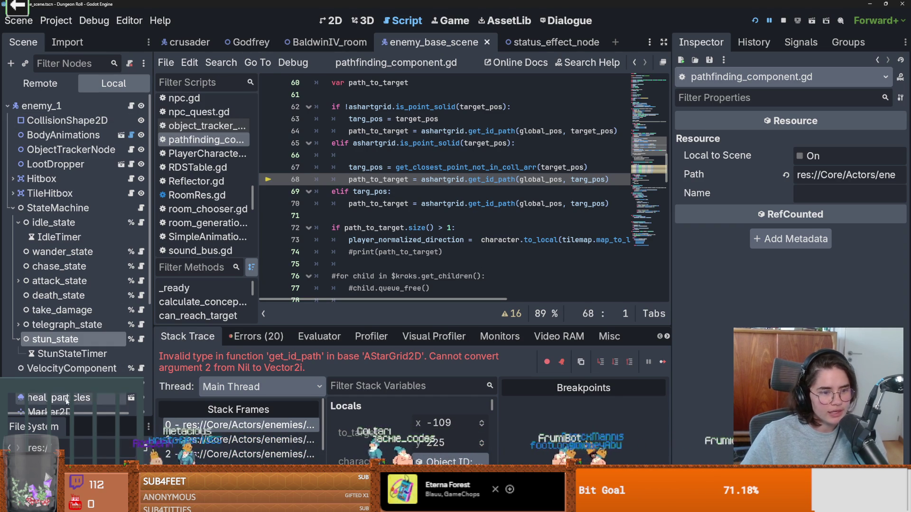
Filter FileSystem for 'monst' and open the monster_room_25 scene.
{"action": "left_click_drag", "start_coordinate": [79, 413], "coordinate": [87, 122]}
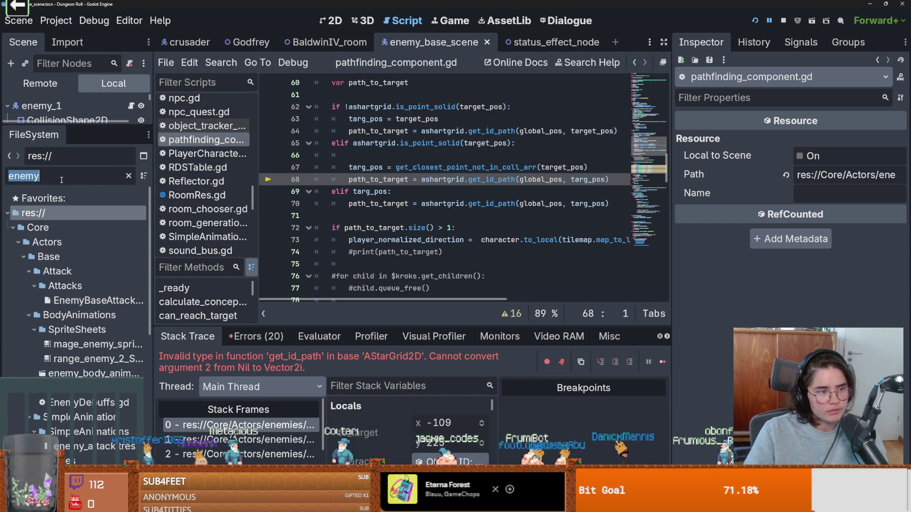
{"action": "type", "text": "monster"}
{"action": "scroll", "coordinate": [81, 285], "scroll_direction": "down", "scroll_amount": 15}
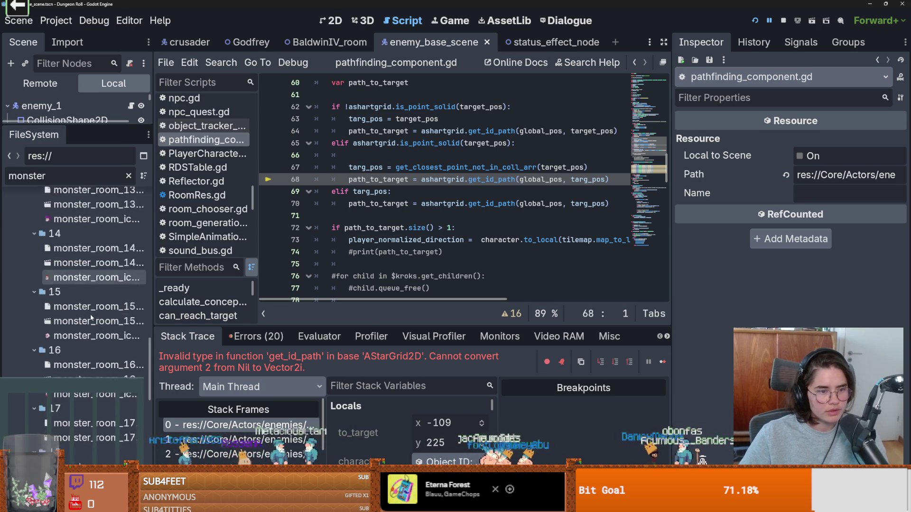
{"action": "double_click", "coordinate": [81, 307]}
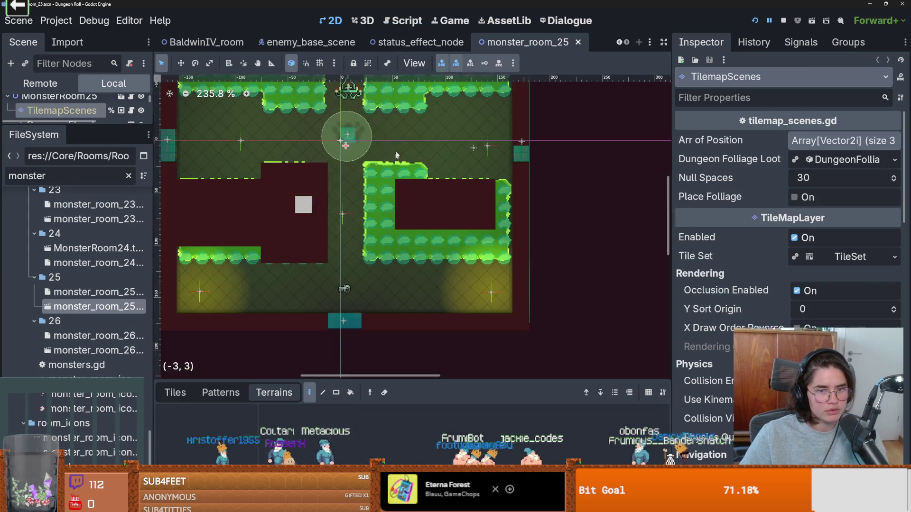
{"action": "left_click_drag", "start_coordinate": [73, 124], "coordinate": [67, 405]}
Paint foliage tiles into the empty left area of CollTileMapLayer, then save and run.
{"action": "left_click", "coordinate": [67, 266]}
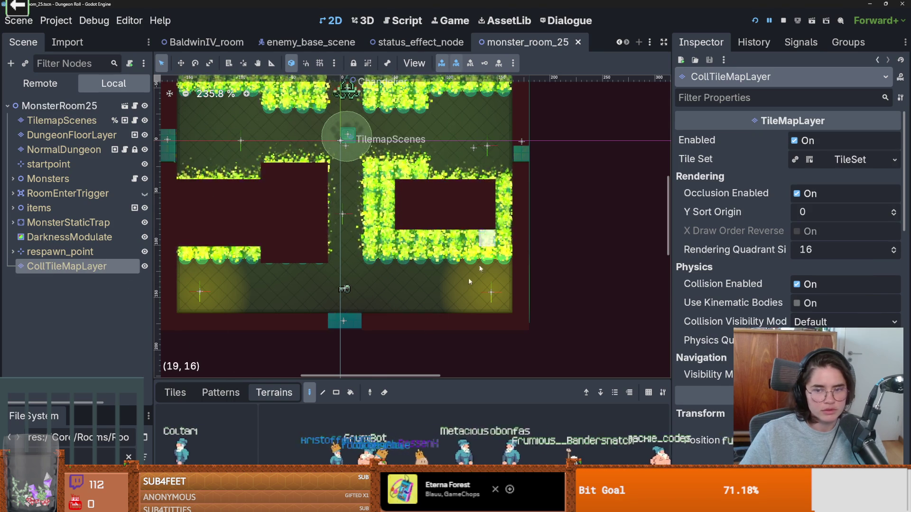
{"action": "left_click", "coordinate": [175, 393]}
{"action": "mouse_move", "coordinate": [197, 196]}
{"action": "left_mouse_down"}
{"action": "mouse_move", "coordinate": [194, 260]}
{"action": "mouse_move", "coordinate": [208, 173]}
{"action": "mouse_move", "coordinate": [211, 239]}
{"action": "mouse_move", "coordinate": [308, 256]}
{"action": "mouse_move", "coordinate": [271, 227]}
{"action": "mouse_move", "coordinate": [304, 199]}
{"action": "mouse_move", "coordinate": [324, 233]}
{"action": "mouse_move", "coordinate": [400, 219]}
{"action": "mouse_move", "coordinate": [490, 218]}
{"action": "mouse_move", "coordinate": [508, 201]}
{"action": "left_mouse_up"}
{"action": "scroll", "coordinate": [425, 234], "scroll_direction": "up", "scroll_amount": 5}
{"action": "key", "text": "F6"}
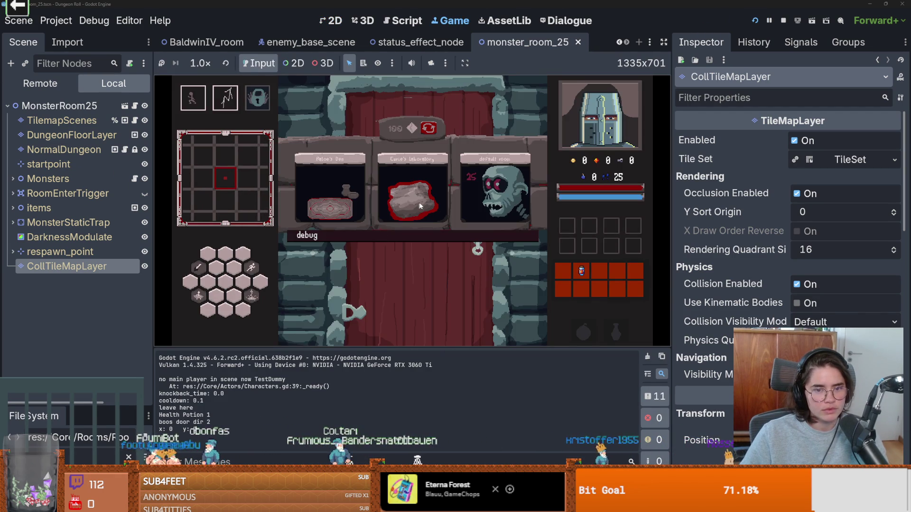
Move around monster_room_25 and attack the enemies with sword combos.
{"action": "key", "text": "a"}
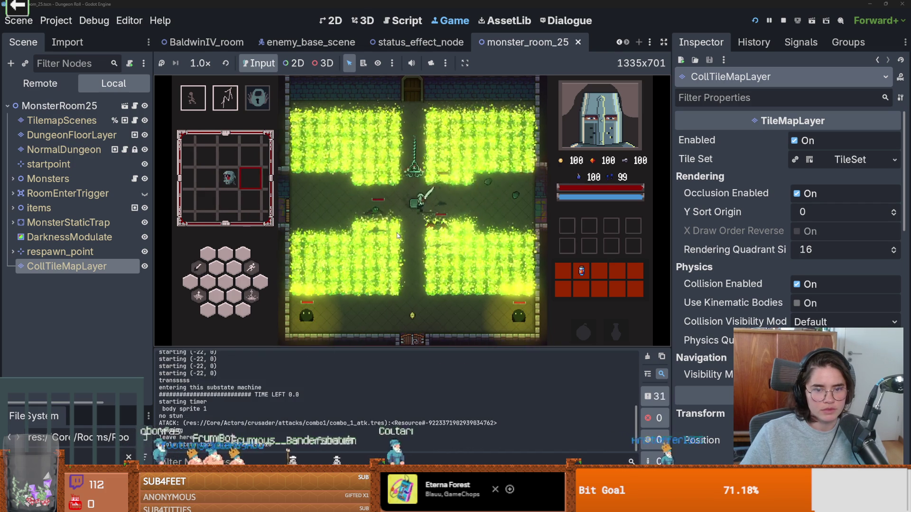
{"action": "key", "text": "a"}
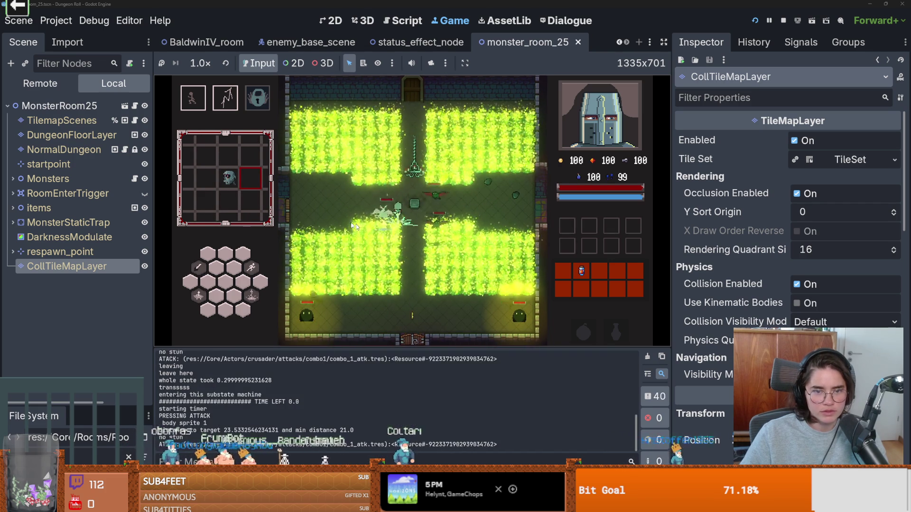
{"action": "key", "text": "d"}
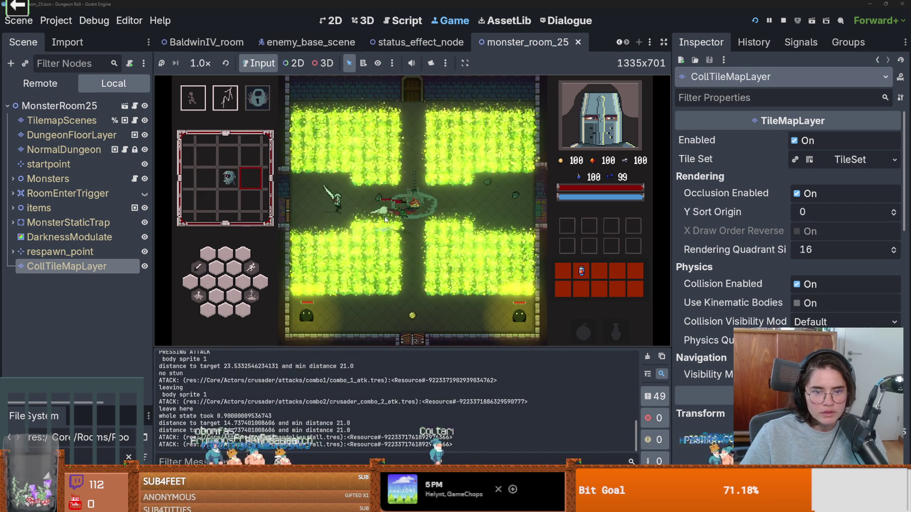
{"action": "key", "text": "a"}
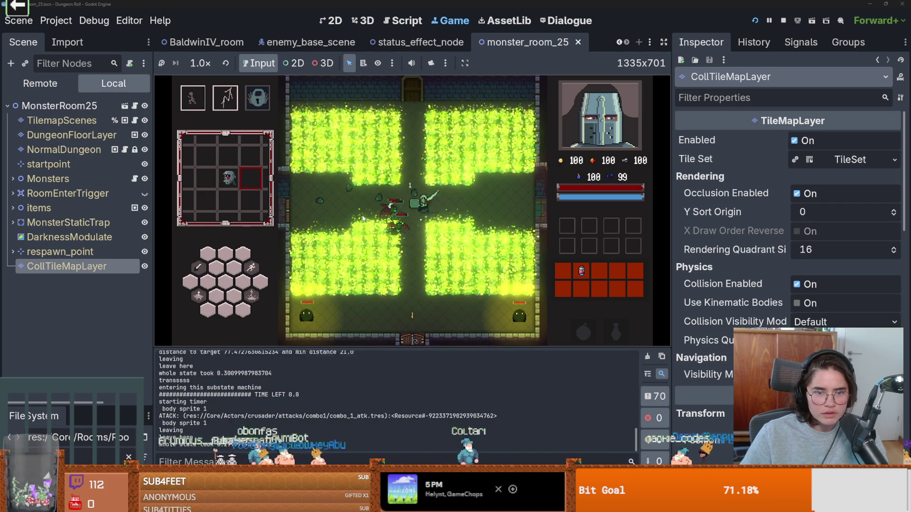
Keep hitting the enemies, then stop the playtest and save monster_room_25.
{"action": "key", "text": "d"}
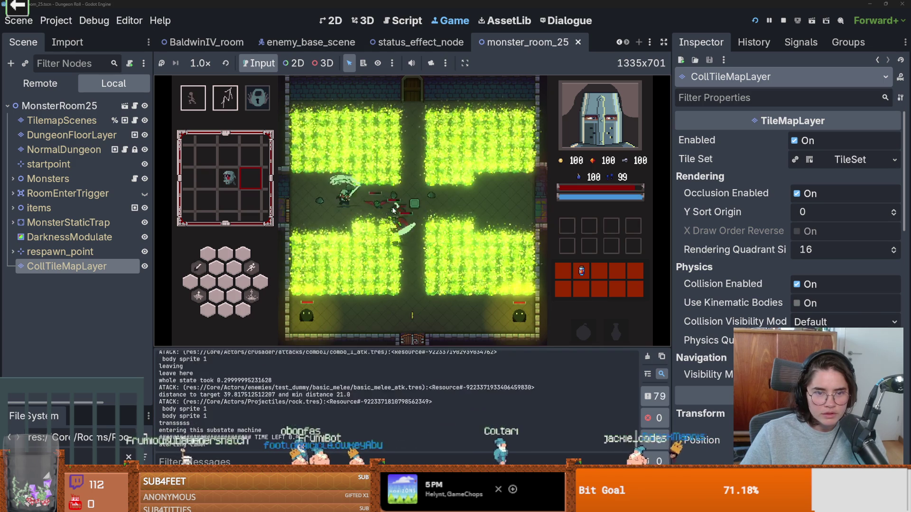
{"action": "key", "text": "a"}
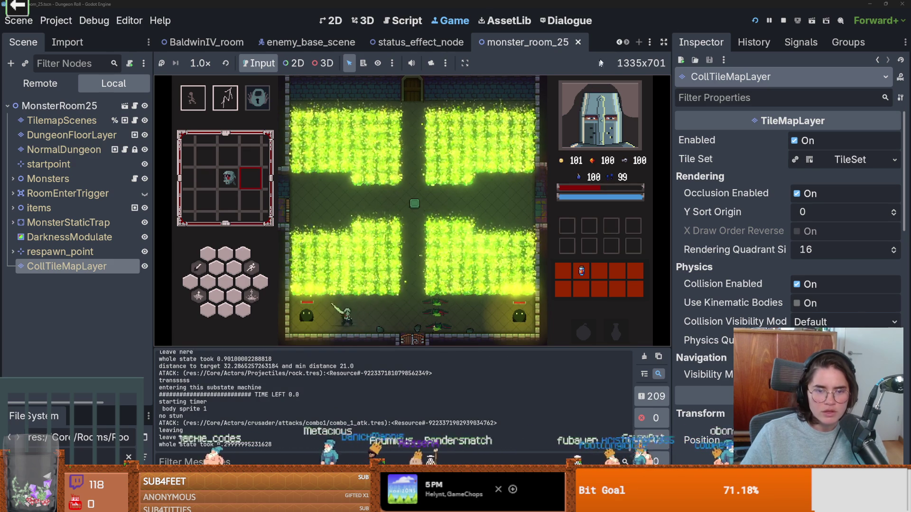
{"action": "key", "text": "F8"}
{"action": "key", "text": "ctrl+s"}
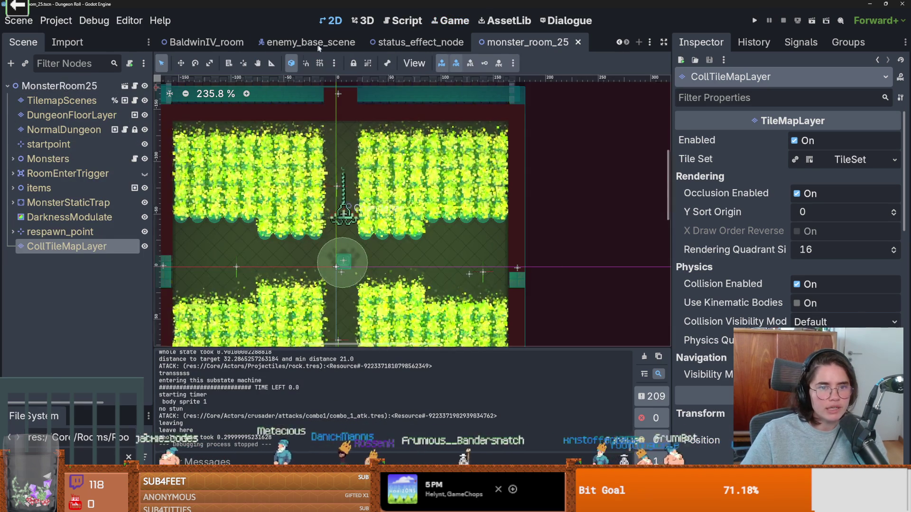
Return to enemy_base_scene and look over the EnemyCharacter.gd script.
{"action": "left_click", "coordinate": [311, 41]}
{"action": "left_click", "coordinate": [130, 86]}
{"action": "scroll", "coordinate": [436, 263], "scroll_direction": "down", "scroll_amount": 4}
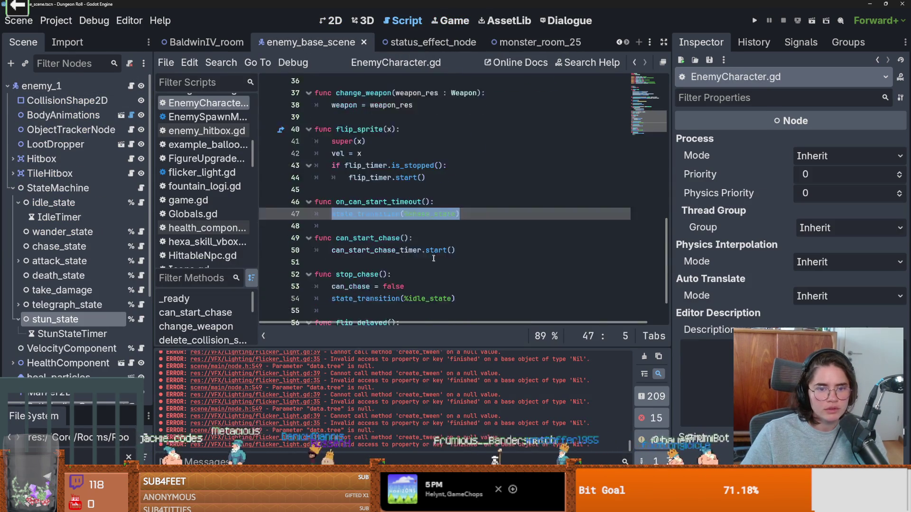
{"action": "scroll", "coordinate": [436, 263], "scroll_direction": "up", "scroll_amount": 4}
{"action": "scroll", "coordinate": [435, 263], "scroll_direction": "up", "scroll_amount": 7}
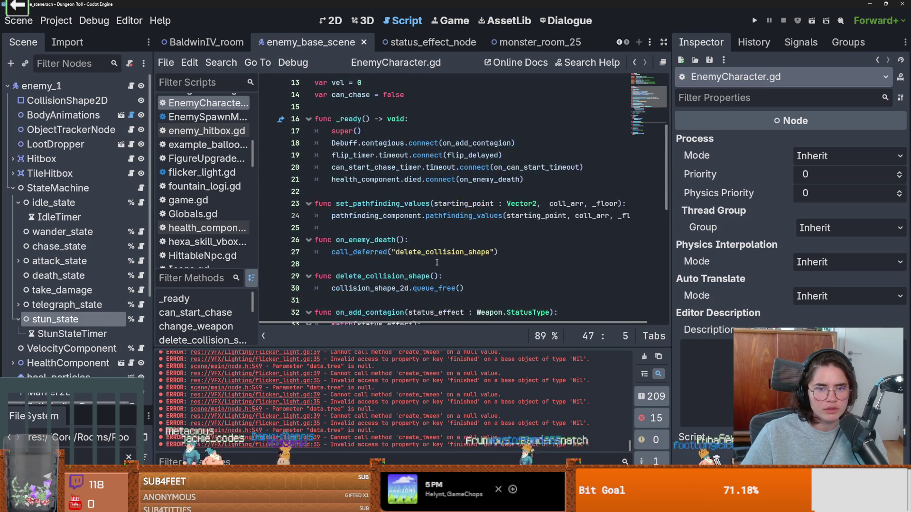
{"action": "scroll", "coordinate": [436, 263], "scroll_direction": "down", "scroll_amount": 2}
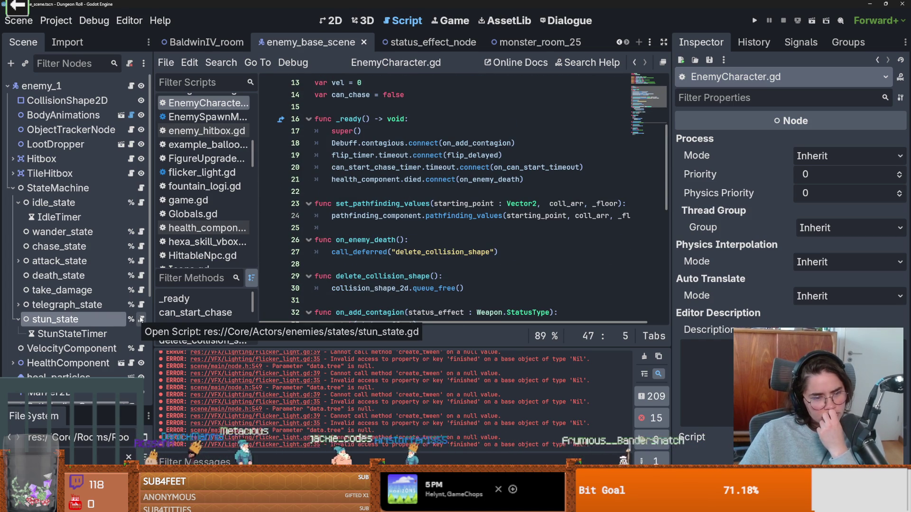
Review the stun_state node's script, then go back to enemy_1's EnemyCharacter.gd.
{"action": "left_click", "coordinate": [141, 319]}
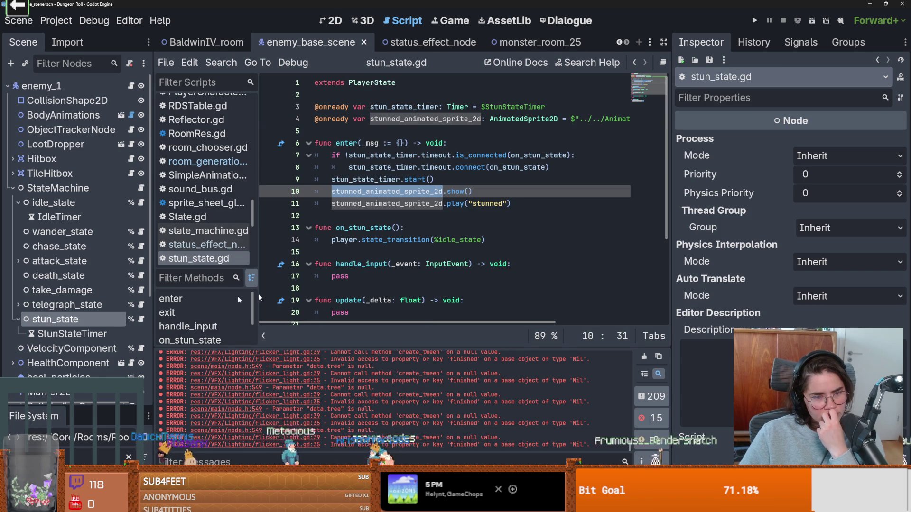
{"action": "scroll", "coordinate": [126, 328], "scroll_direction": "down", "scroll_amount": 5}
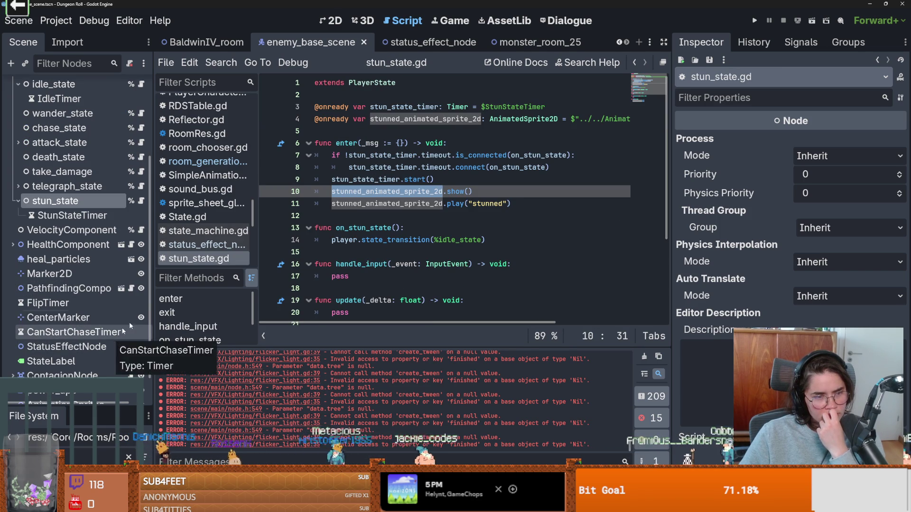
{"action": "scroll", "coordinate": [142, 84], "scroll_direction": "up", "scroll_amount": 5}
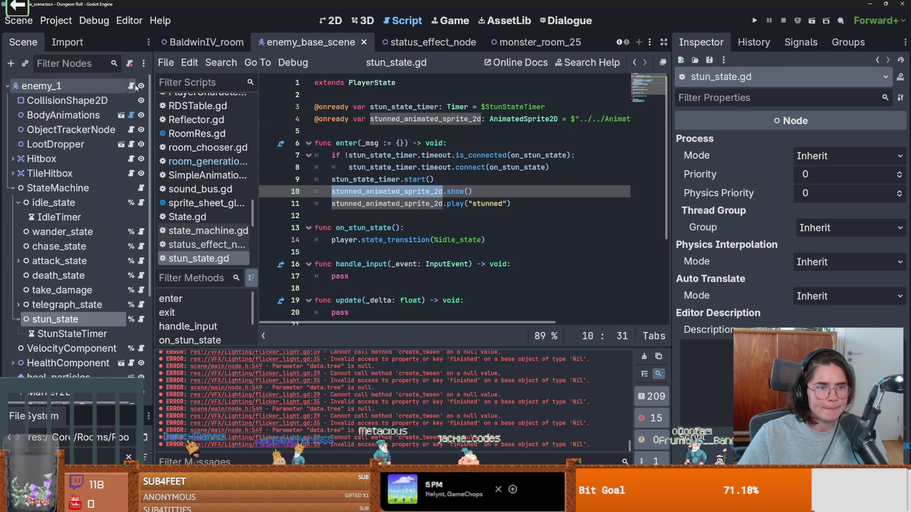
{"action": "left_click", "coordinate": [132, 86]}
{"action": "scroll", "coordinate": [375, 103], "scroll_direction": "up", "scroll_amount": 5}
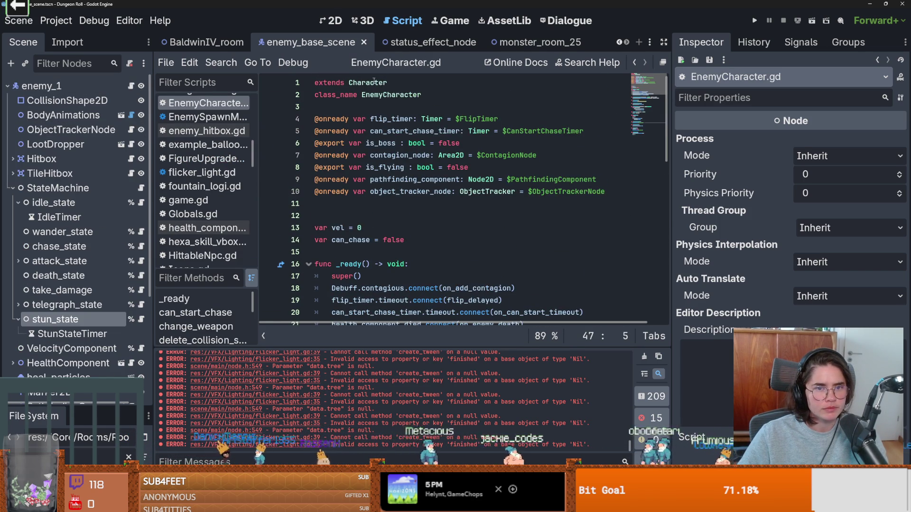
Jump to the parent class Characters.gd and find its state_transition function.
{"action": "left_click", "coordinate": [374, 83], "text": "ctrl"}
{"action": "scroll", "coordinate": [431, 192], "scroll_direction": "up", "scroll_amount": 10}
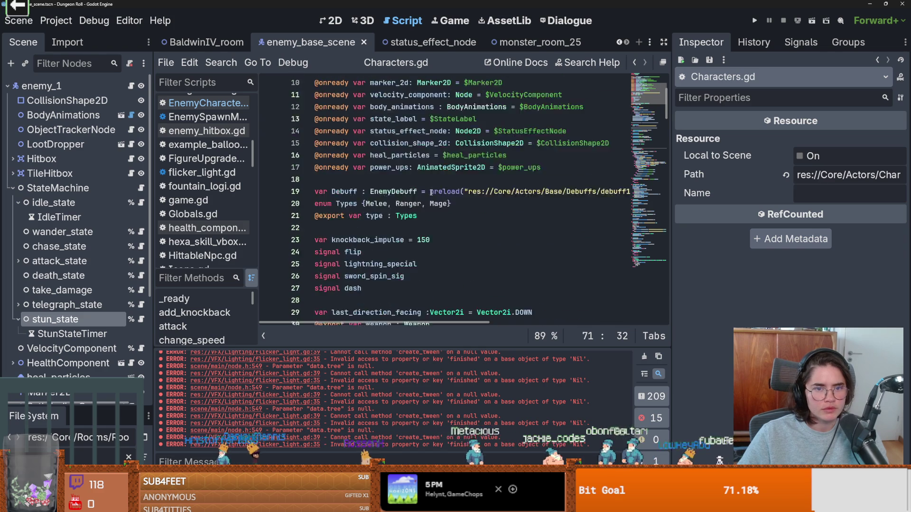
{"action": "scroll", "coordinate": [429, 185], "scroll_direction": "up", "scroll_amount": 3}
{"action": "scroll", "coordinate": [418, 204], "scroll_direction": "down", "scroll_amount": 20}
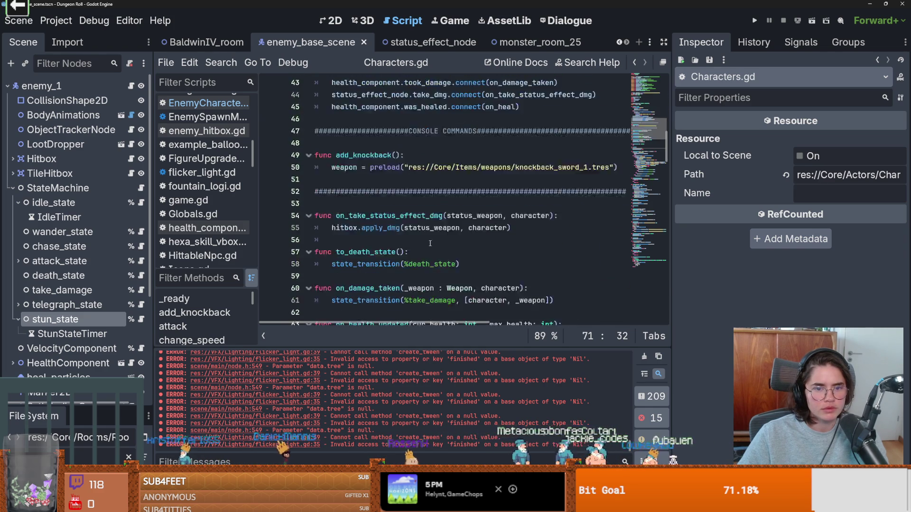
{"action": "scroll", "coordinate": [450, 241], "scroll_direction": "down", "scroll_amount": 2}
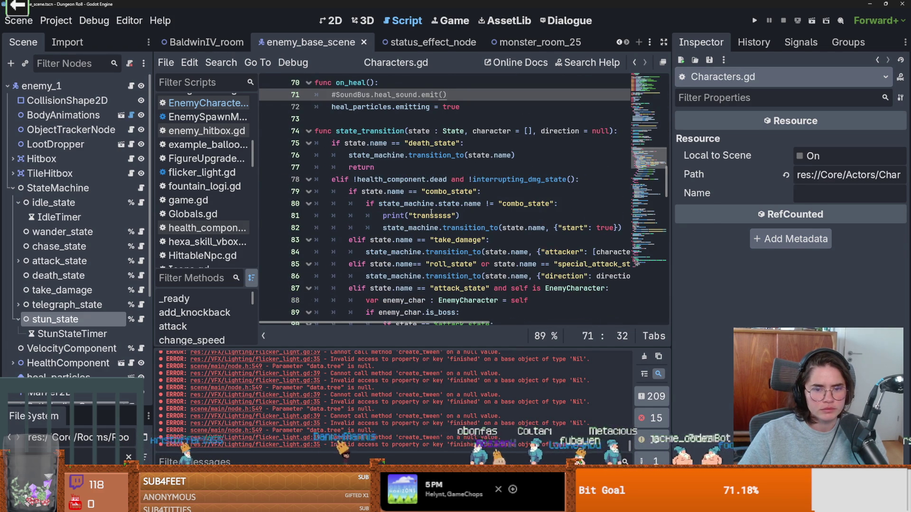
{"action": "scroll", "coordinate": [431, 212], "scroll_direction": "down", "scroll_amount": 2}
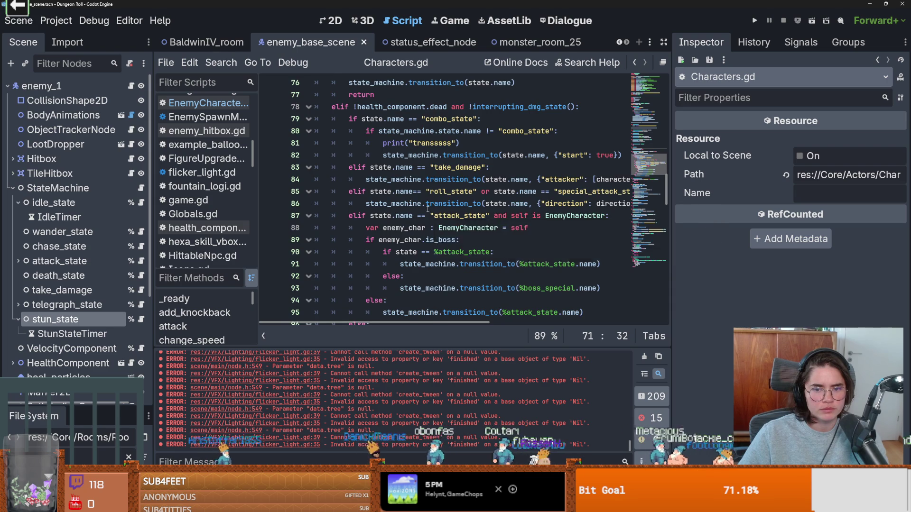